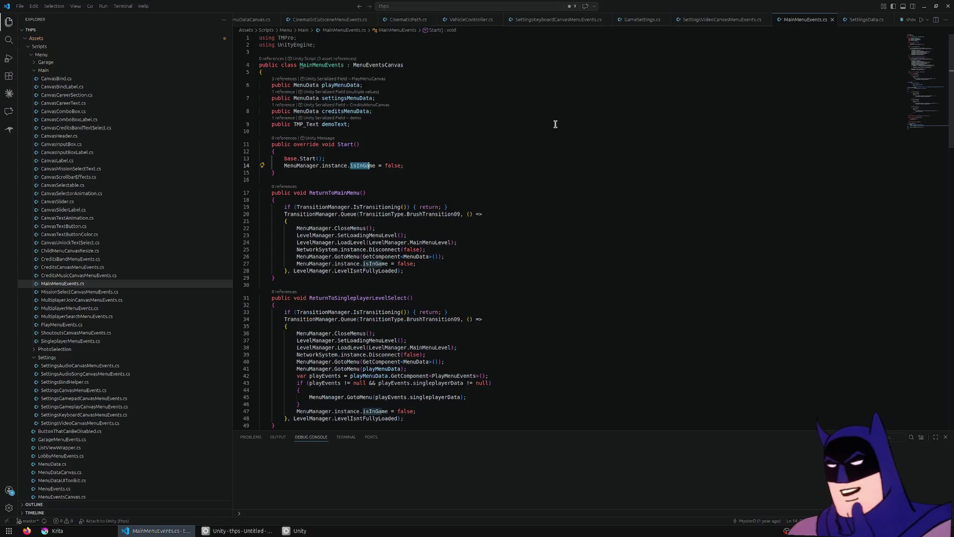
Step: Select and cut the DEMO_MODE Wishlist on Steam block from after the Play entry
scroll(539, 118, "down", 4)
left_click(591, 114)
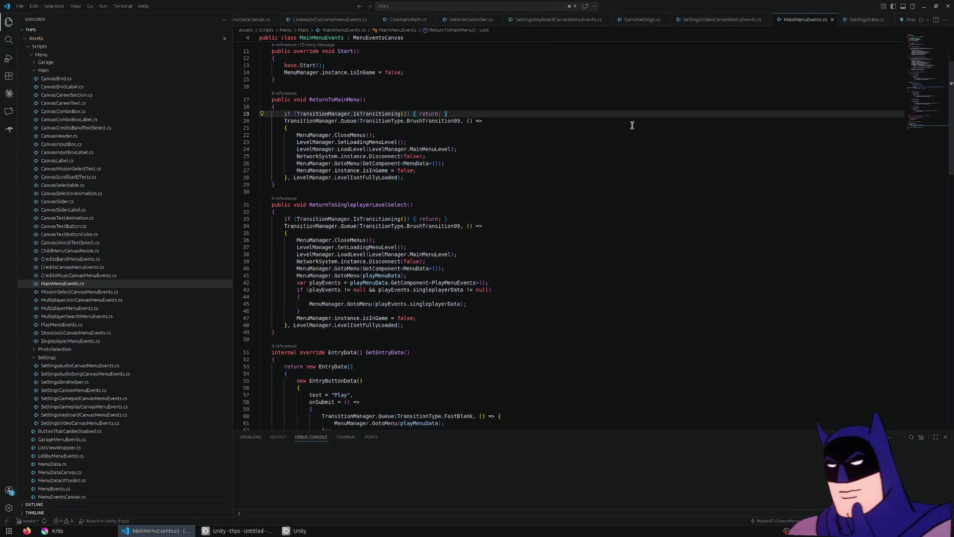
scroll(612, 133, "down", 1)
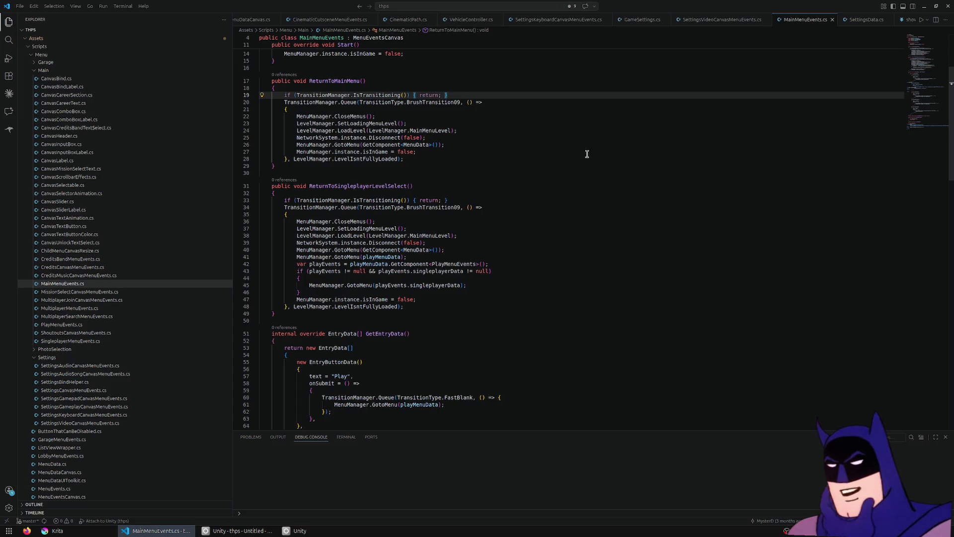
scroll(584, 157, "up", 3)
scroll(577, 159, "up", 2)
scroll(577, 159, "down", 6)
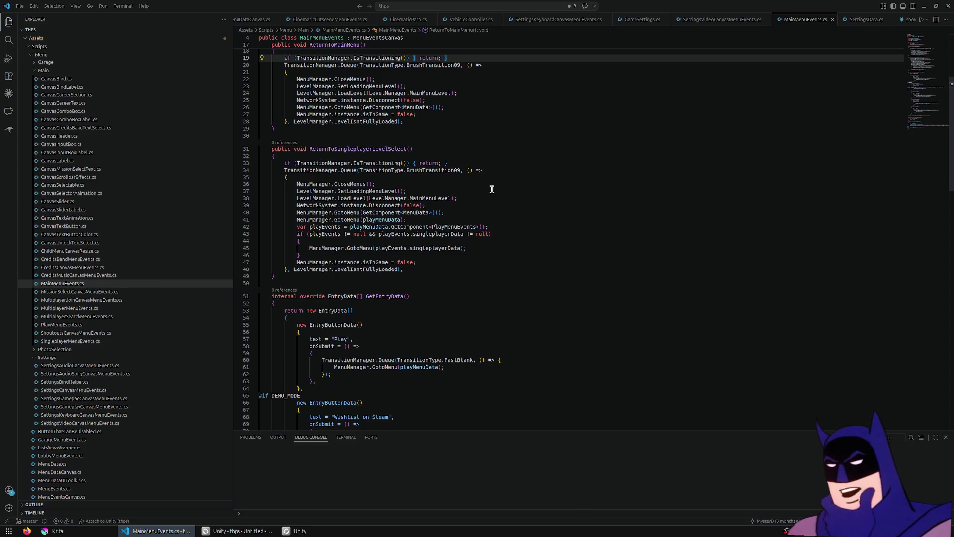
scroll(492, 189, "down", 10)
left_click(302, 232)
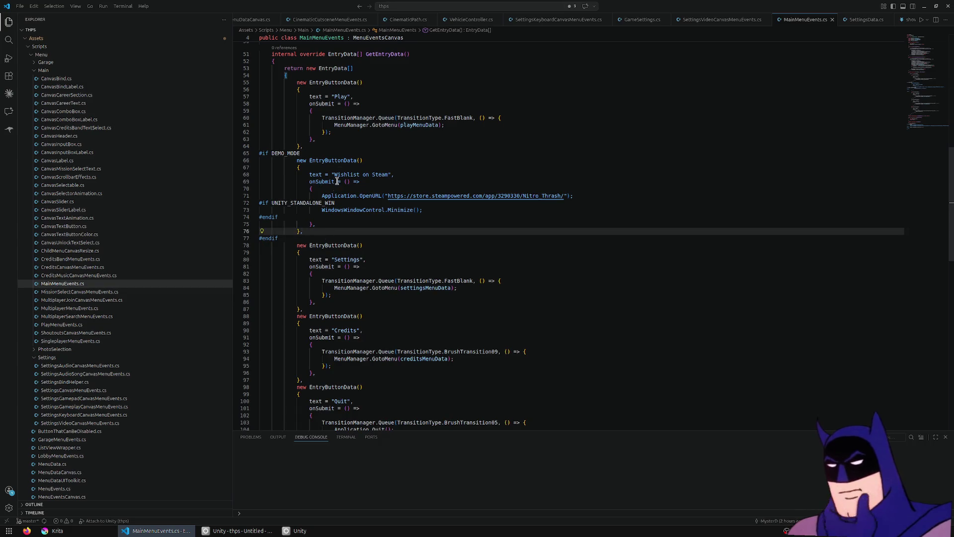
left_click_drag(325, 144, 352, 239)
key("ctrl+c")
key("BackSpace")
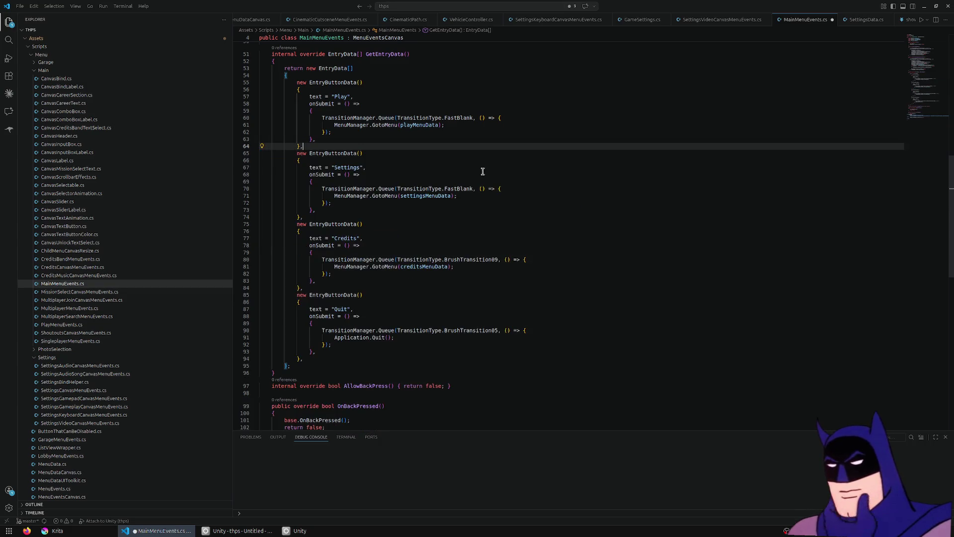
Step: Paste the Wishlist block after the Credits entry and save MainMenuEvents.cs
scroll(414, 226, "down", 3)
left_click(335, 213)
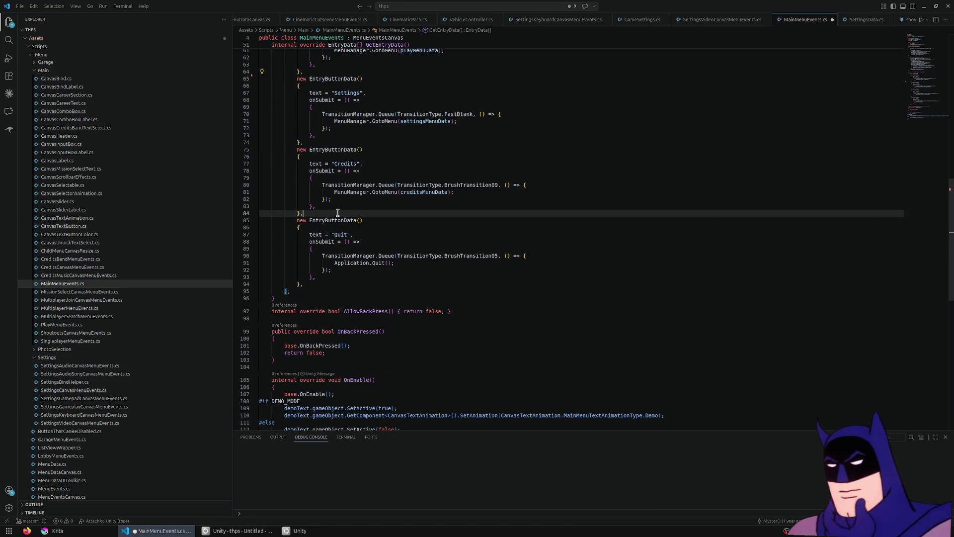
key("ctrl+v")
key("ctrl+s")
key("alt+Tab")
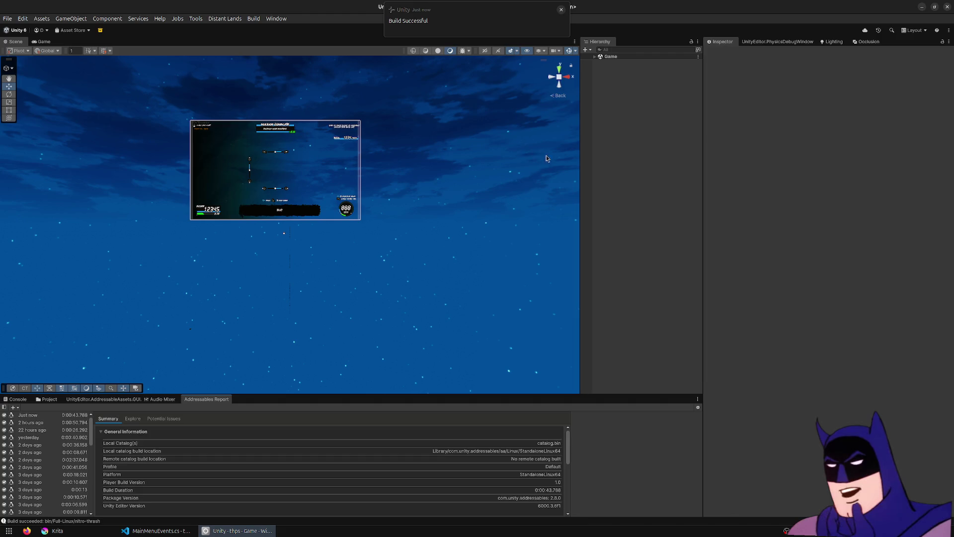
Step: Enter Play mode to show the Nitro Thrash main menu in the Game view
left_click(470, 30)
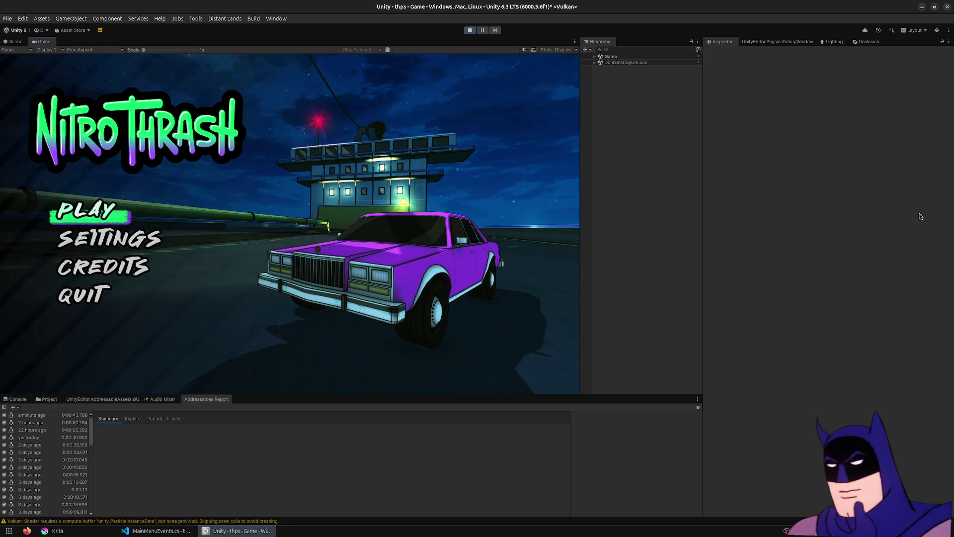
Step: Go through Play and Singleplayer, load the Woodland level from the carousel, then stop play mode
left_click(122, 222)
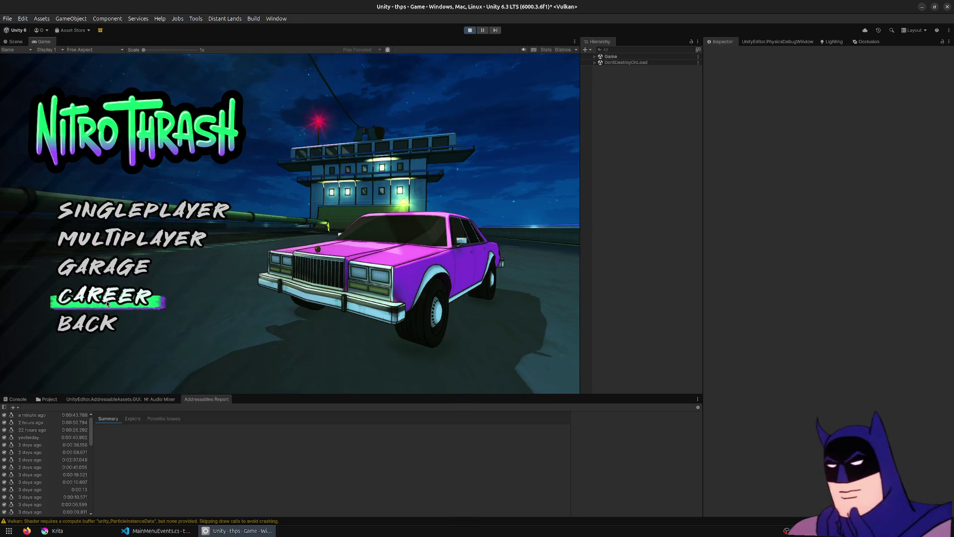
left_click(127, 210)
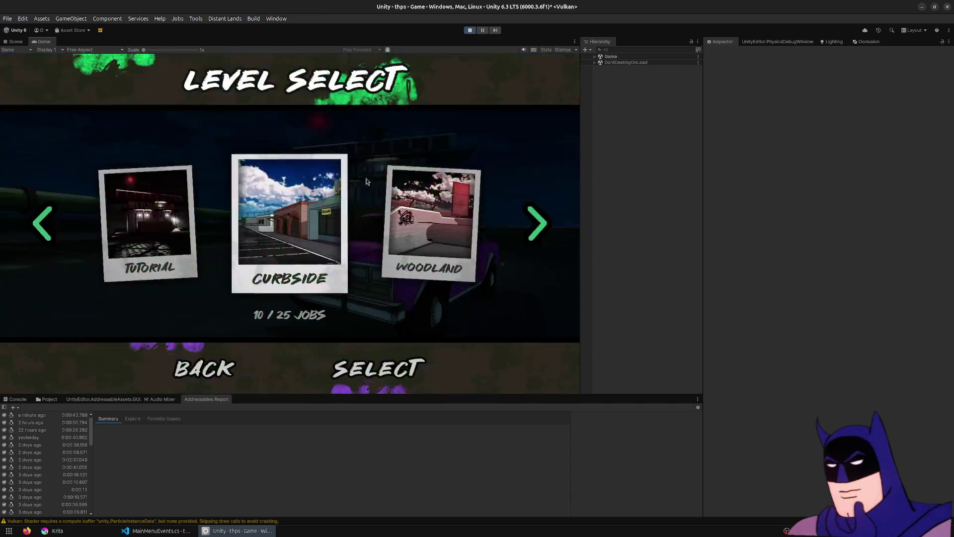
left_click(419, 223)
left_click(390, 371)
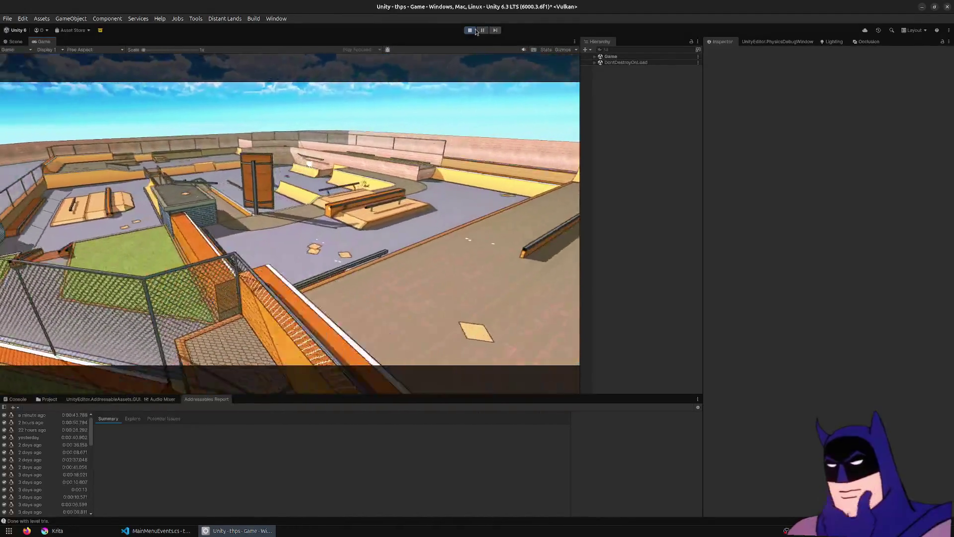
key("ctrl+p")
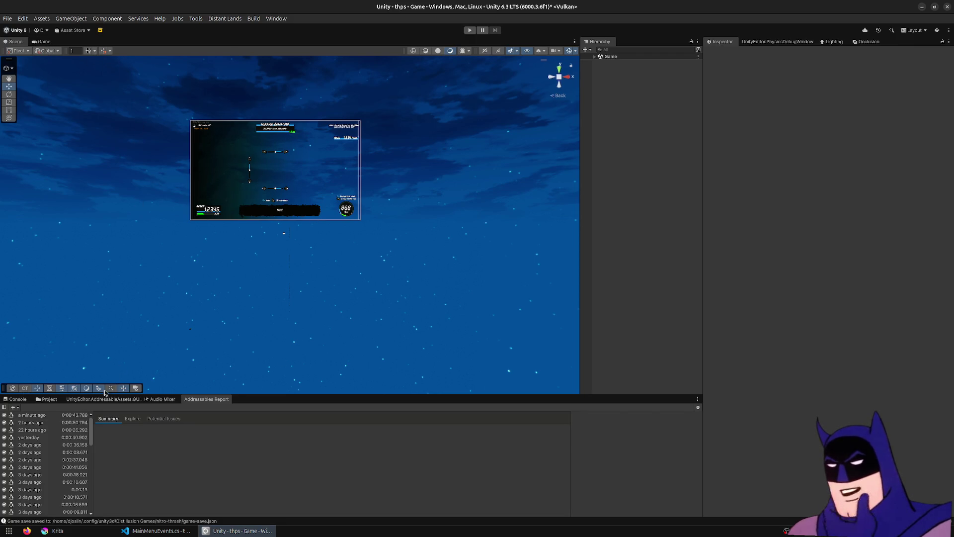
Step: Browse to Assets > Prefabs > Levels and open Level01 in Prefab Mode
left_click(47, 399)
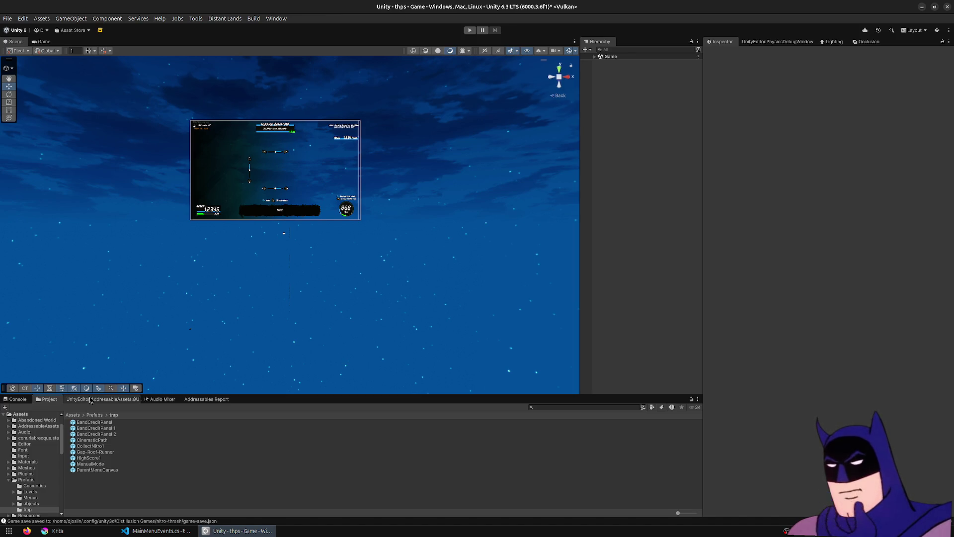
left_click(95, 415)
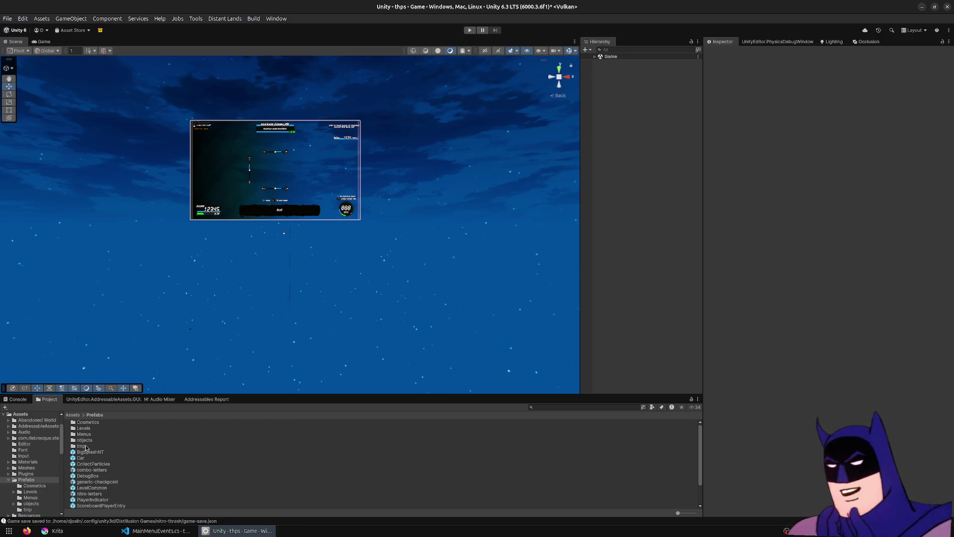
double_click(87, 428)
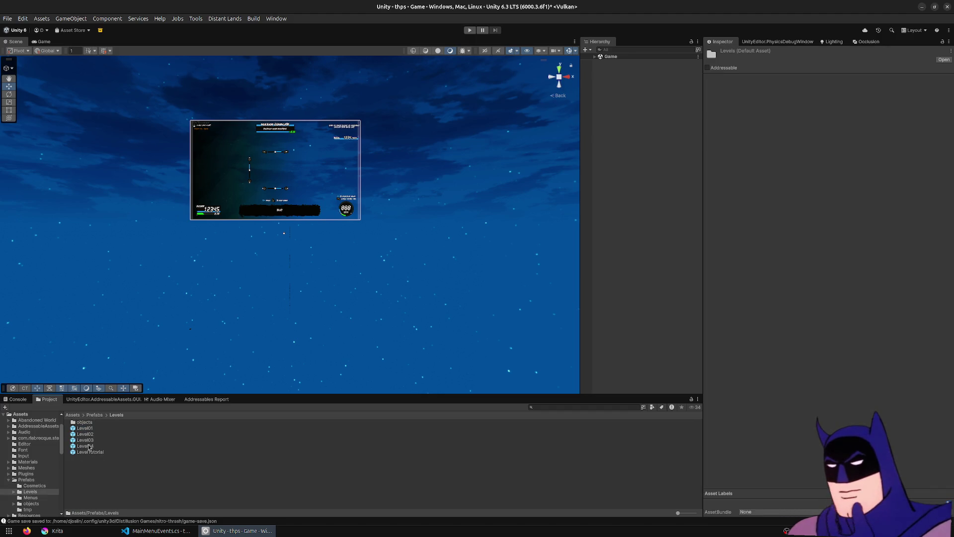
double_click(85, 428)
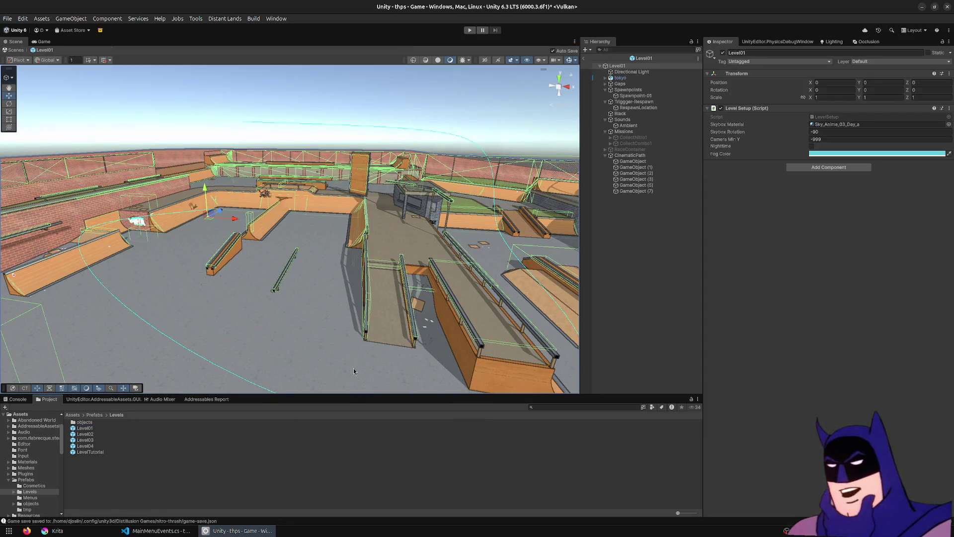
Step: Snap CinematicPath point GameObject (1) to a wide new Scene view with Snap To Camera
left_click(640, 162)
mouse_move(318, 223)
left_mouse_down()
mouse_move(320, 211)
mouse_move(372, 215)
left_mouse_up()
key("Down")
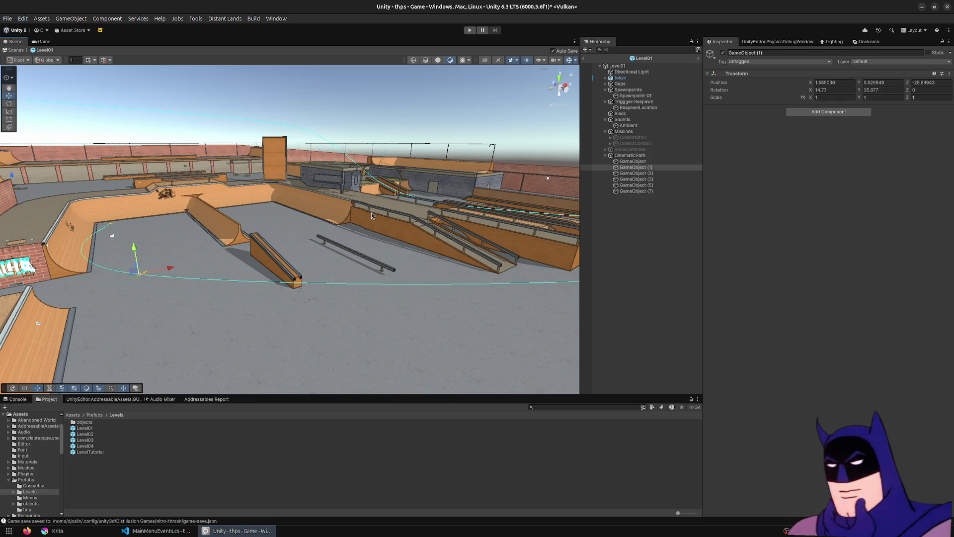
mouse_move(333, 234)
left_mouse_down()
mouse_move(392, 218)
mouse_move(298, 254)
mouse_move(346, 242)
mouse_move(257, 253)
left_mouse_up()
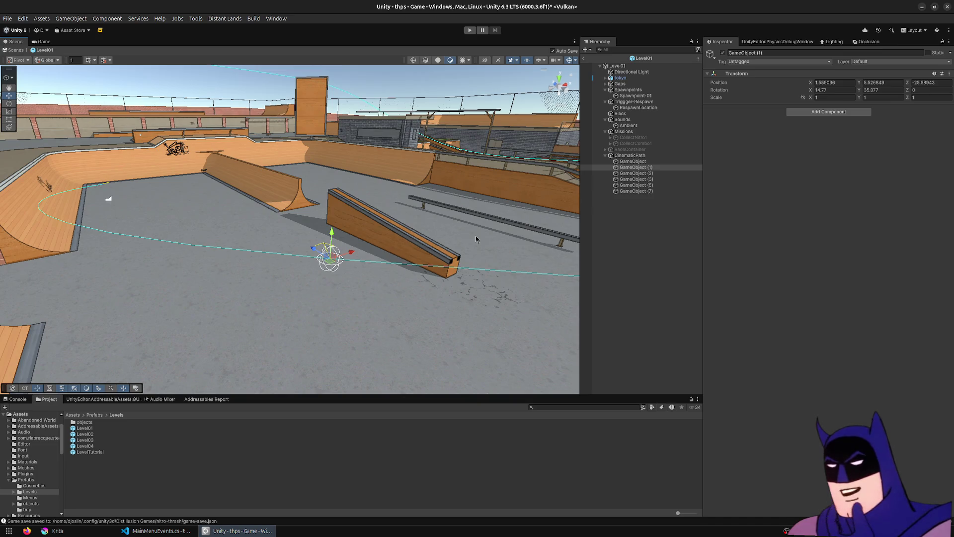
mouse_move(476, 238)
left_mouse_down()
mouse_move(375, 199)
mouse_move(410, 194)
left_mouse_up()
left_click(196, 20)
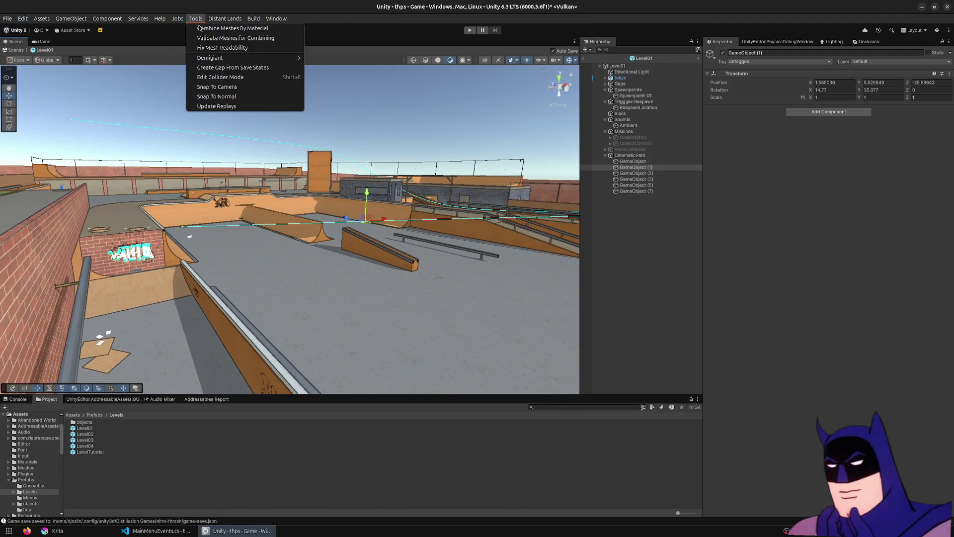
left_click(214, 88)
Step: Drag GameObject (2) across the park and down to Y 3.96, then save the prefab
mouse_move(258, 143)
left_mouse_down()
mouse_move(383, 287)
mouse_move(363, 319)
mouse_move(300, 239)
mouse_move(188, 276)
mouse_move(472, 276)
mouse_move(455, 268)
mouse_move(398, 146)
mouse_move(433, 143)
mouse_move(372, 156)
mouse_move(398, 162)
left_mouse_up()
double_click(657, 174)
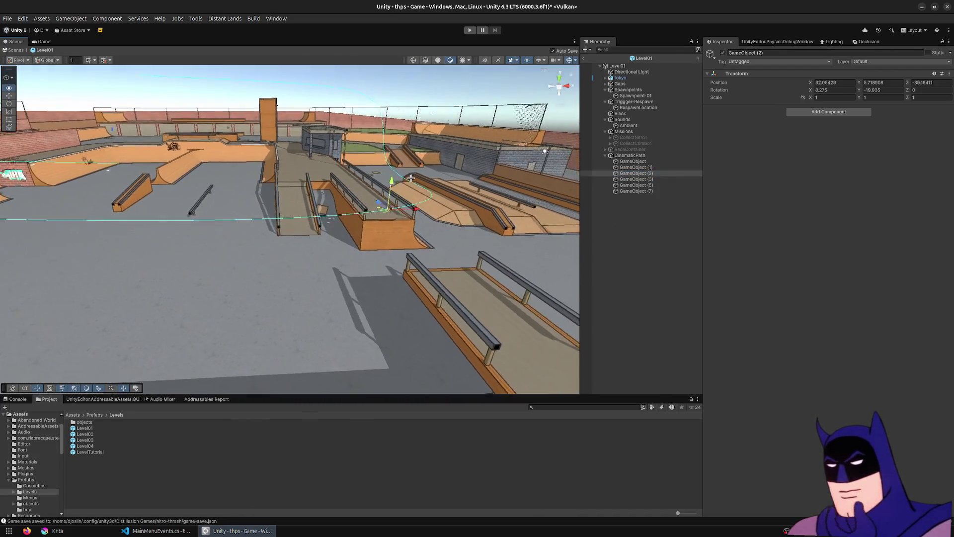
left_click_drag(438, 214, 315, 161)
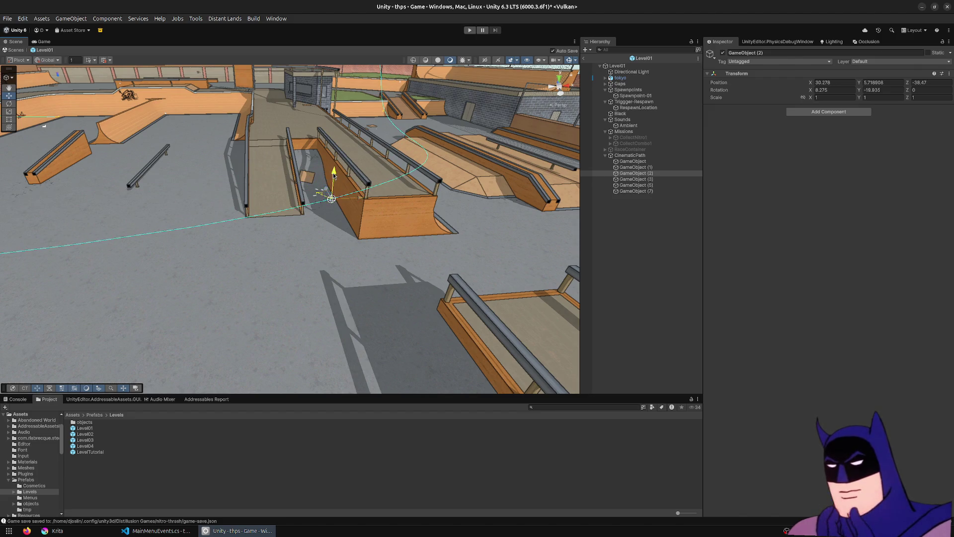
mouse_move(321, 223)
left_mouse_down()
mouse_move(315, 240)
mouse_move(350, 133)
mouse_move(422, 207)
mouse_move(142, 141)
left_mouse_up()
key("ctrl+s")
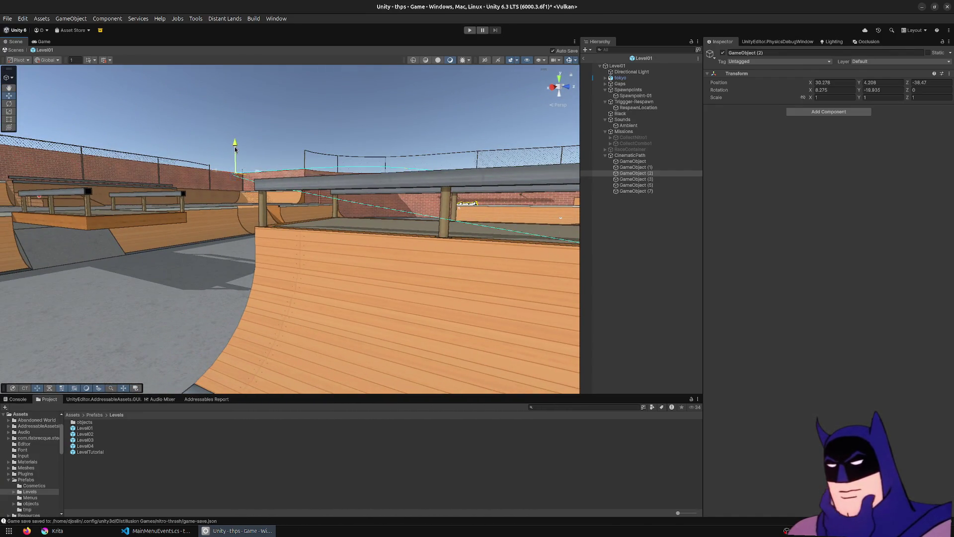
Step: Select GameObject (3) and fly the view toward the grass block and rails
left_click_drag(304, 204, 209, 191)
left_click(665, 180)
mouse_move(348, 238)
left_mouse_down()
mouse_move(329, 251)
mouse_move(388, 184)
mouse_move(279, 199)
mouse_move(166, 155)
mouse_move(124, 151)
mouse_move(80, 220)
mouse_move(101, 222)
left_mouse_up()
Step: Snap path points GameObject (3) and GameObject (5) to new Scene-camera viewpoints
left_click(196, 18)
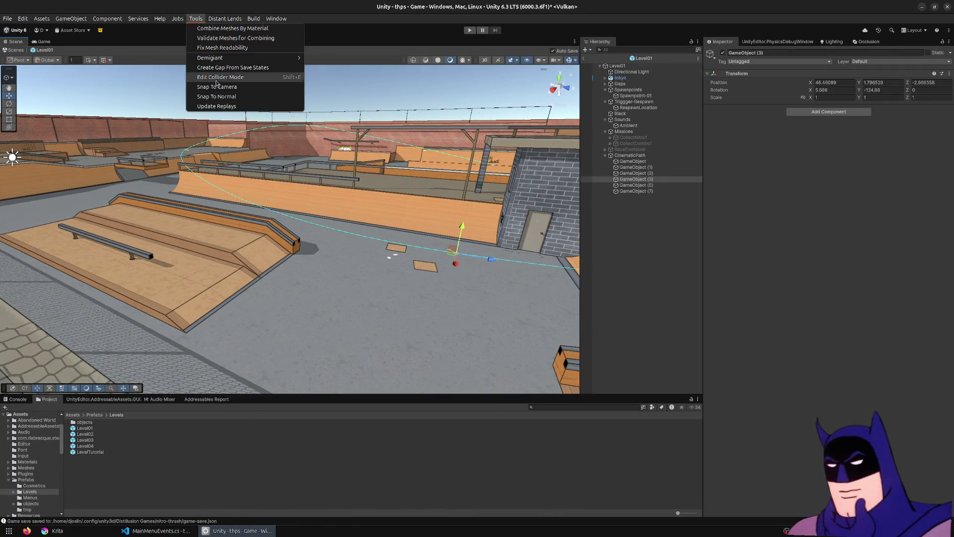
left_click(218, 88)
mouse_move(328, 213)
left_mouse_down()
mouse_move(334, 191)
mouse_move(318, 178)
mouse_move(291, 206)
mouse_move(533, 168)
left_mouse_up()
left_click(675, 186)
mouse_move(209, 219)
left_mouse_down()
mouse_move(92, 232)
mouse_move(132, 123)
left_mouse_up()
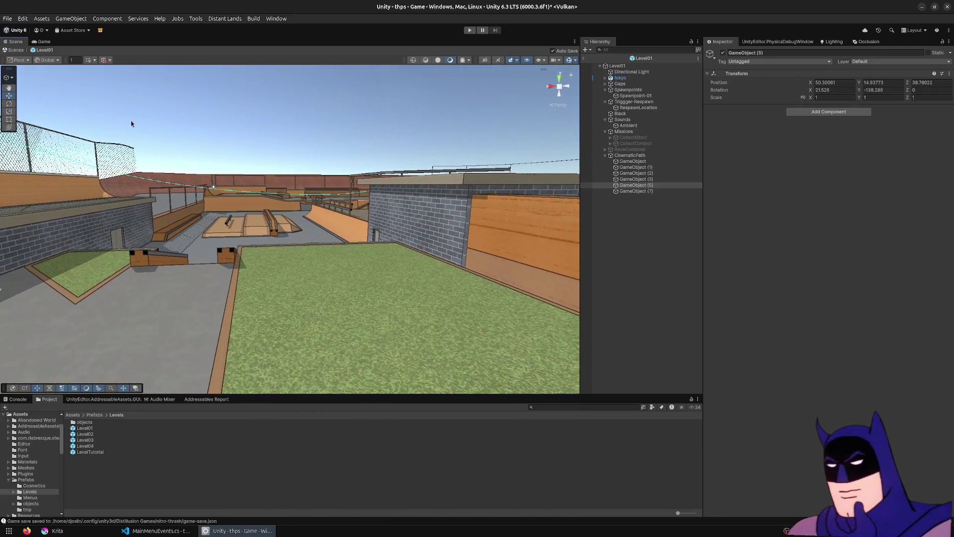
left_click(223, 20)
left_click(222, 91)
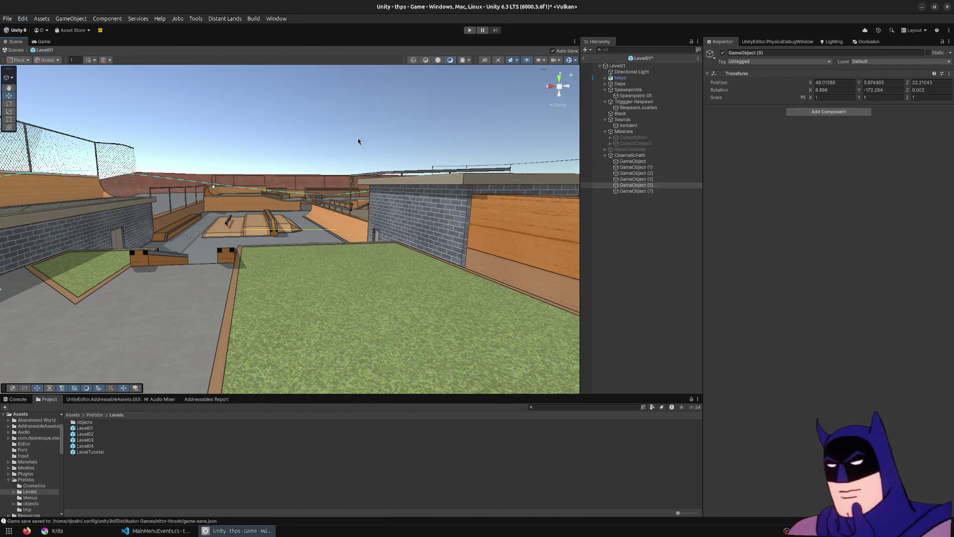
Step: Snap GameObject (7) to a new viewpoint (X -0.573, Y 13.068, Z 50.119) and enter Play mode
left_click(650, 192)
mouse_move(339, 186)
left_mouse_down()
mouse_move(333, 211)
mouse_move(226, 205)
left_mouse_up()
left_click(197, 18)
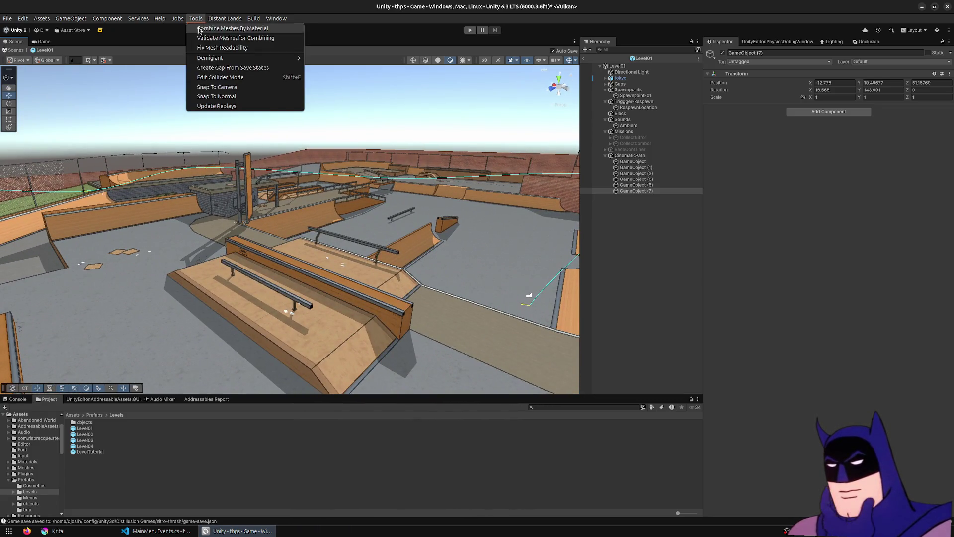
left_click(241, 92)
left_click(476, 31)
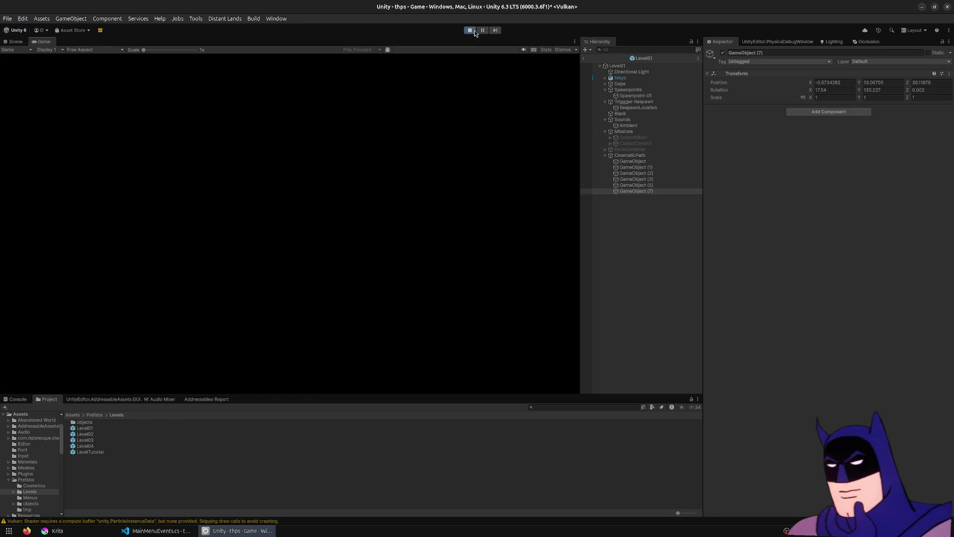
Step: Advance into the PLAY and single-player menus, watch the flythrough, then exit Play mode
key("Return")
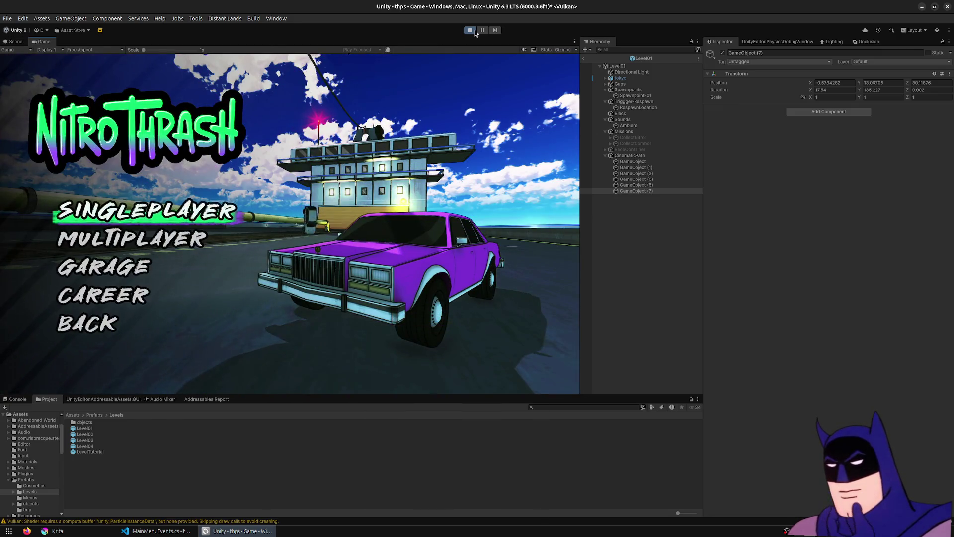
key("Return")
key("Return")
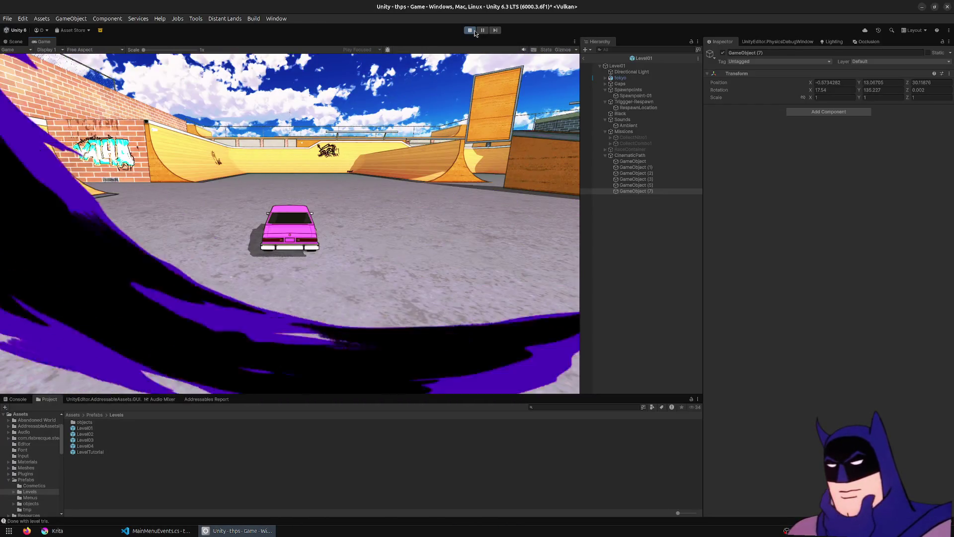
left_click(470, 31)
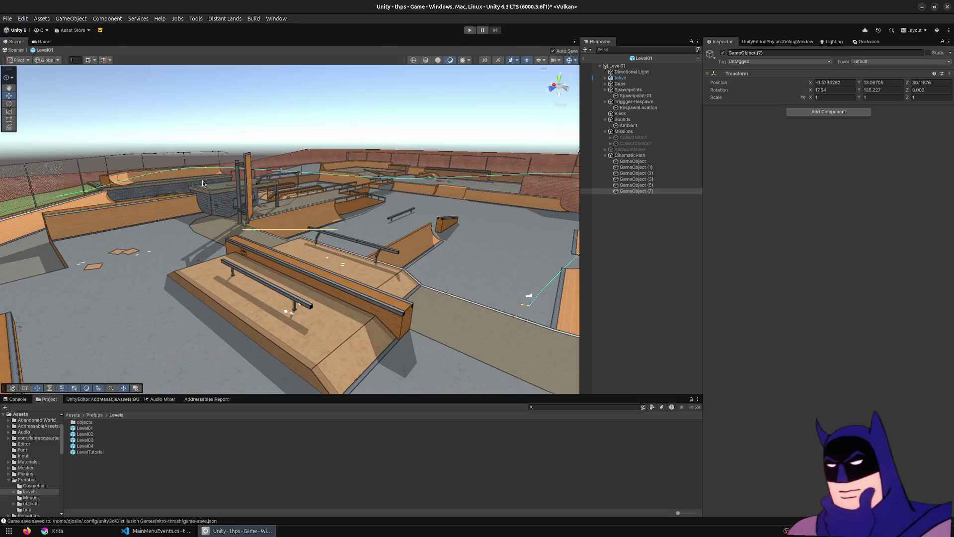
Step: Frame the first CinematicPath waypoint and fly the Scene camera through the bowl to a new shot
double_click(631, 161)
mouse_move(298, 185)
left_mouse_down()
mouse_move(126, 187)
mouse_move(130, 178)
mouse_move(143, 181)
left_mouse_up()
key("a")
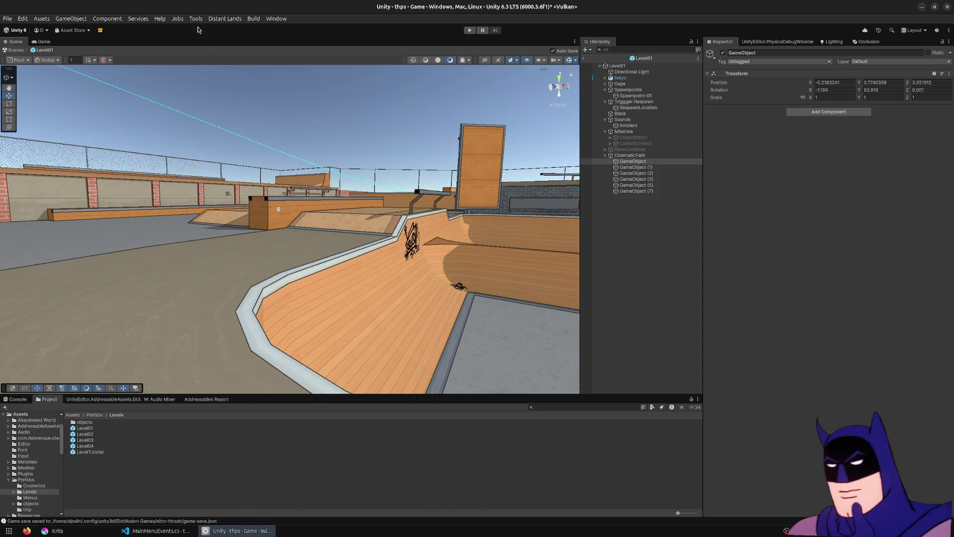
mouse_move(338, 265)
left_mouse_down()
mouse_move(413, 295)
mouse_move(485, 286)
mouse_move(308, 280)
mouse_move(383, 270)
mouse_move(251, 270)
mouse_move(333, 255)
mouse_move(477, 286)
mouse_move(514, 279)
left_mouse_up()
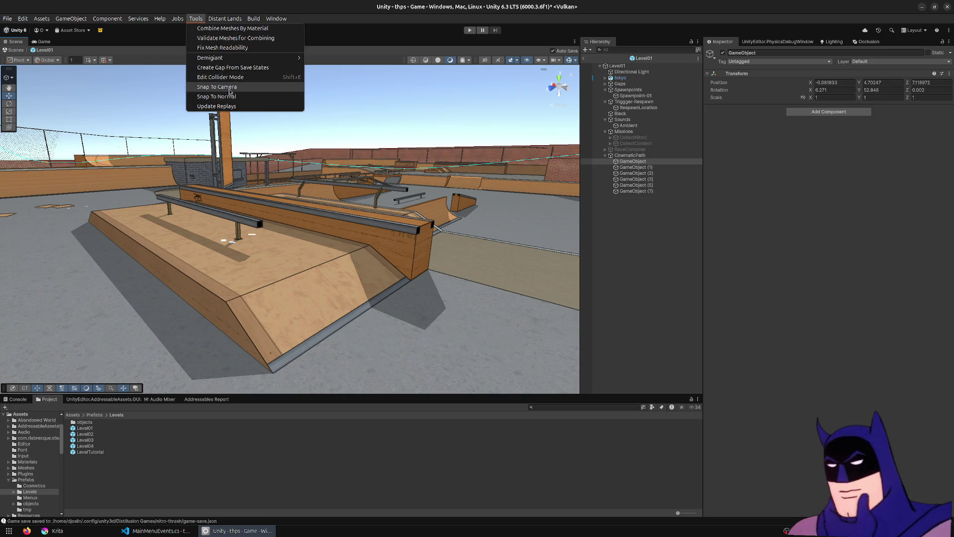
left_click_drag(341, 198, 370, 155)
Step: Frame GameObject (1) and swing the Scene camera to a fresh viewpoint over the bowl
double_click(667, 169)
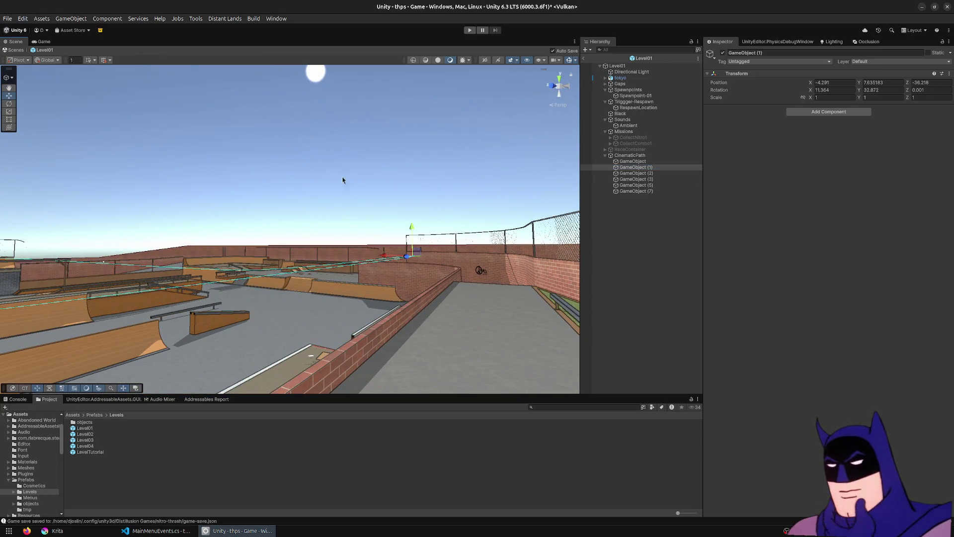
mouse_move(231, 246)
left_mouse_down()
mouse_move(173, 207)
mouse_move(204, 194)
left_mouse_up()
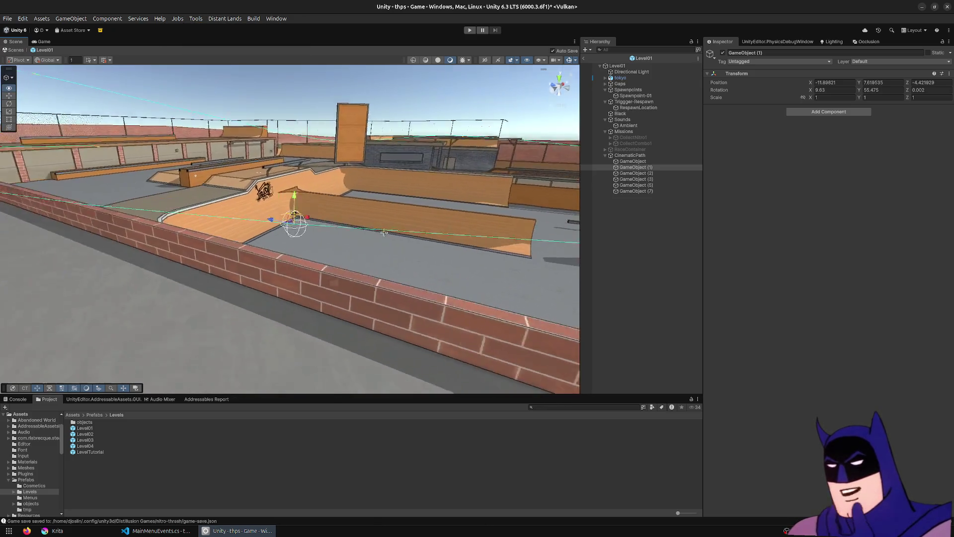
mouse_move(314, 223)
left_mouse_down()
mouse_move(825, 165)
mouse_move(716, 158)
mouse_move(360, 172)
mouse_move(372, 159)
left_mouse_up()
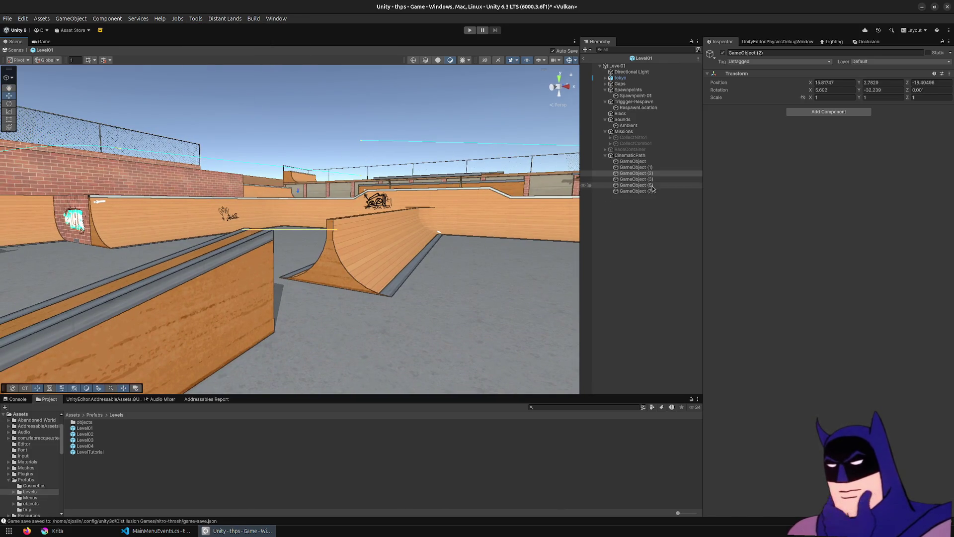
Step: Align GameObject (2) with a new Scene view facing the brick wall
mouse_move(566, 214)
left_mouse_down()
mouse_move(581, 225)
mouse_move(599, 216)
mouse_move(427, 217)
mouse_move(264, 201)
mouse_move(799, 208)
mouse_move(338, 195)
mouse_move(686, 214)
mouse_move(668, 184)
mouse_move(380, 203)
left_mouse_up()
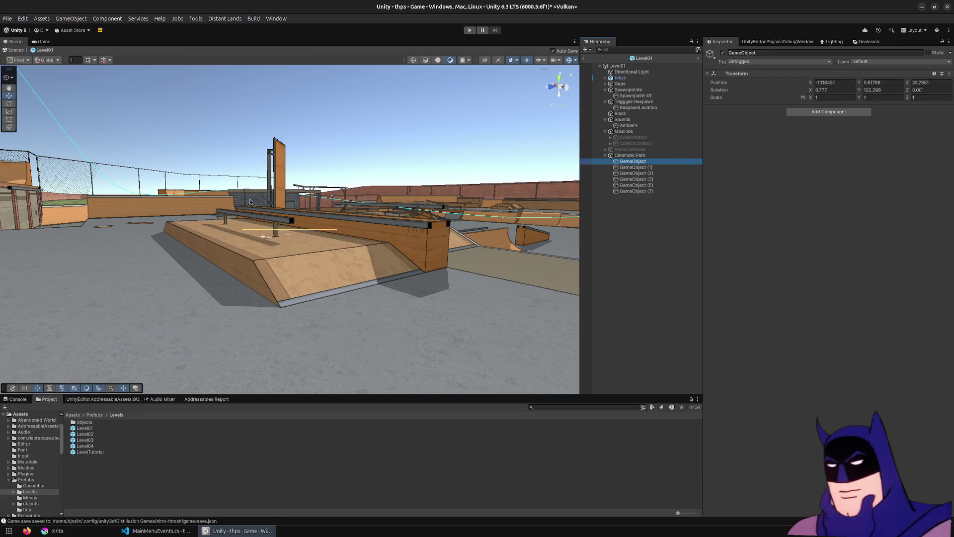
key("f")
mouse_move(251, 191)
left_mouse_down()
mouse_move(440, 247)
mouse_move(63, 244)
mouse_move(296, 198)
mouse_move(61, 204)
mouse_move(87, 211)
left_mouse_up()
scroll(63, 203, "down", 2)
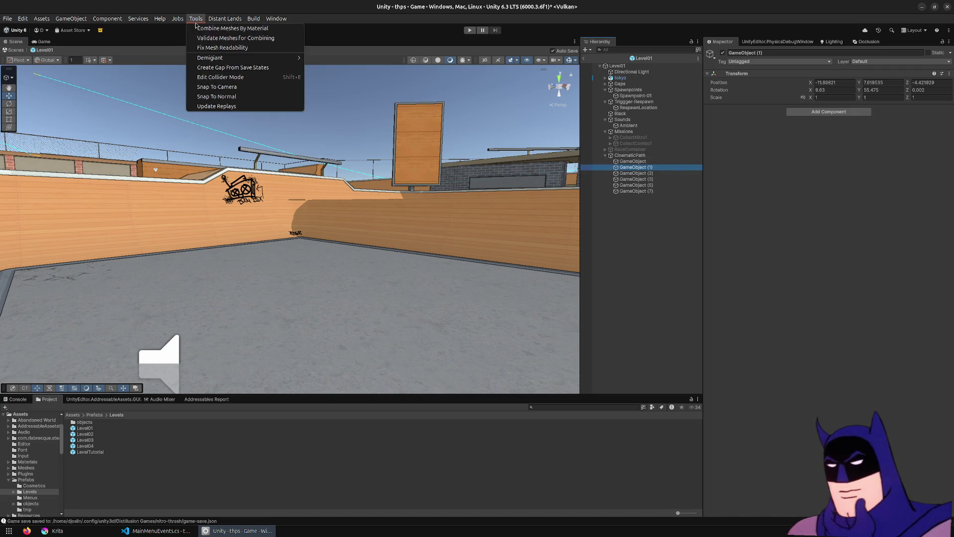
mouse_move(362, 311)
left_mouse_down()
mouse_move(427, 341)
mouse_move(375, 341)
mouse_move(517, 314)
left_mouse_up()
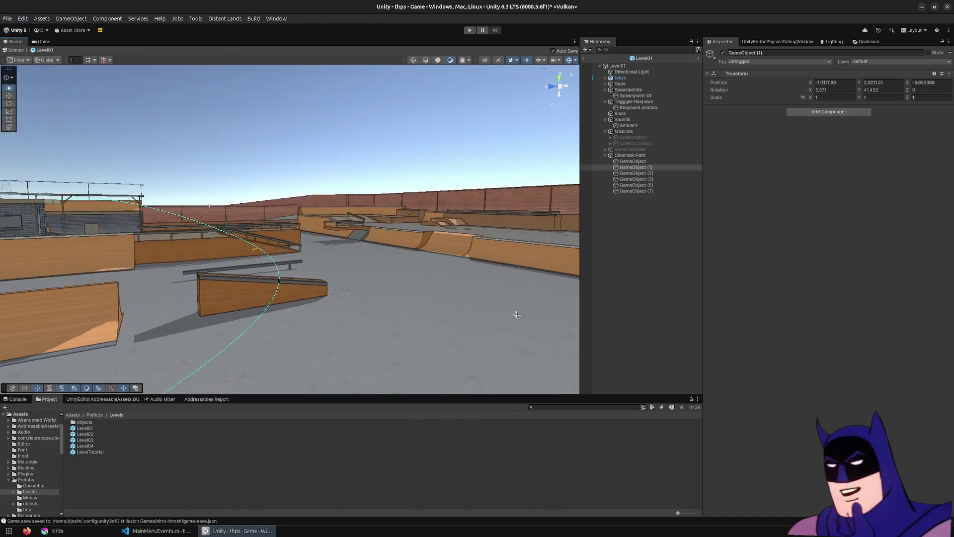
mouse_move(426, 263)
left_mouse_down()
mouse_move(466, 262)
mouse_move(365, 248)
mouse_move(419, 258)
left_mouse_up()
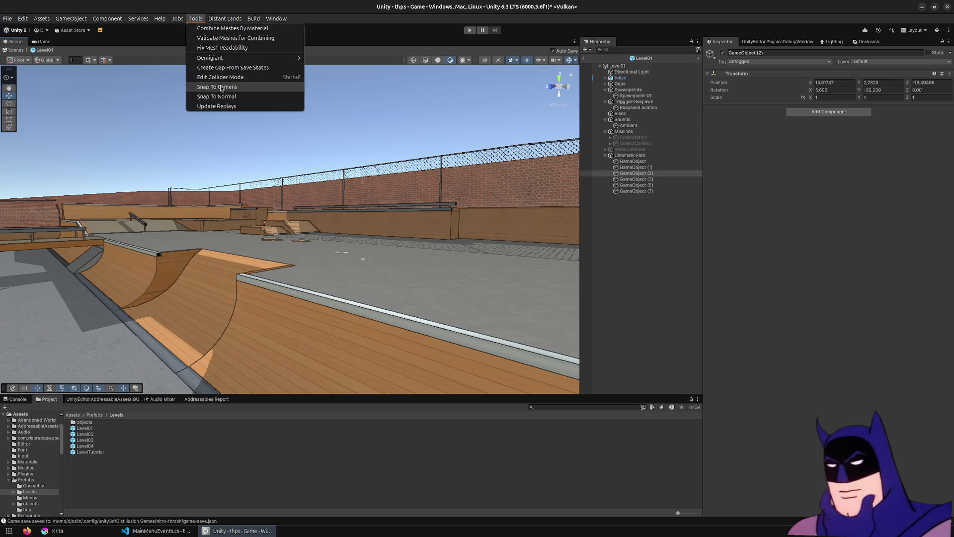
key("ctrl+shift+f")
Step: Snap GameObject (3) to a viewpoint looking toward the far ramps
left_click_drag(223, 89, 248, 287)
double_click(669, 180)
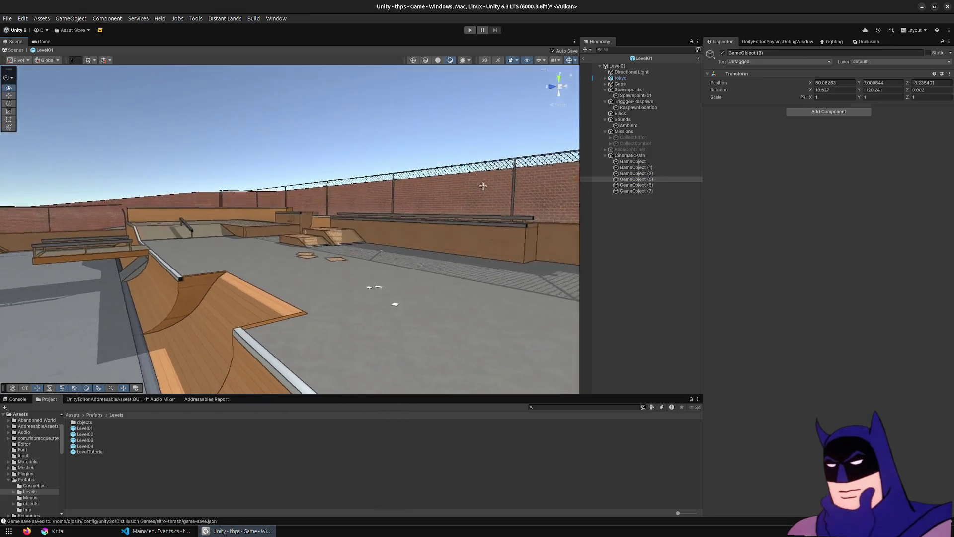
mouse_move(485, 210)
left_mouse_down()
mouse_move(437, 184)
mouse_move(491, 194)
mouse_move(470, 194)
left_mouse_up()
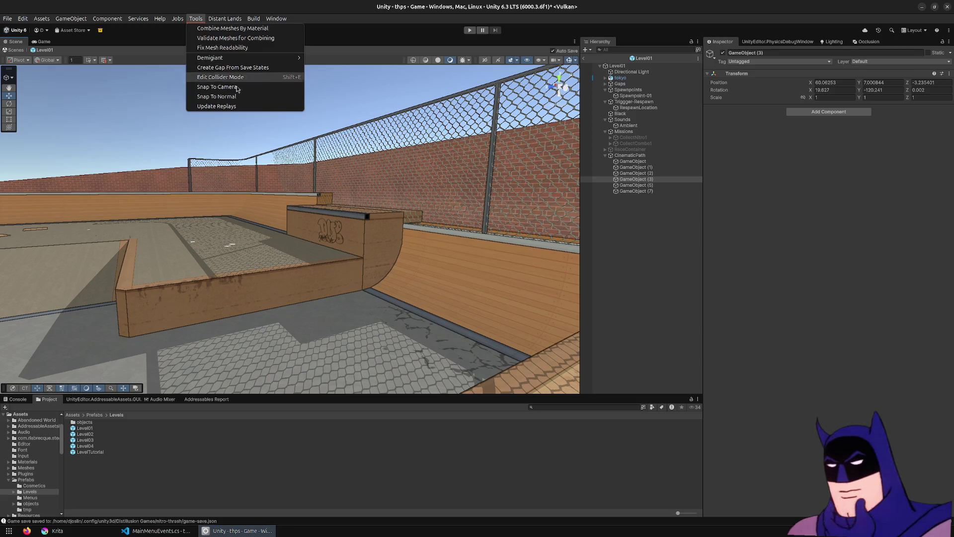
left_click(238, 90)
Step: Snap GameObject (5) and (7) to new viewpoints, then preview the flythrough in Play mode
mouse_move(451, 219)
left_mouse_down()
mouse_move(9, 240)
mouse_move(291, 215)
mouse_move(775, 216)
mouse_move(648, 207)
mouse_move(675, 209)
left_mouse_up()
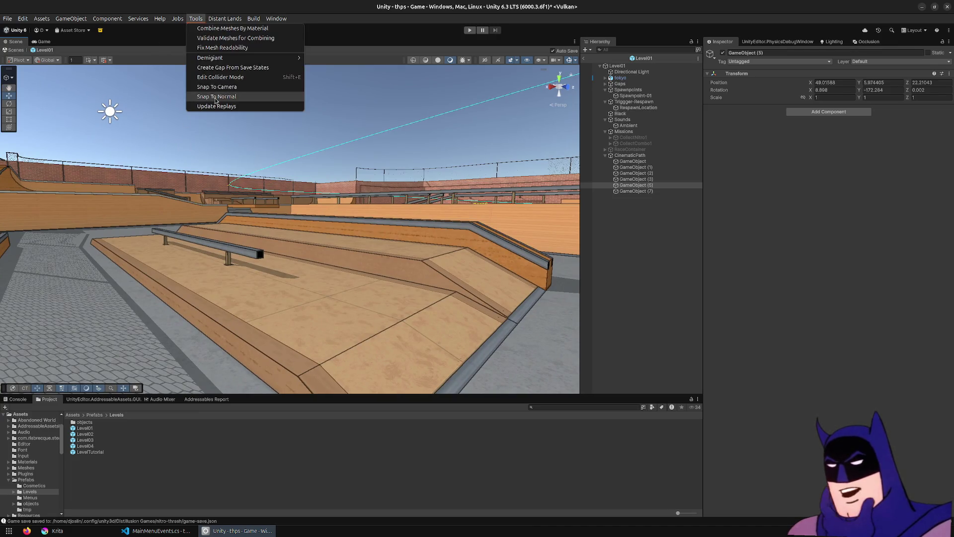
left_click(221, 88)
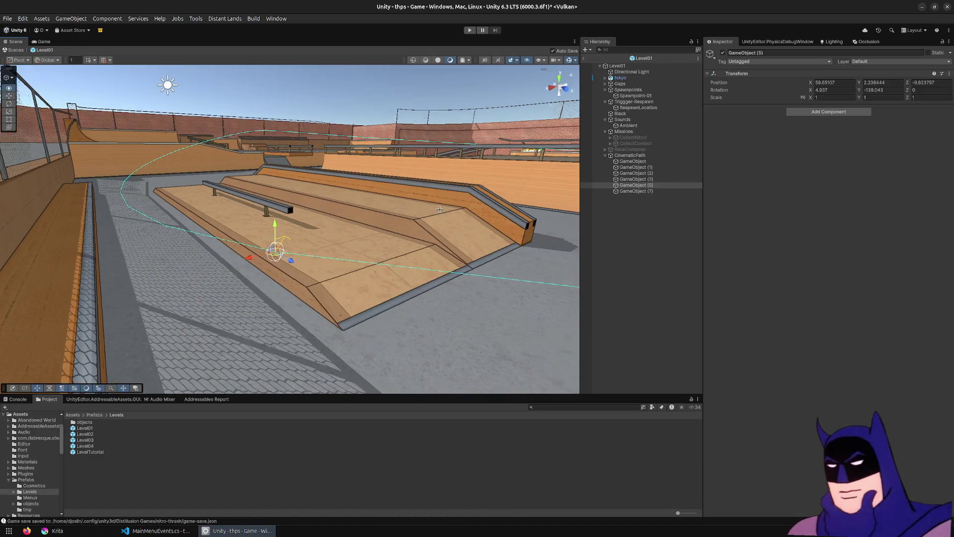
mouse_move(425, 170)
left_mouse_down()
mouse_move(294, 155)
mouse_move(229, 198)
mouse_move(235, 210)
left_mouse_up()
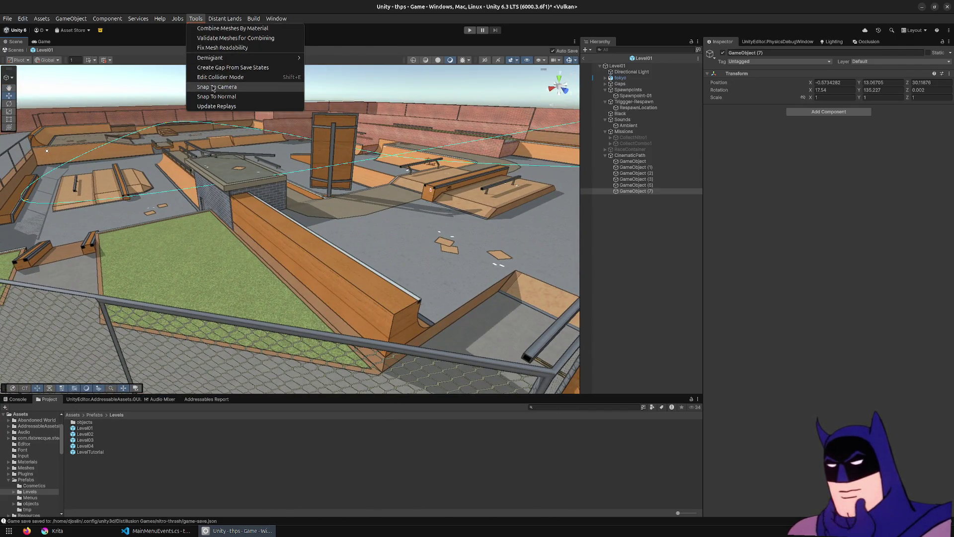
left_click(214, 88)
left_click(469, 31)
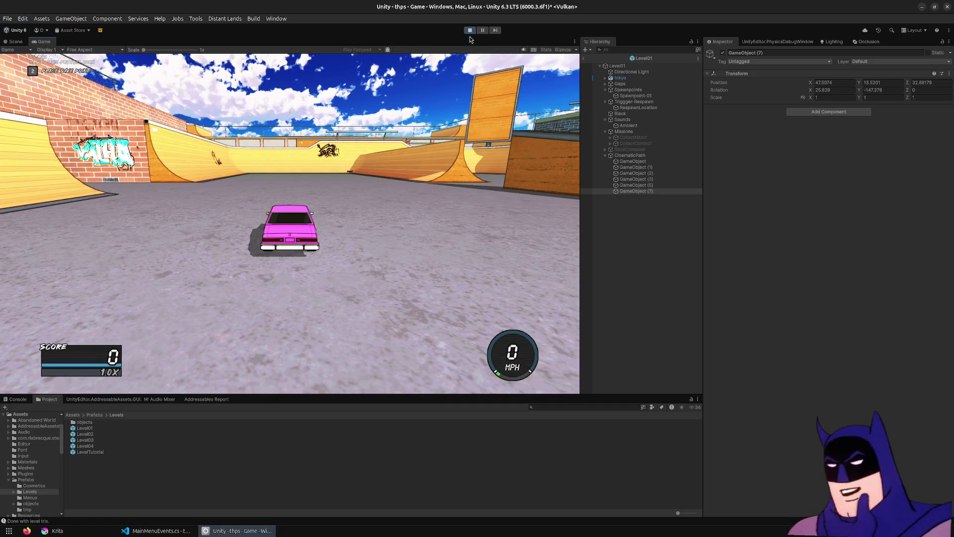
left_click(470, 30)
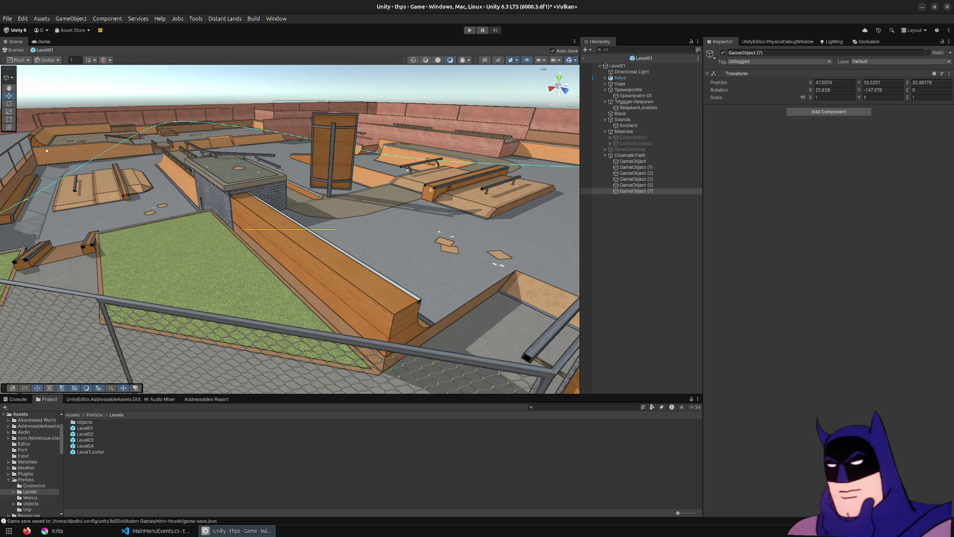
Step: Bring Visual Studio Code forward showing MainMenuEvents.cs
left_click(185, 531)
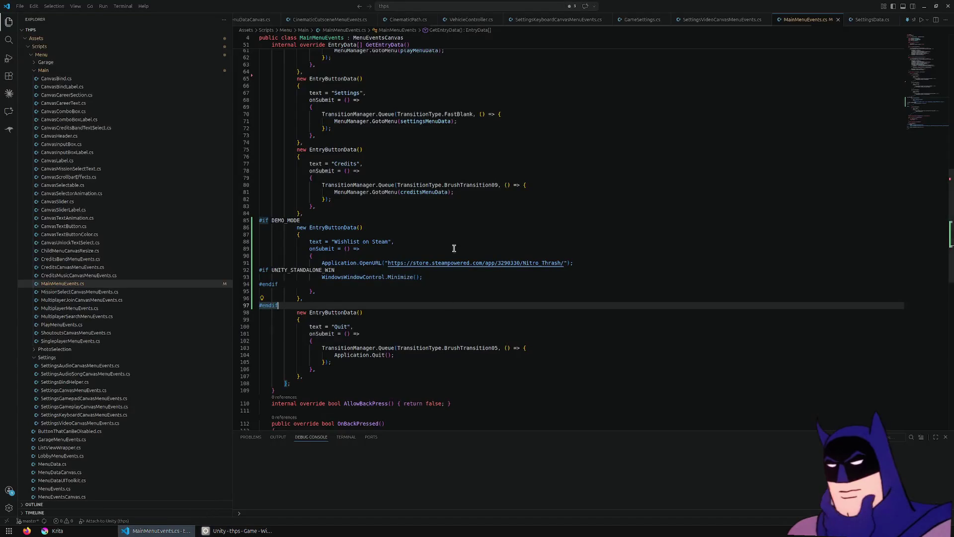
Step: Search for the settings file, then open game-settings.json and scroll through it
key("ctrl+p")
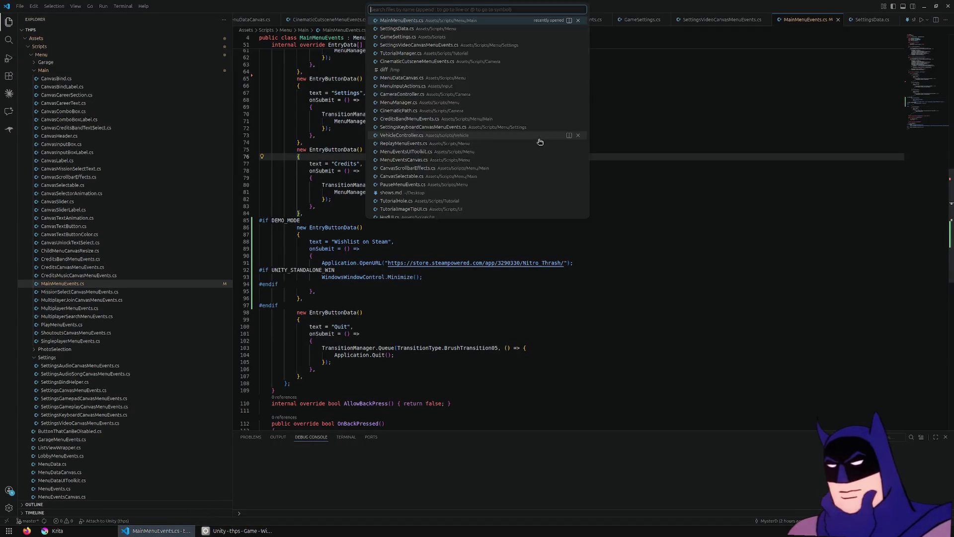
type("game-setting")
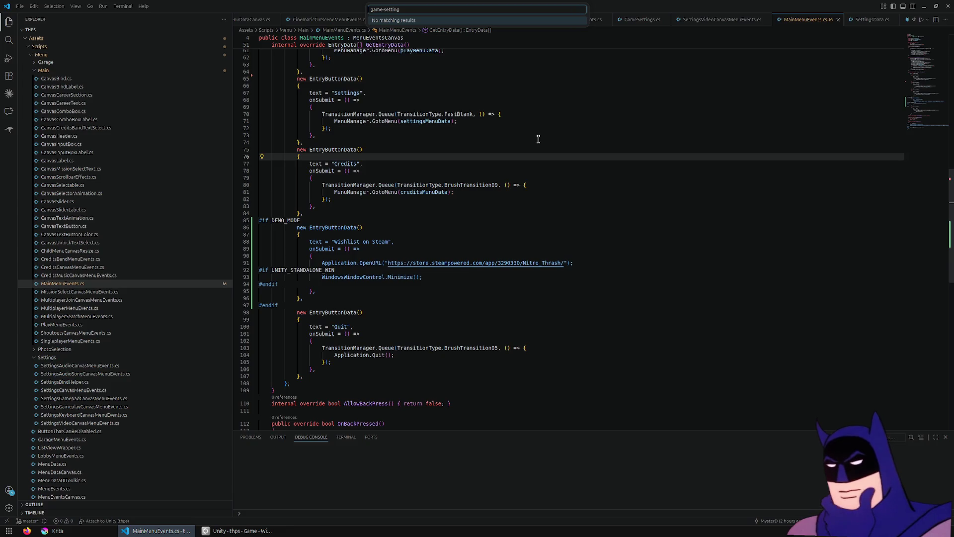
key("Escape")
left_click(538, 138)
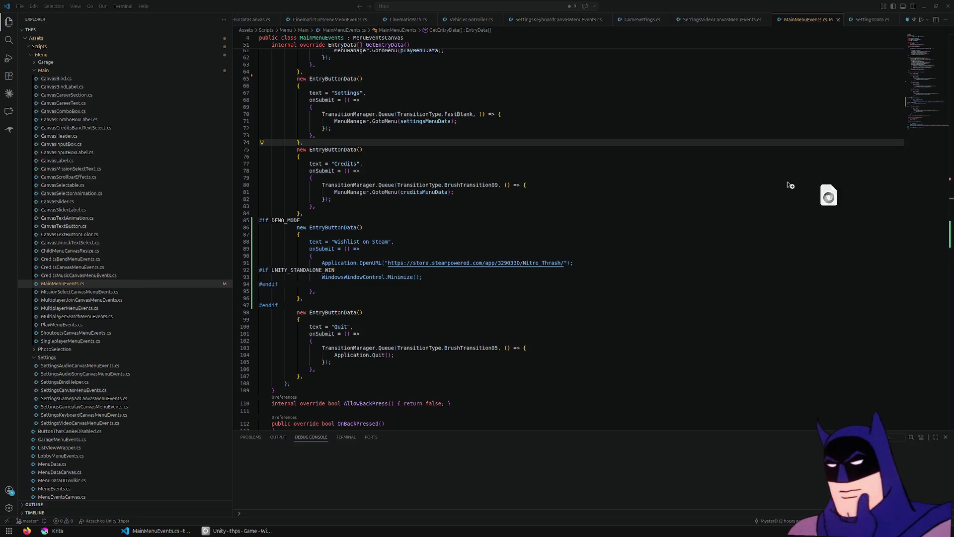
left_click_drag(847, 189, 579, 185)
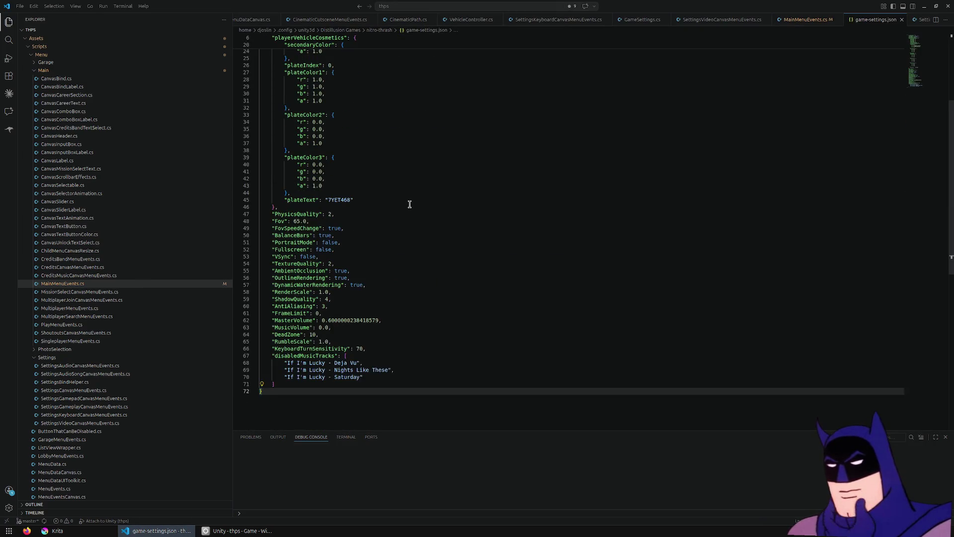
scroll(411, 214, "up", 6)
scroll(405, 240, "down", 8)
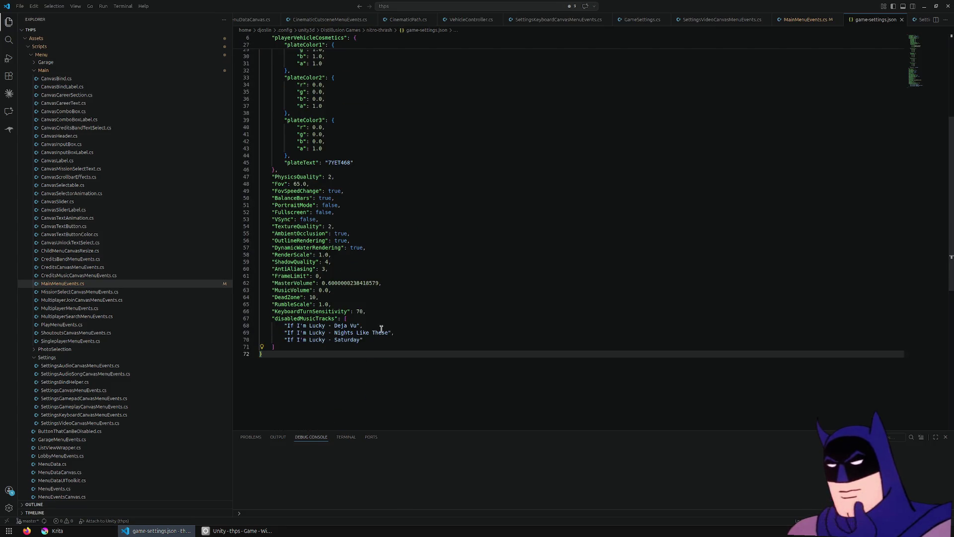
scroll(381, 330, "up", 10)
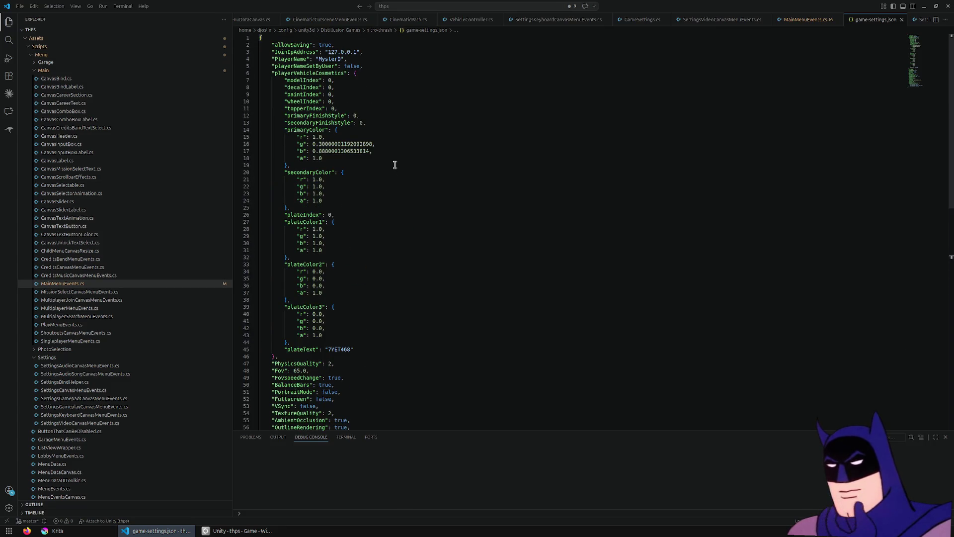
scroll(395, 164, "down", 6)
scroll(395, 165, "up", 3)
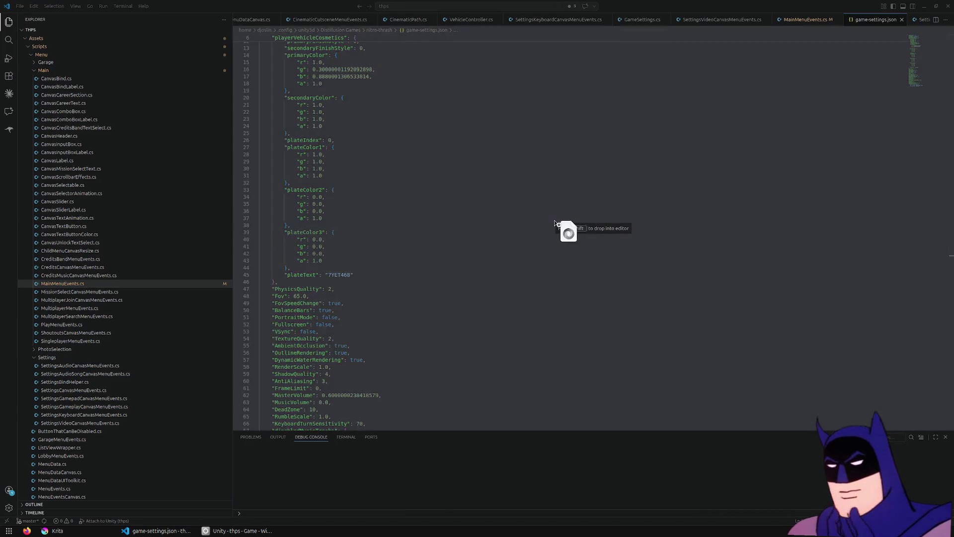
Step: Add levels 2 and 4 to levelsUnlockedList in game-save.json, then start Unity's Play mode
left_click_drag(571, 230, 554, 217)
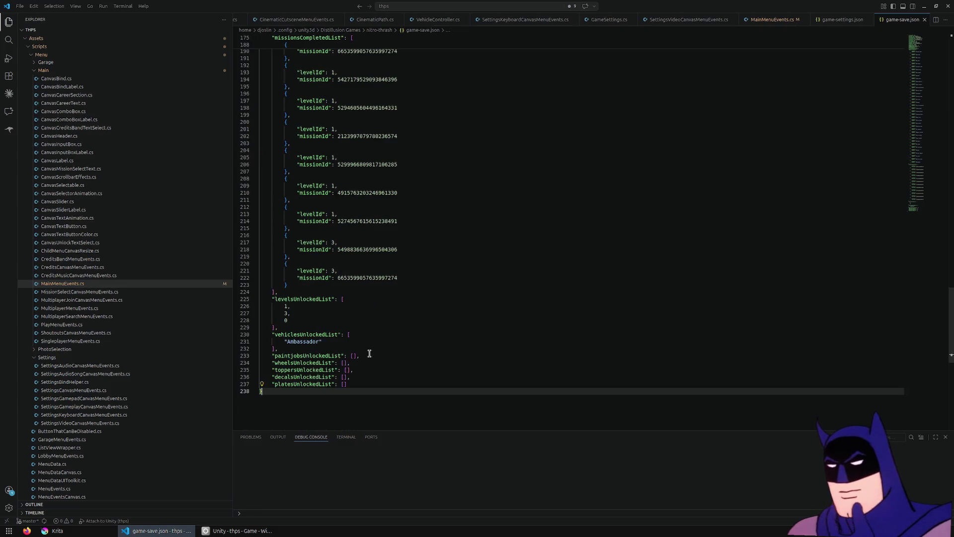
left_click(326, 318)
key("Up")
key("Up")
key("Return")
type("2,")
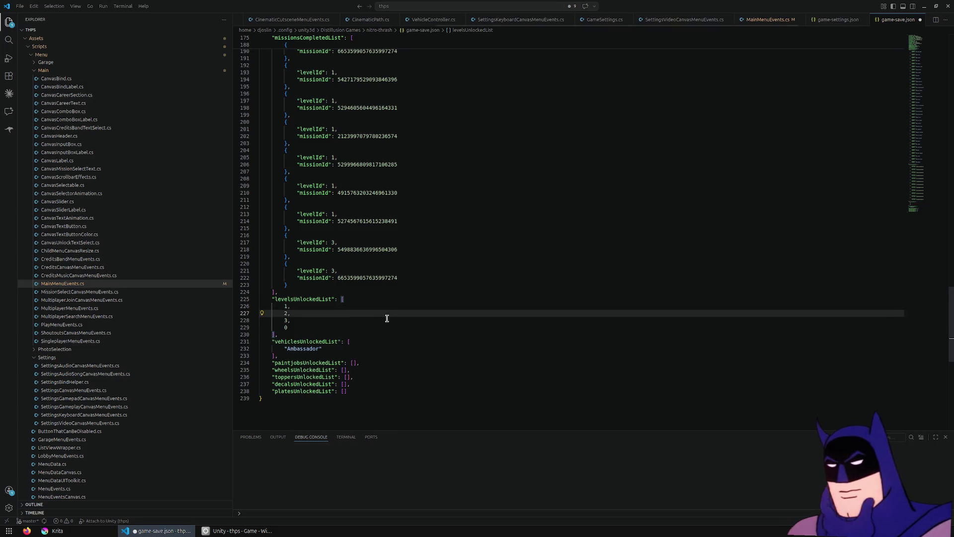
key("Down")
key("Return")
type("4,")
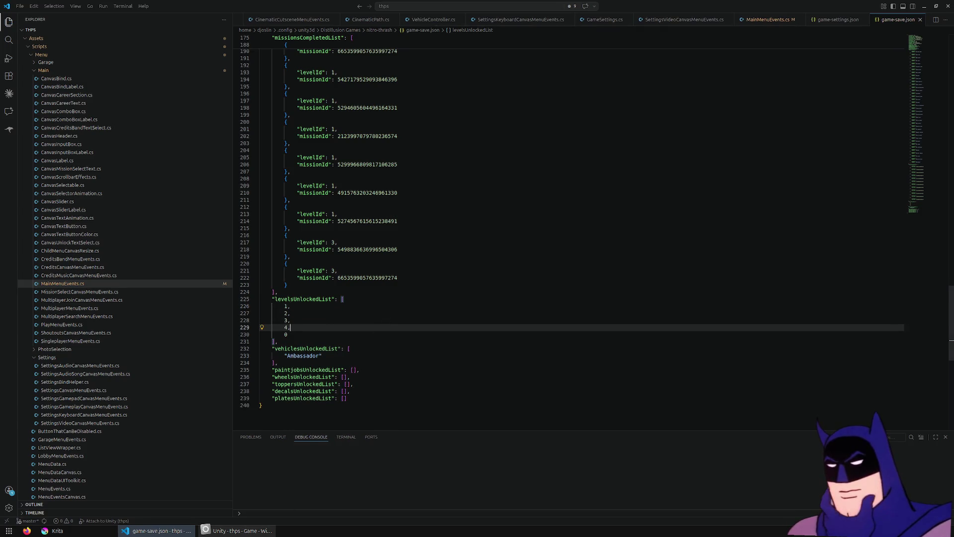
left_click(239, 530)
left_click(470, 30)
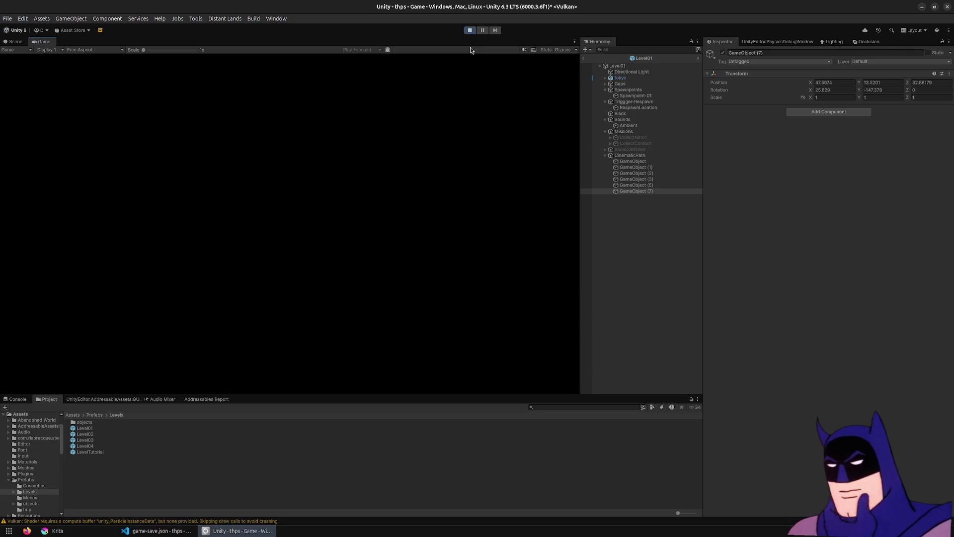
Step: Go through Singleplayer > Level Select to load Coming Soon, then stop Play mode
key("Return")
key("Return")
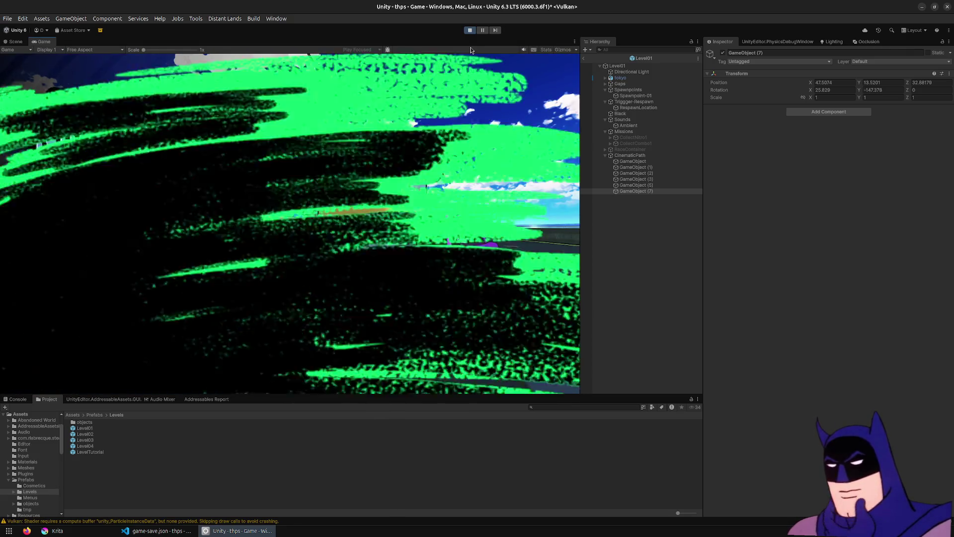
key("Right")
key("Left")
key("Right")
key("Right")
key("Right")
key("Left")
key("Return")
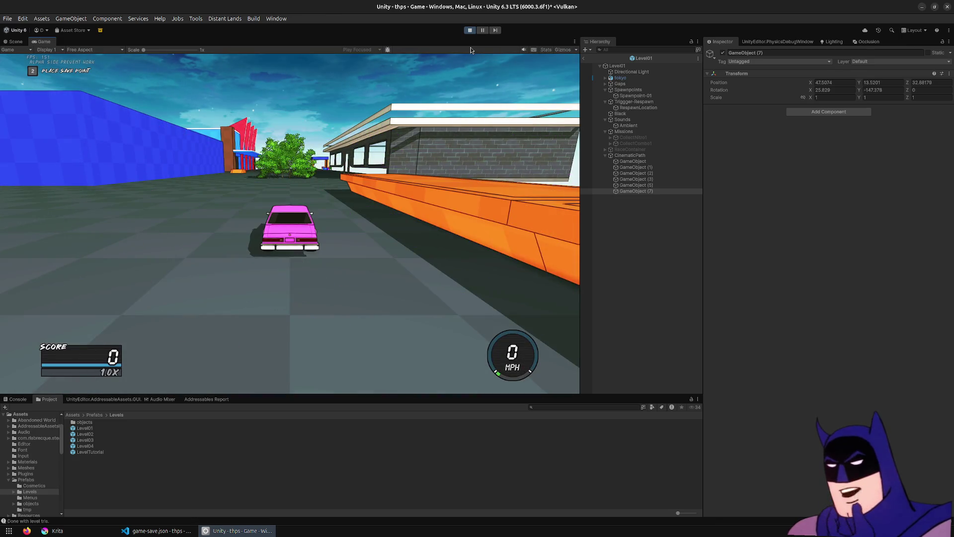
left_click(470, 30)
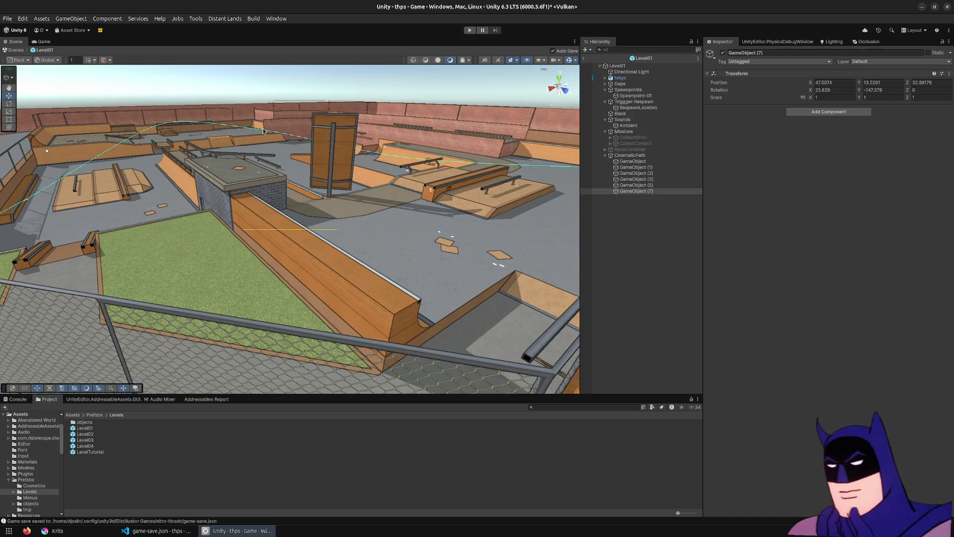
Step: Open the Level03 prefab and drag CinematicPath from Prefabs/tmp into it
double_click(94, 443)
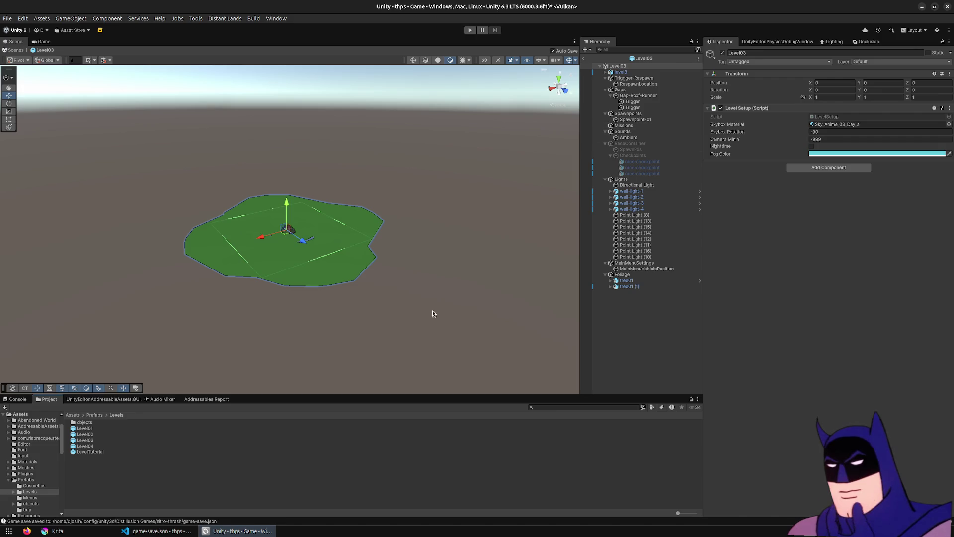
left_click(94, 415)
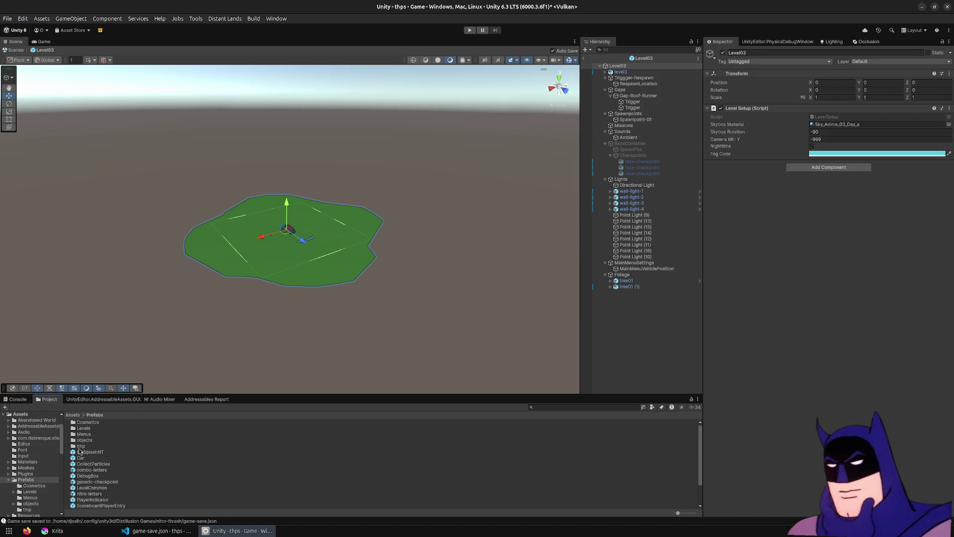
double_click(79, 447)
mouse_move(94, 446)
left_mouse_down()
mouse_move(616, 69)
mouse_move(676, 313)
left_mouse_up()
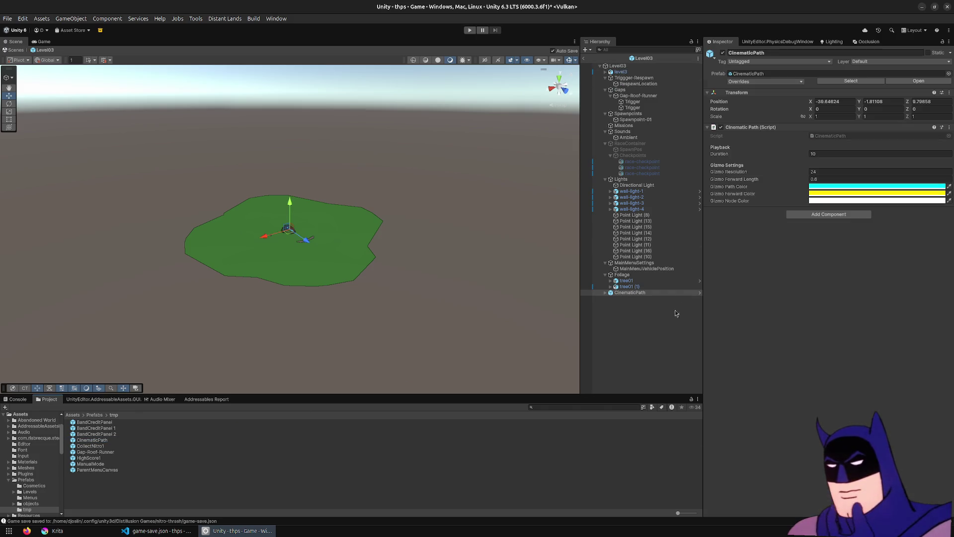
Step: Unpack the CinematicPath prefab and frame it in the Scene view
right_click(633, 293)
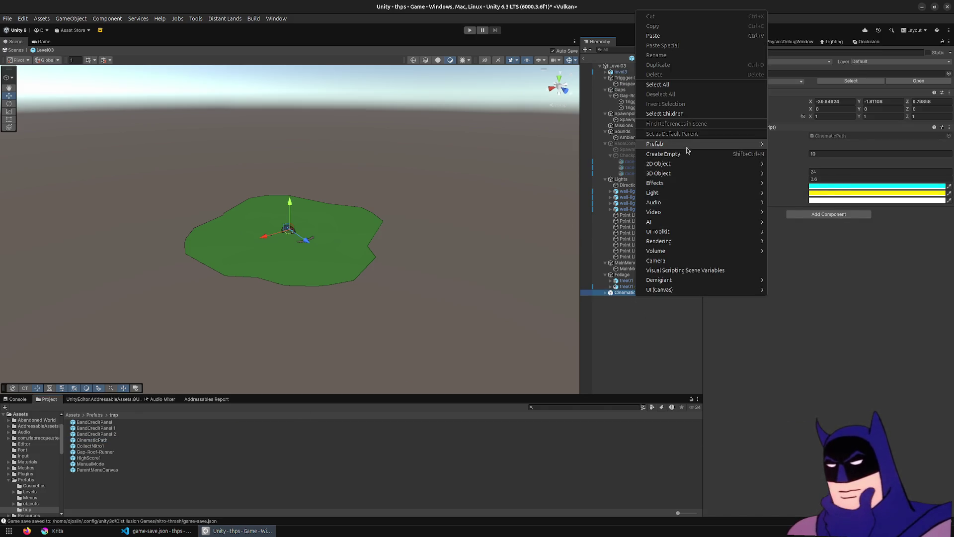
mouse_move(696, 145)
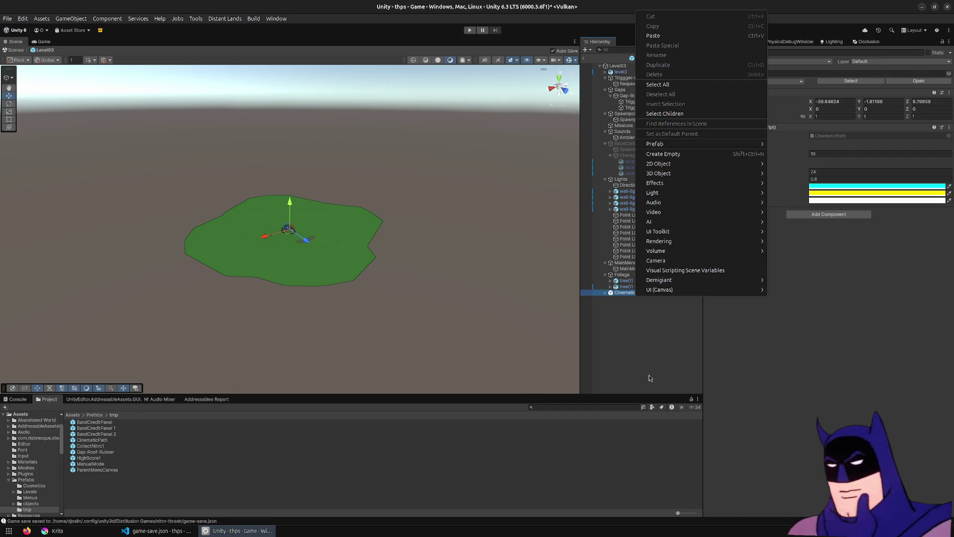
left_click(648, 352)
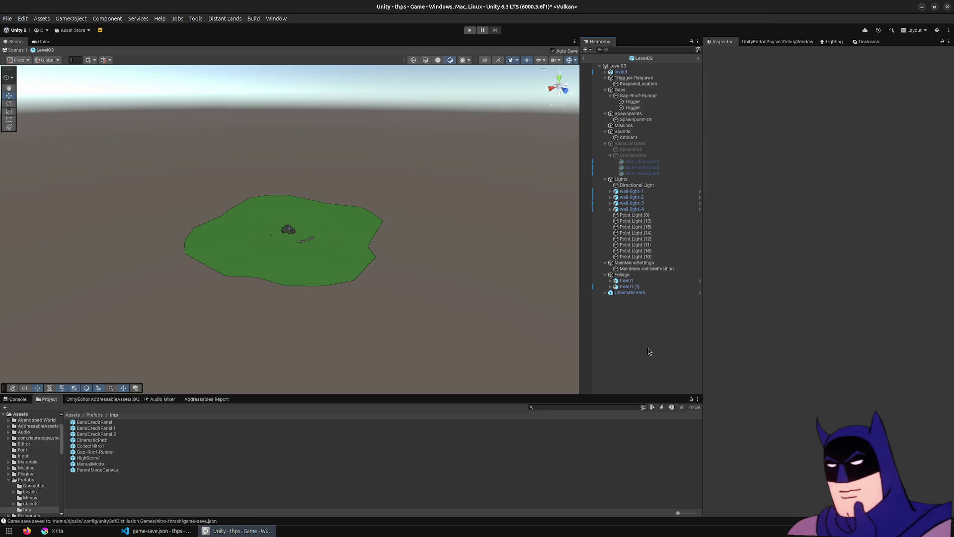
right_click(657, 294)
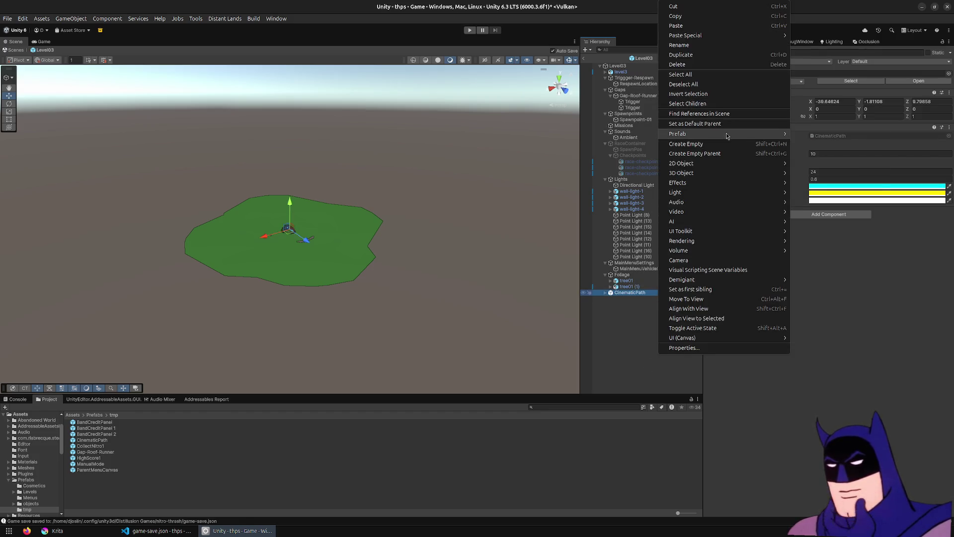
mouse_move(728, 135)
left_click(809, 192)
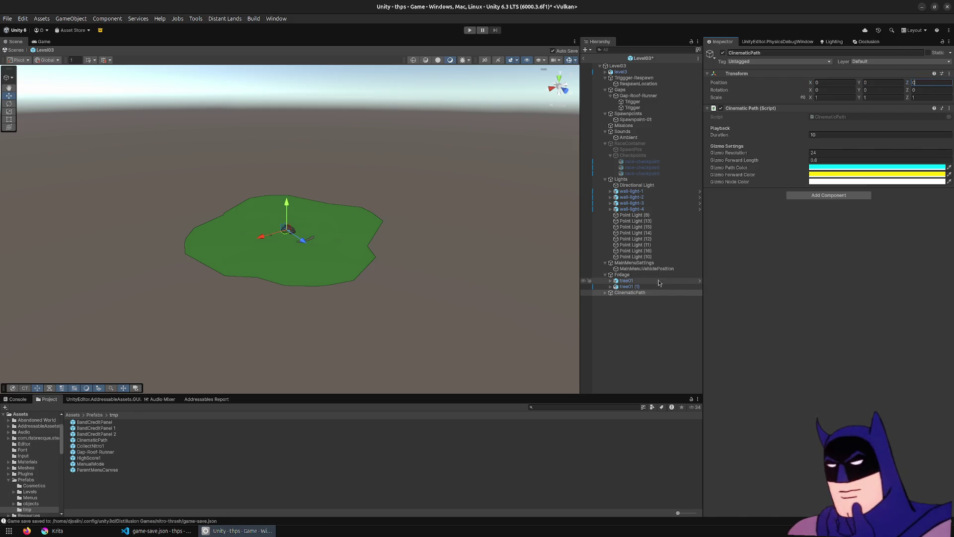
double_click(641, 294)
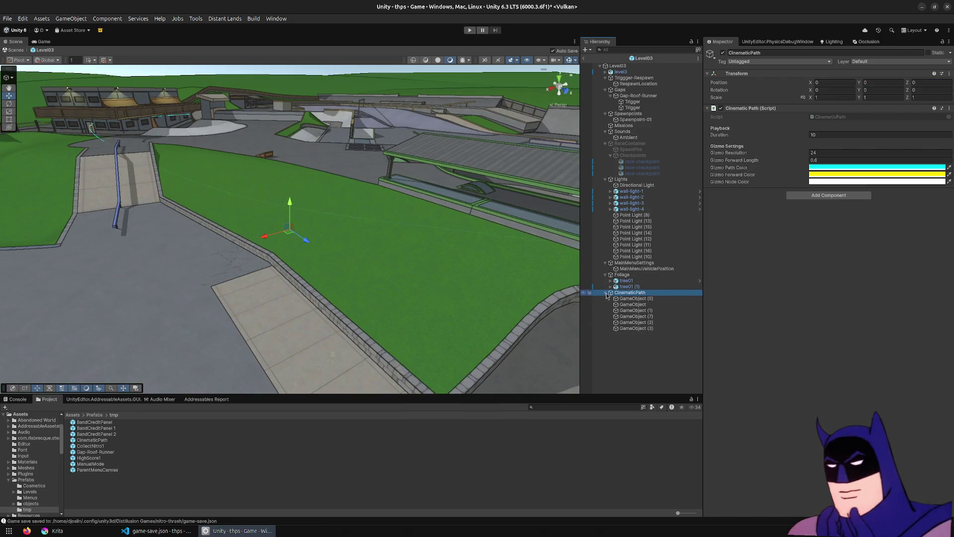
Step: Reorder the path points, then snap the first point and GameObject (1) to views at the roofed structure
left_click(633, 298)
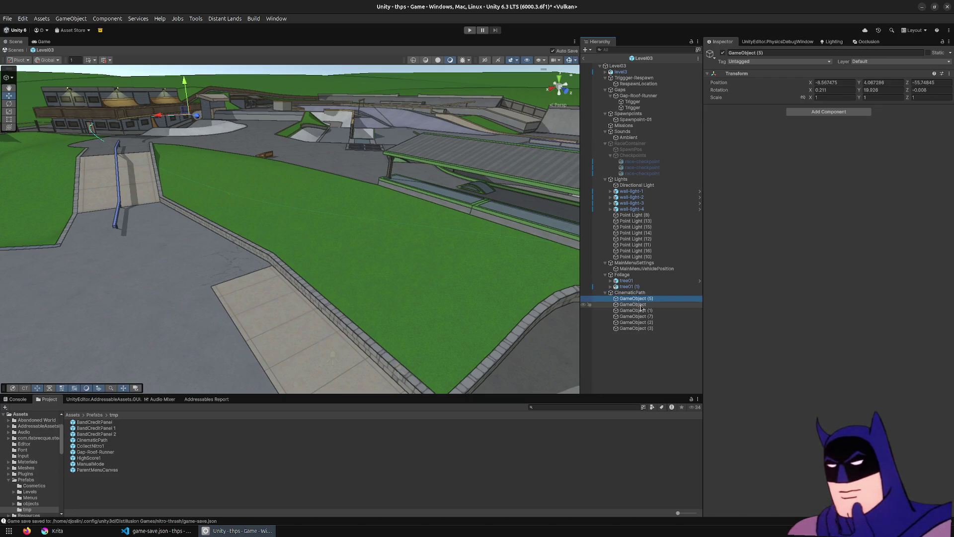
left_click_drag(655, 311, 664, 335)
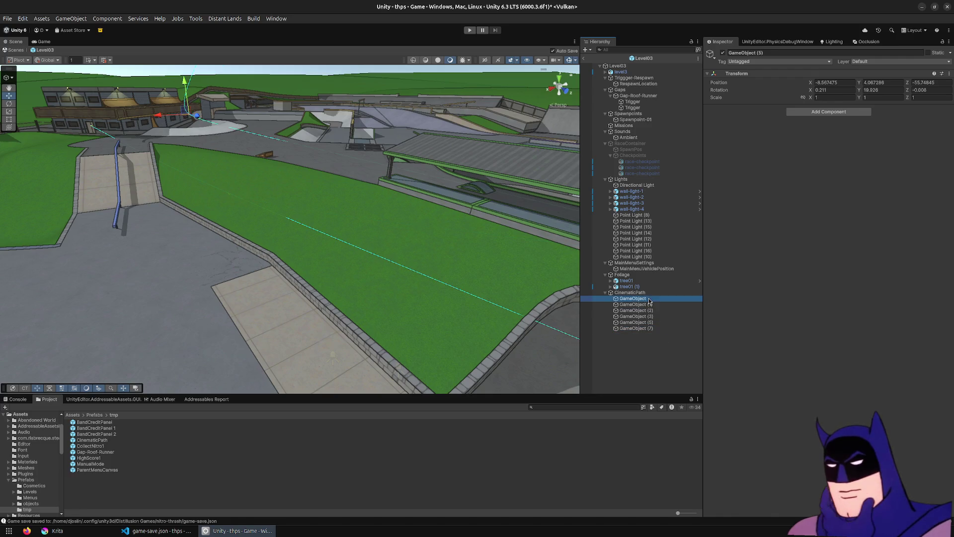
mouse_move(343, 206)
left_mouse_down()
mouse_move(473, 149)
mouse_move(595, 154)
mouse_move(585, 147)
left_mouse_up()
left_click(196, 18)
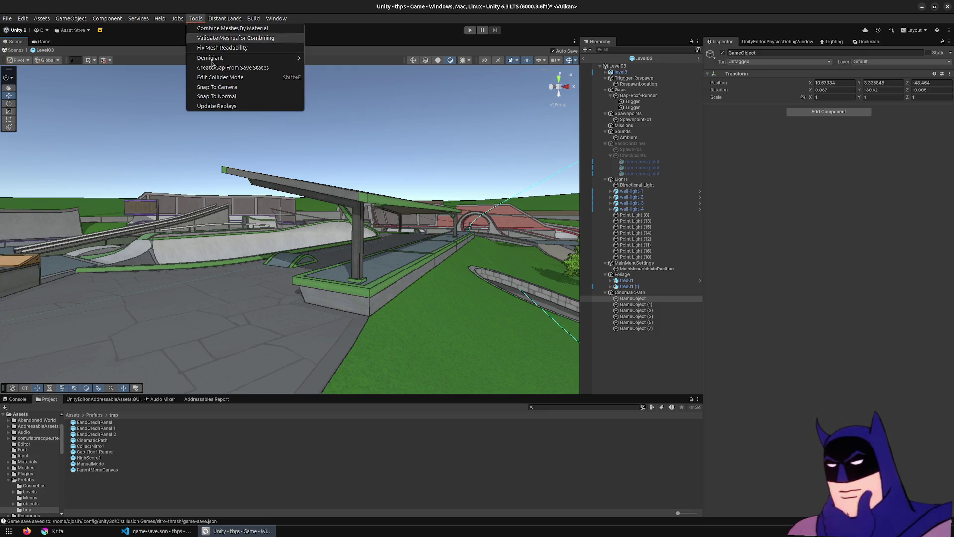
left_click(234, 88)
mouse_move(395, 247)
left_mouse_down()
mouse_move(268, 240)
mouse_move(416, 254)
mouse_move(462, 247)
left_mouse_up()
left_click(195, 18)
left_click(208, 89)
Step: Snap GameObject (2) to a loop ramp view and GameObject (3) to the red ramps and wall
mouse_move(249, 238)
left_mouse_down()
mouse_move(255, 264)
mouse_move(304, 234)
mouse_move(149, 224)
mouse_move(882, 228)
mouse_move(865, 231)
mouse_move(882, 228)
mouse_move(893, 249)
left_mouse_up()
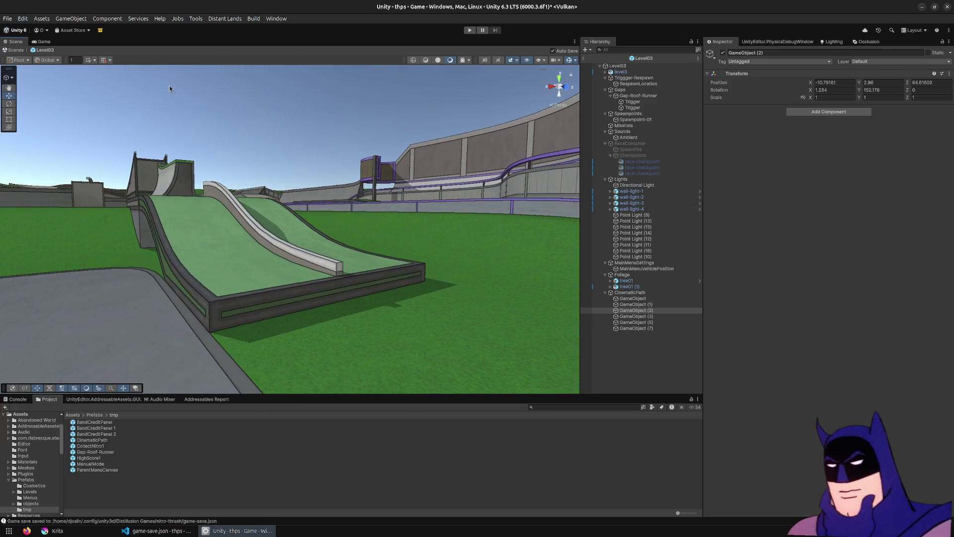
left_click(187, 19)
left_click(208, 84)
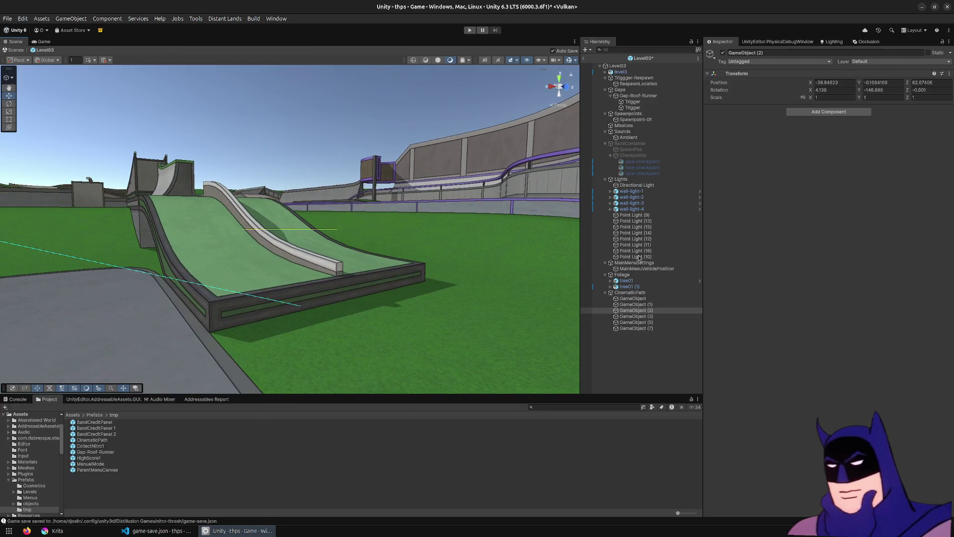
mouse_move(372, 270)
left_mouse_down()
mouse_move(726, 231)
mouse_move(730, 240)
mouse_move(453, 264)
mouse_move(476, 254)
mouse_move(426, 247)
mouse_move(696, 257)
mouse_move(326, 142)
left_mouse_up()
left_click(197, 19)
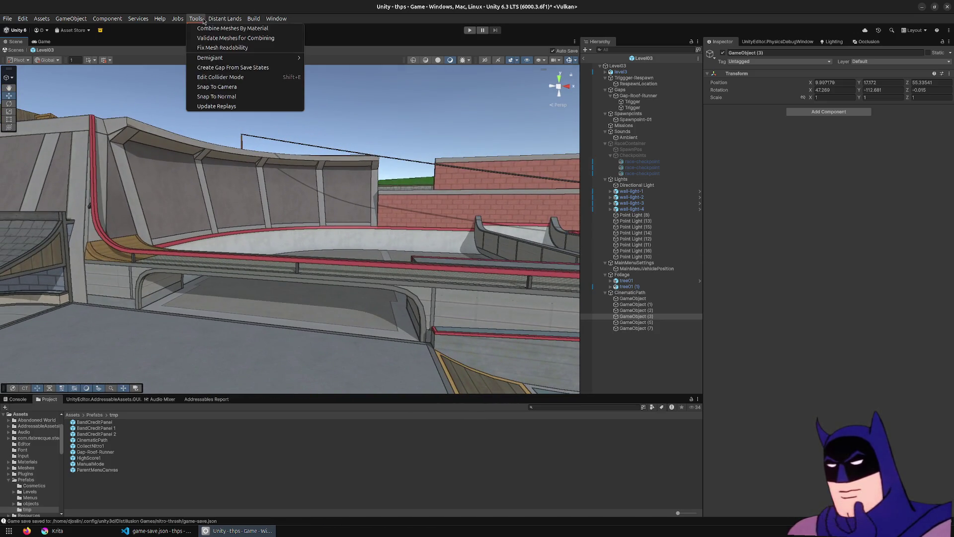
left_click(243, 91)
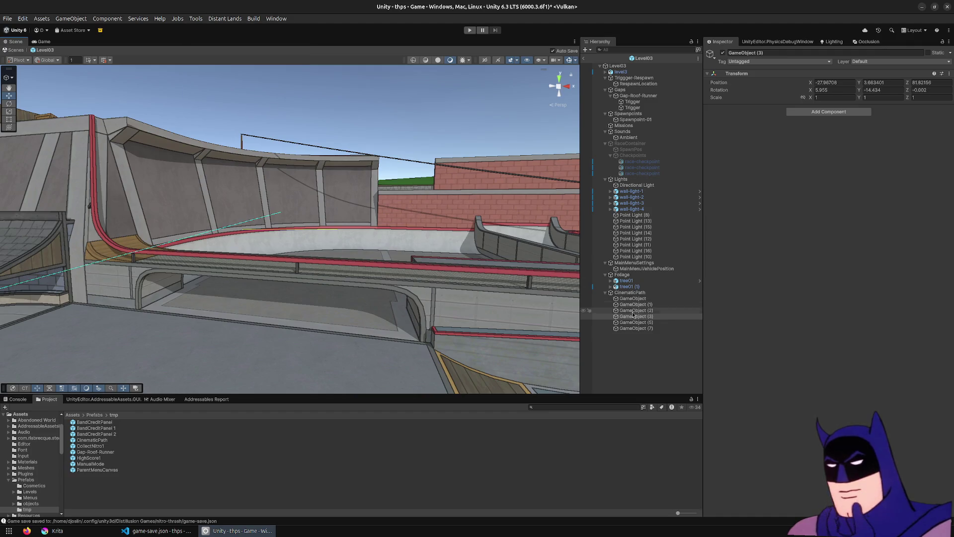
Step: Snap GameObject (5) and GameObject (7) to new ramp viewpoints, (7) ending at 44.307, 6.503, 48.324
mouse_move(552, 234)
left_mouse_down()
mouse_move(540, 197)
mouse_move(350, 195)
mouse_move(256, 208)
mouse_move(323, 205)
left_mouse_up()
left_click(220, 20)
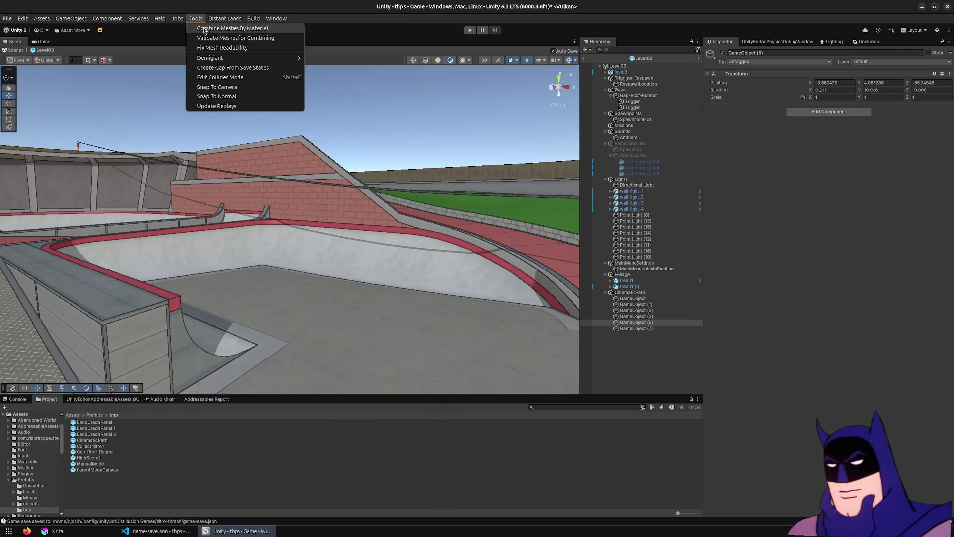
left_click(224, 99)
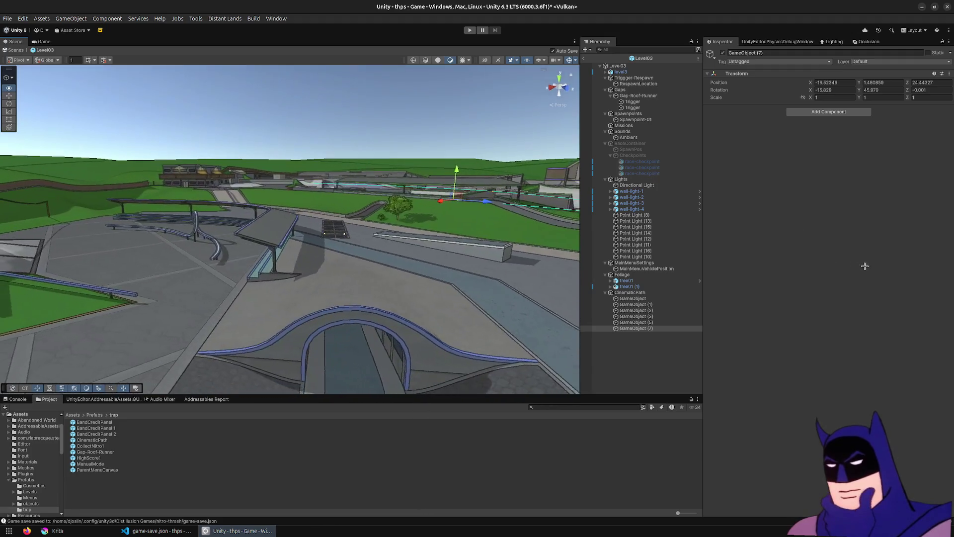
left_click(196, 20)
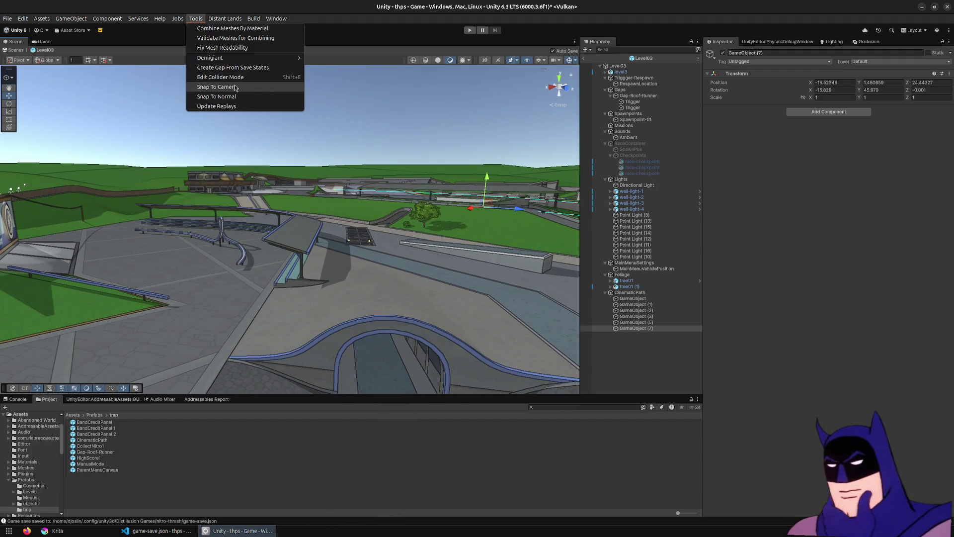
left_click(235, 87)
Step: Start the game and open Singleplayer > Level Select
left_click(470, 30)
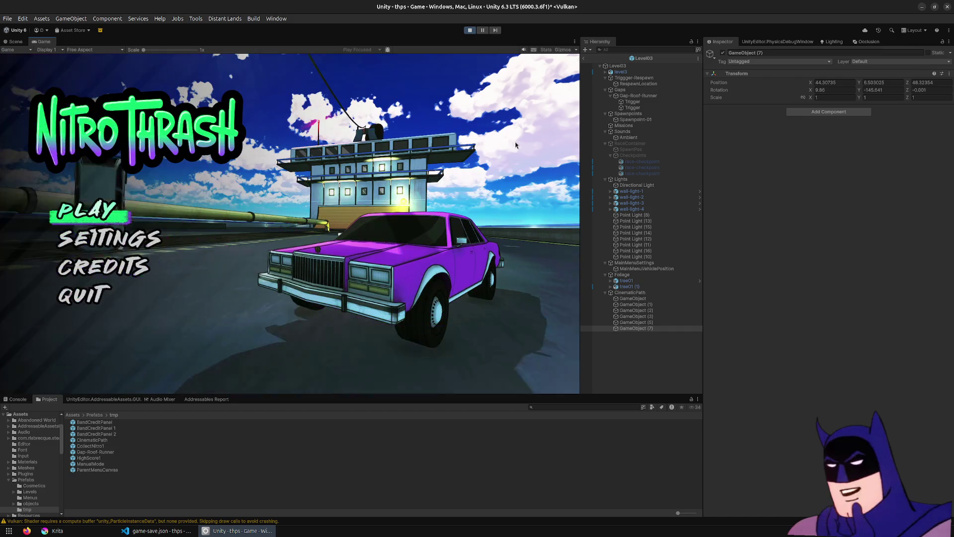
key("Return")
key("Return")
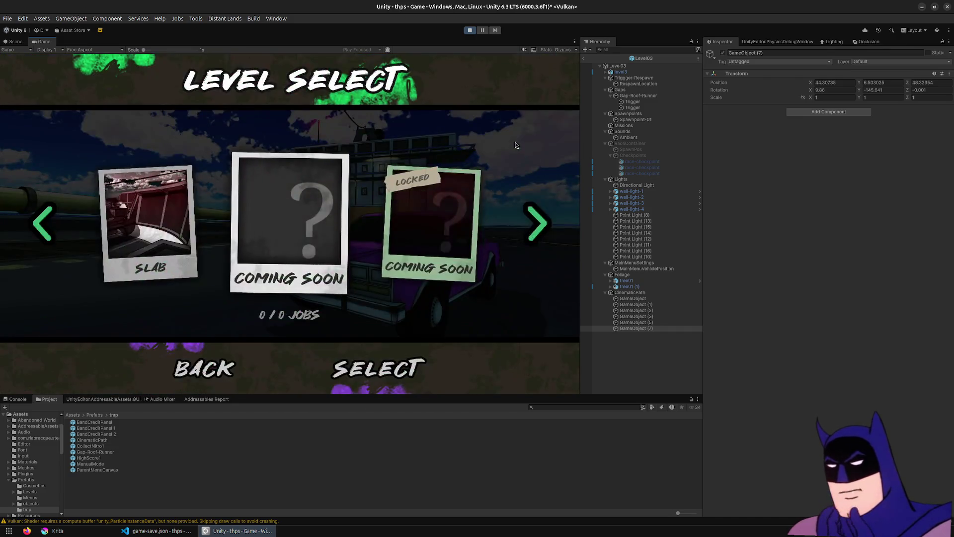
Step: Load Slab from the Level Select carousel, watch its flythrough, then stop the game
key("Left")
key("Left")
key("Right")
key("Return")
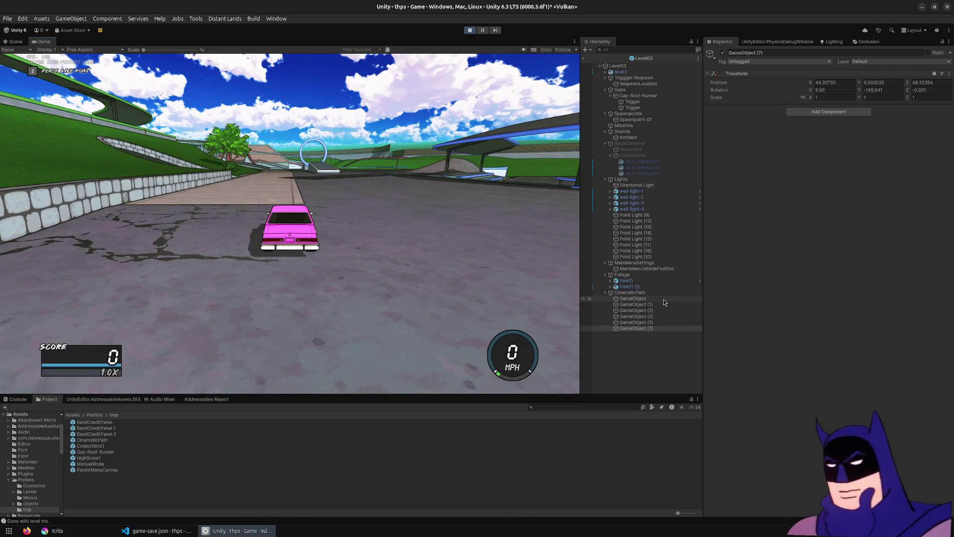
left_click(468, 29)
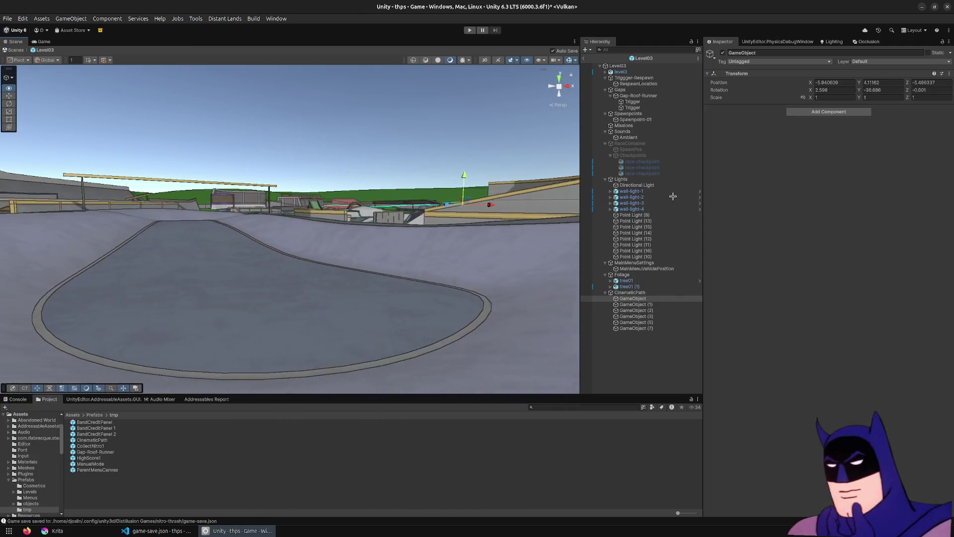
Step: Snap the first path point and GameObject (1) to new views across the bowl
left_click(196, 19)
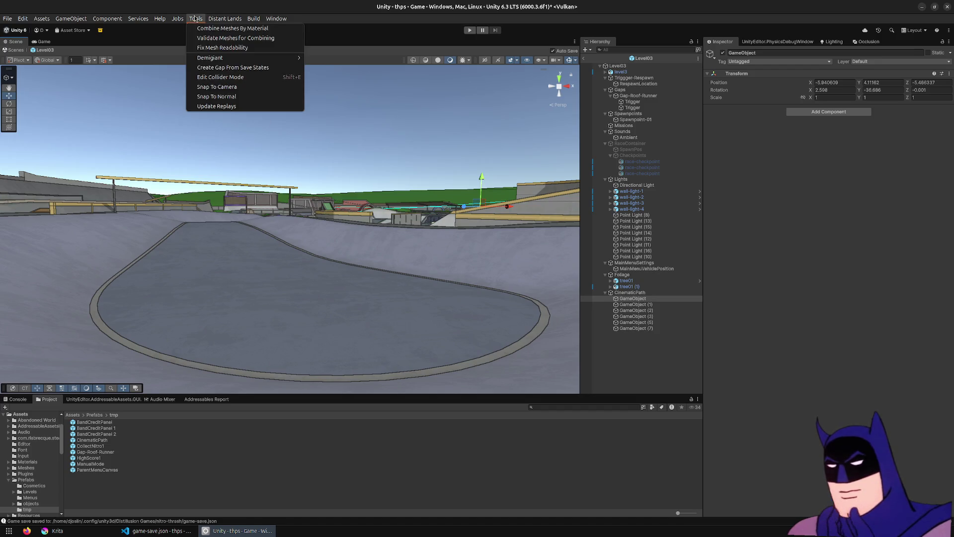
left_click(226, 94)
mouse_move(453, 244)
left_mouse_down()
mouse_move(478, 227)
mouse_move(584, 254)
mouse_move(379, 245)
mouse_move(234, 260)
mouse_move(785, 237)
mouse_move(506, 252)
left_mouse_up()
left_click_drag(431, 261, 323, 146)
left_click(196, 18)
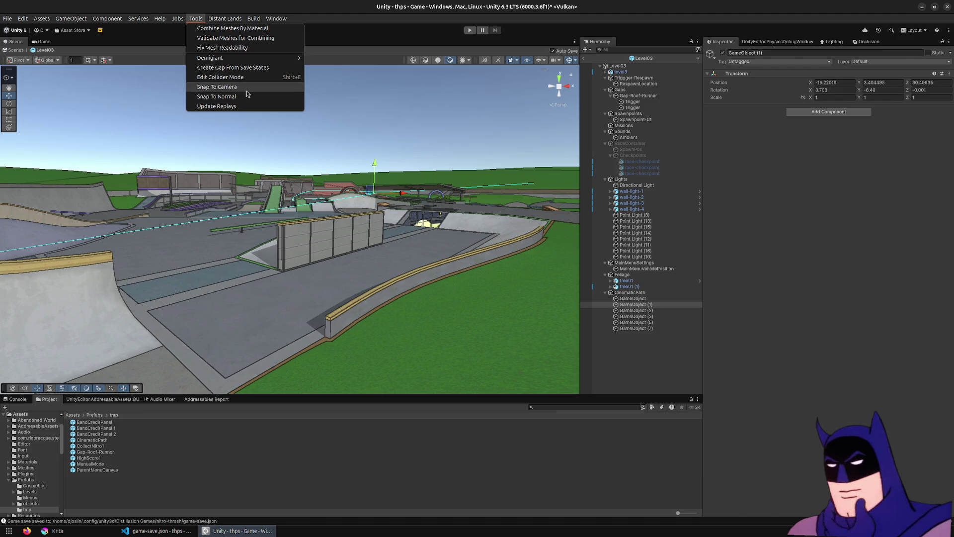
left_click(249, 92)
Step: Leave GameObject (2) unchanged and snap GameObject (3) to a new vantage point
left_click(642, 311)
mouse_move(417, 224)
left_mouse_down()
mouse_move(471, 225)
mouse_move(443, 223)
left_mouse_up()
left_click(201, 22)
left_click(387, 180)
left_click(641, 316)
mouse_move(303, 248)
left_mouse_down()
mouse_move(233, 253)
mouse_move(290, 250)
mouse_move(271, 249)
left_mouse_up()
left_click(199, 20)
left_click(219, 88)
Step: Snap GameObject (5), then GameObject (7) above the bowl at -4.702, 13.095, 118.48, Y -122.02
left_click(667, 322)
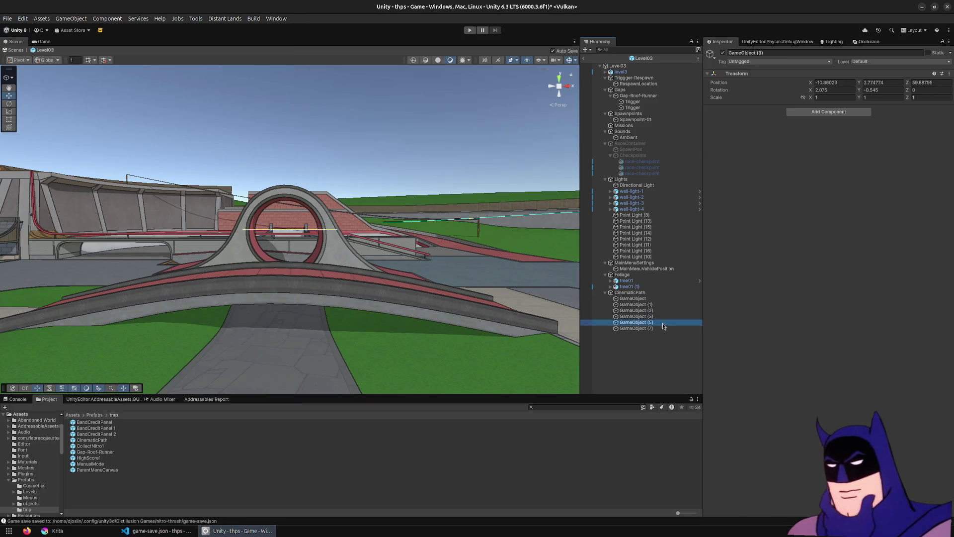
left_click_drag(368, 214, 372, 210)
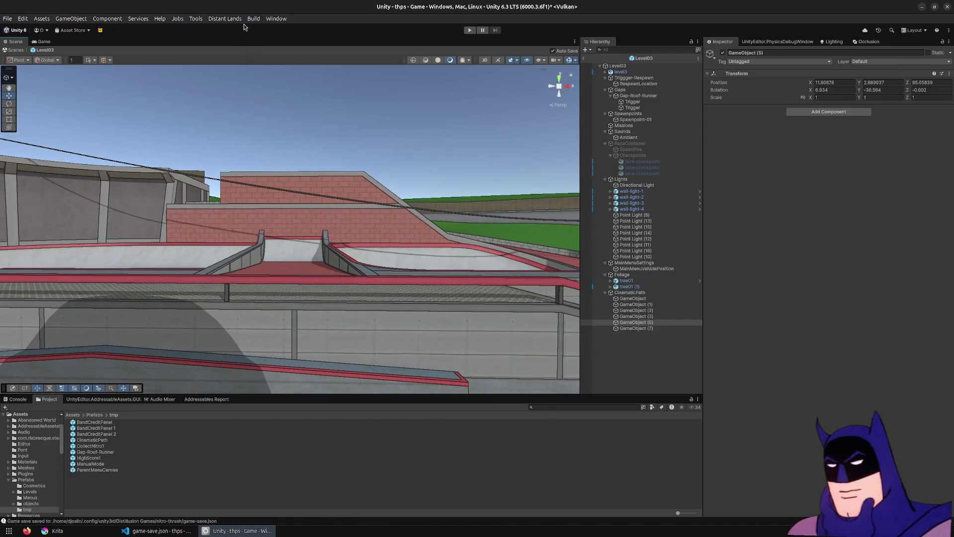
left_click(199, 20)
left_click(240, 90)
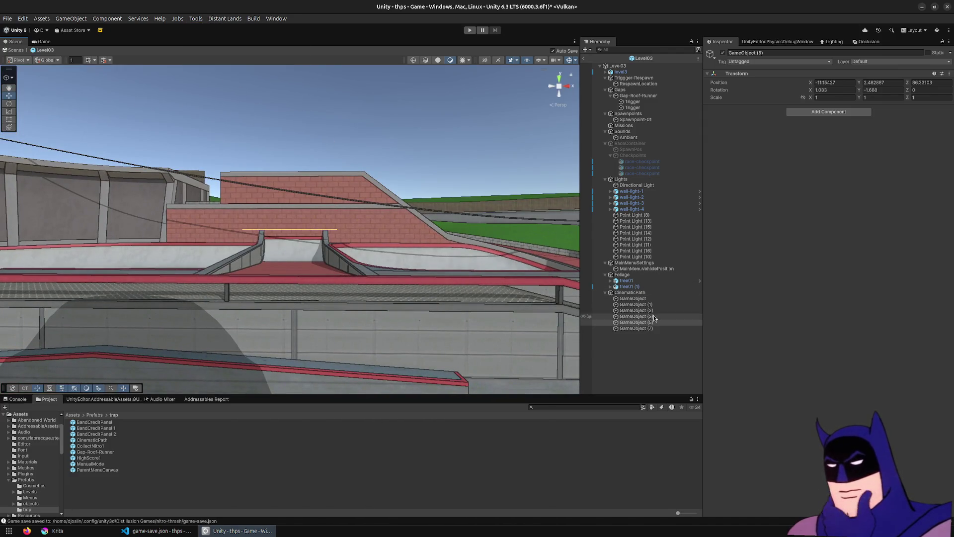
left_click(641, 330)
mouse_move(184, 299)
left_mouse_down()
mouse_move(152, 308)
mouse_move(79, 199)
left_mouse_up()
left_click(194, 20)
left_click(217, 92)
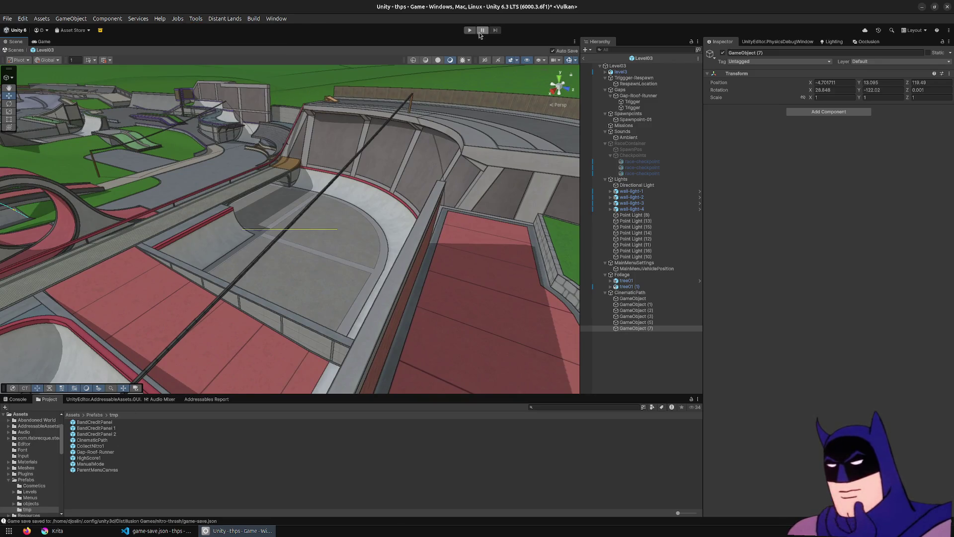
left_click(470, 31)
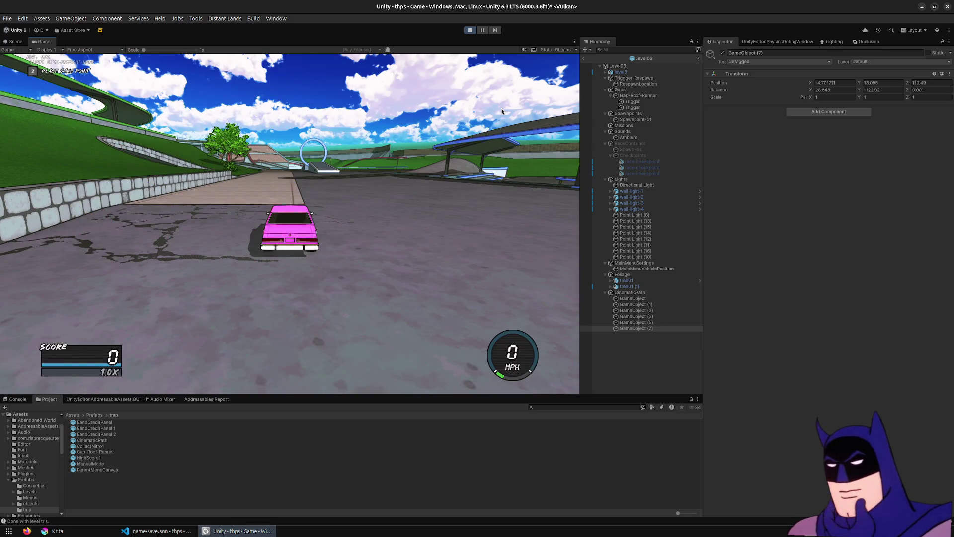
left_click(472, 30)
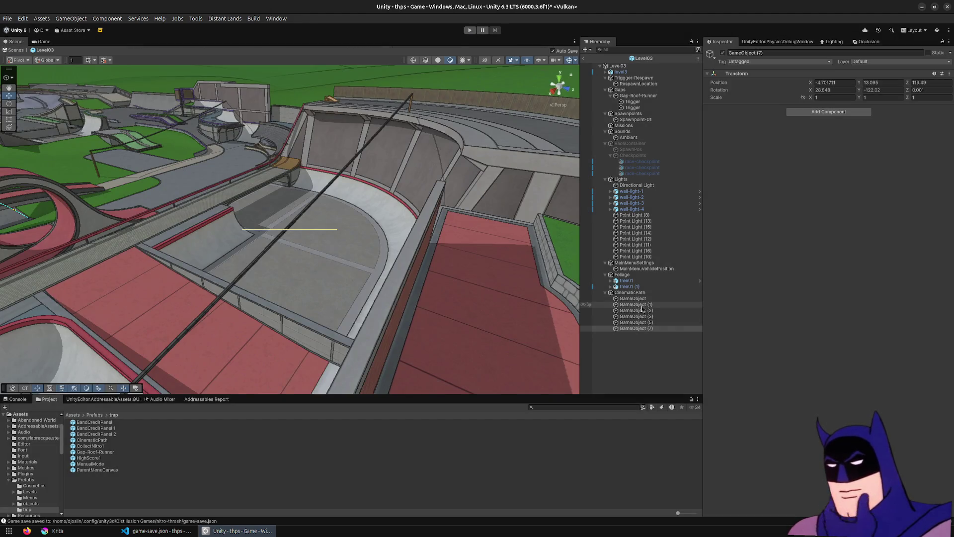
left_click(645, 310)
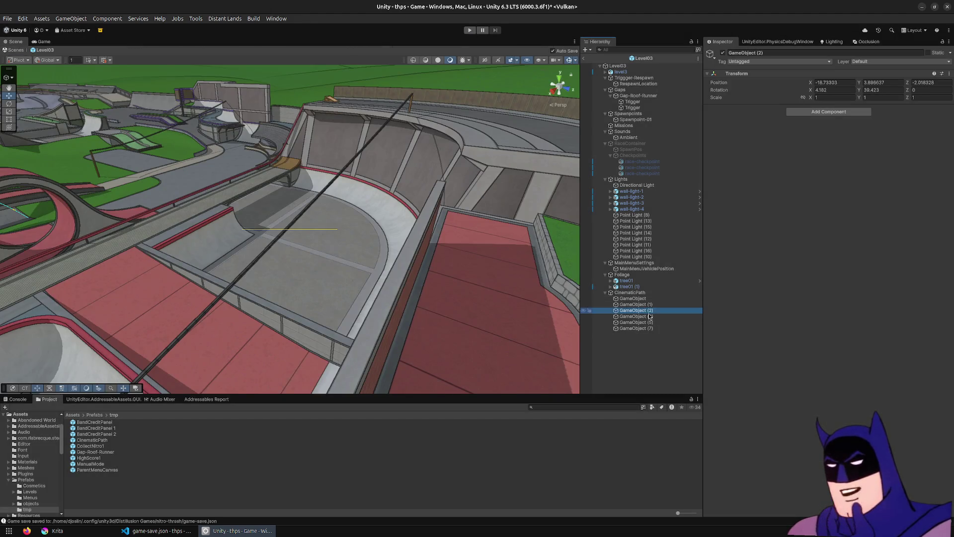
Step: Frame GameObject (3) and slide it to X -11.7, Z 42.7 with the move gizmo
double_click(641, 317)
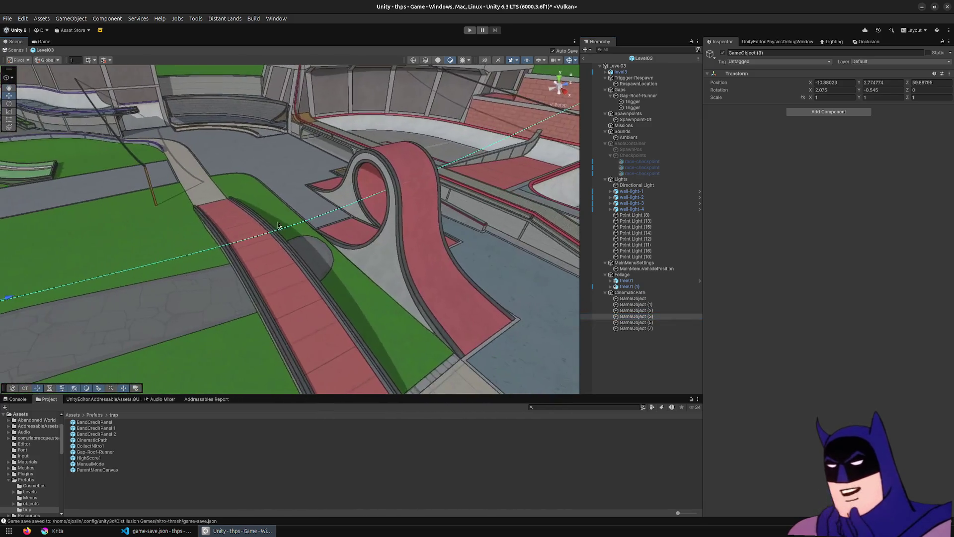
mouse_move(347, 261)
left_mouse_down()
mouse_move(255, 249)
mouse_move(344, 237)
left_mouse_up()
mouse_move(460, 215)
left_mouse_down()
mouse_move(234, 214)
mouse_move(330, 202)
mouse_move(134, 123)
mouse_move(188, 116)
mouse_move(334, 190)
left_mouse_up()
scroll(334, 190, "down", 15)
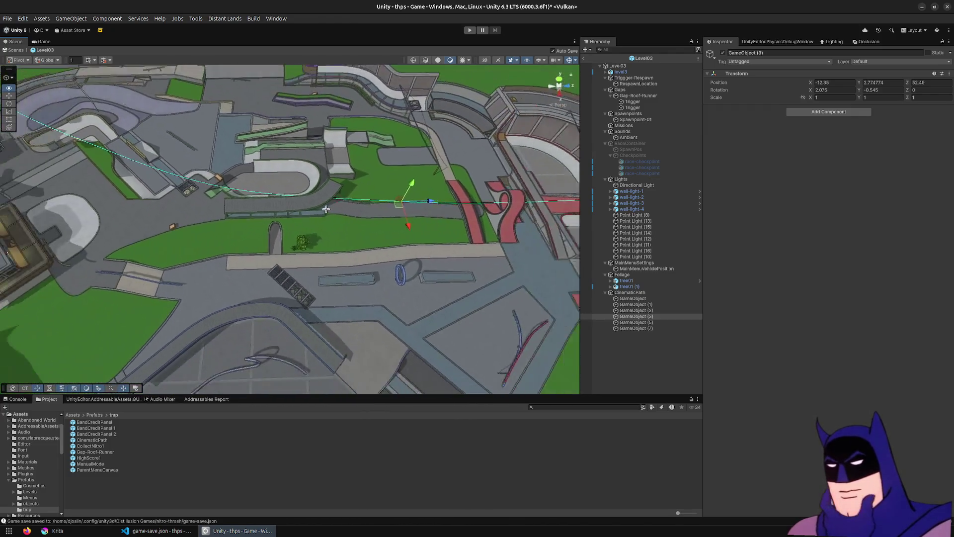
Step: Check each of the other path points in turn, then run the level in Play mode
left_click(642, 304)
left_click(648, 311)
left_click(650, 322)
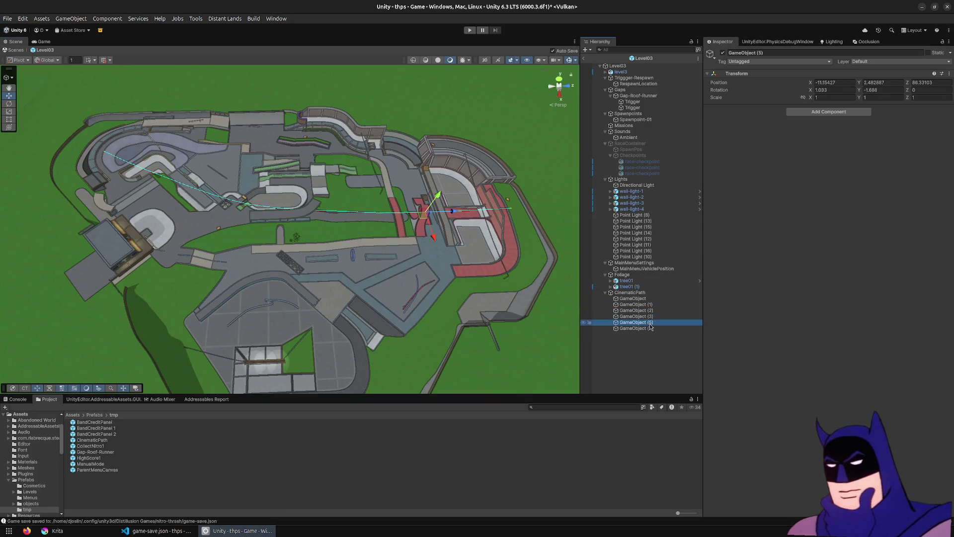
key("Up")
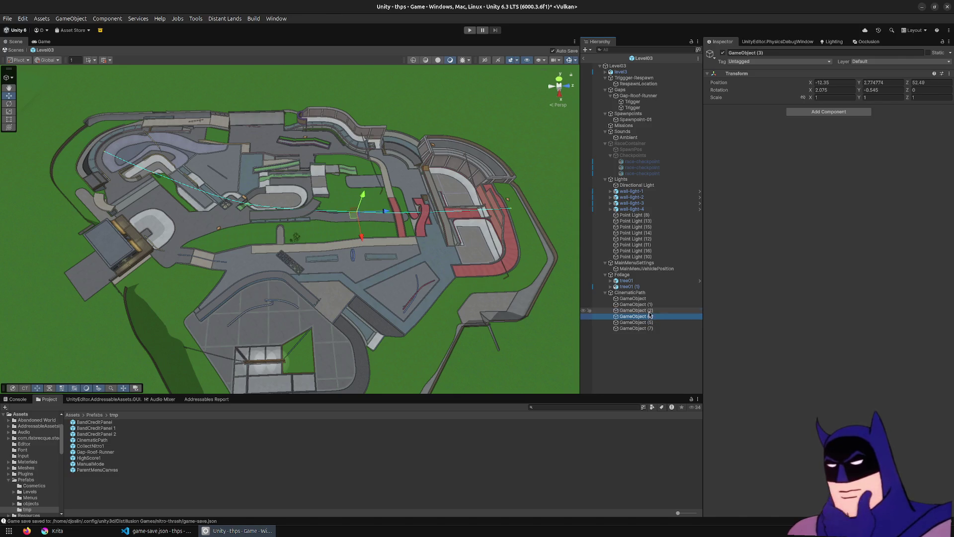
key("Up")
left_click(649, 318)
left_click(651, 323)
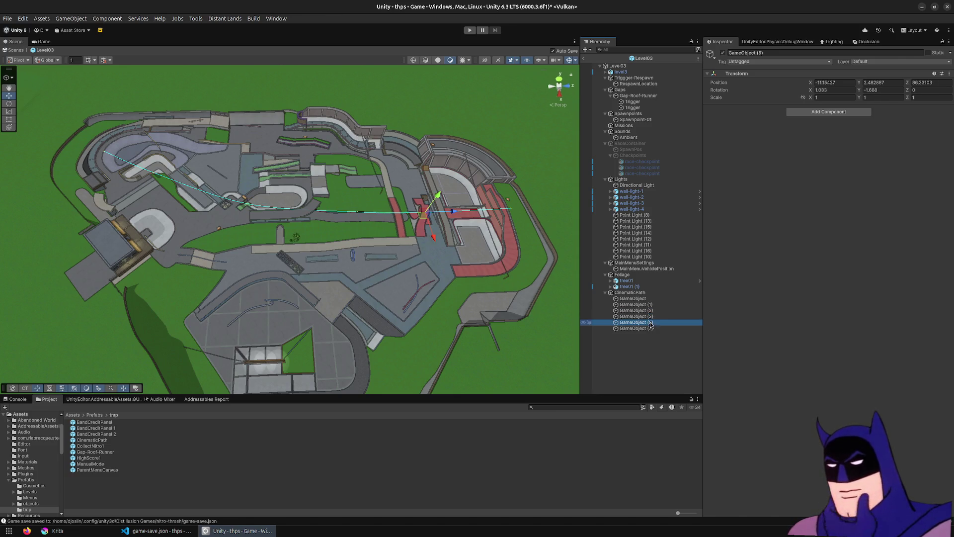
left_click(647, 331)
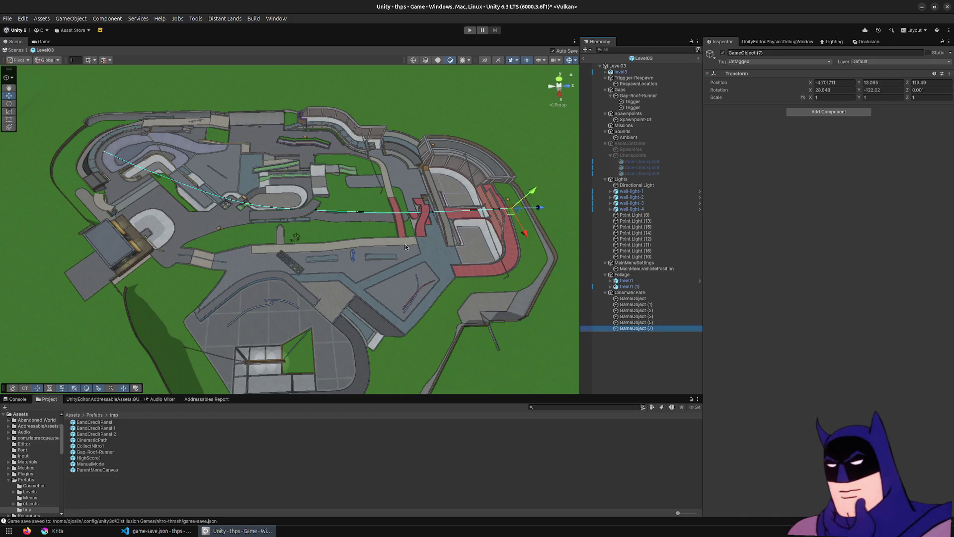
scroll(406, 247, "up", 5)
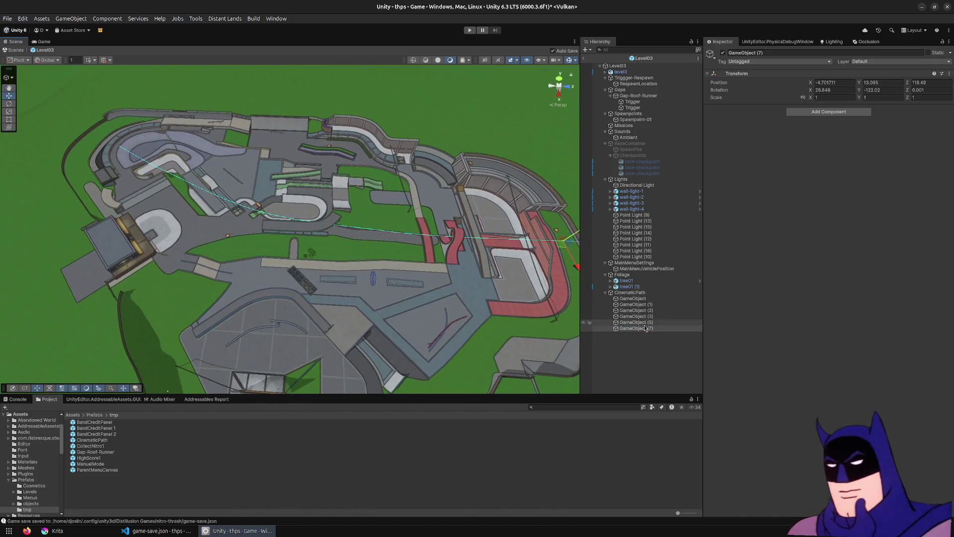
left_click(645, 323)
left_click(646, 318)
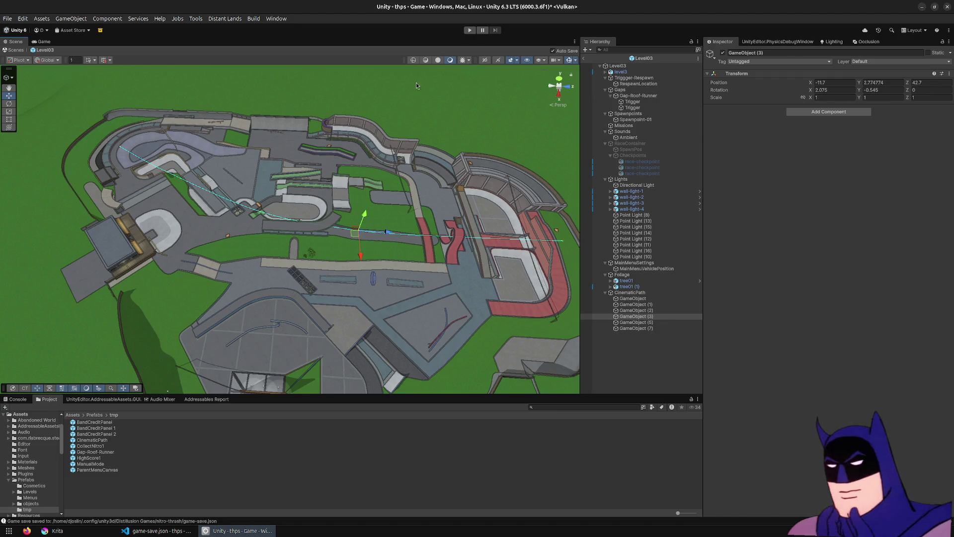
left_click(471, 30)
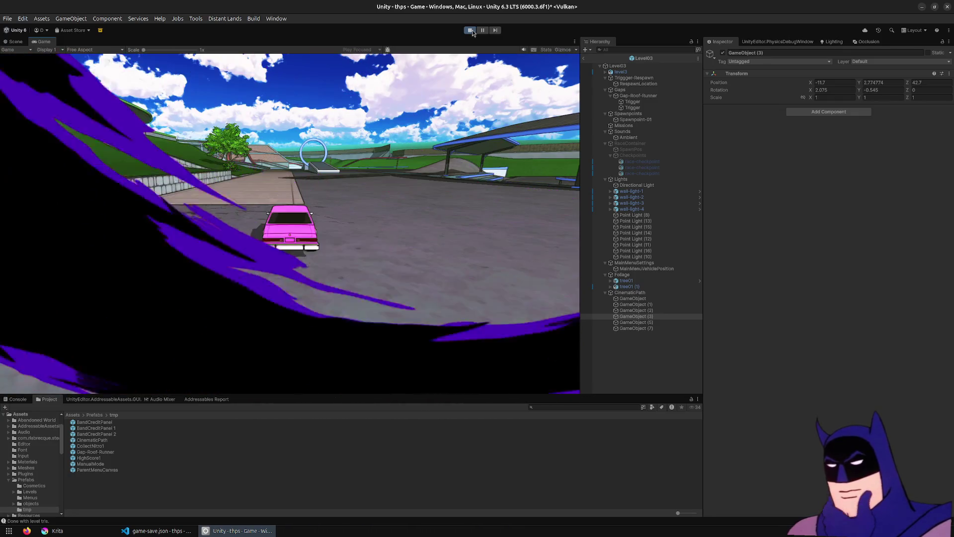
Step: Stop the game and turn GameObject (1) to a new Y heading
left_click(471, 31)
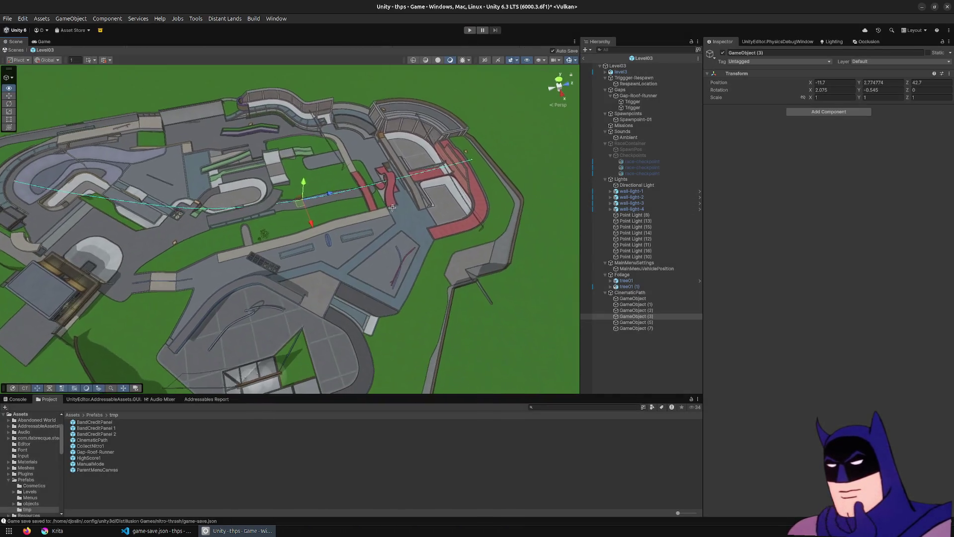
double_click(637, 305)
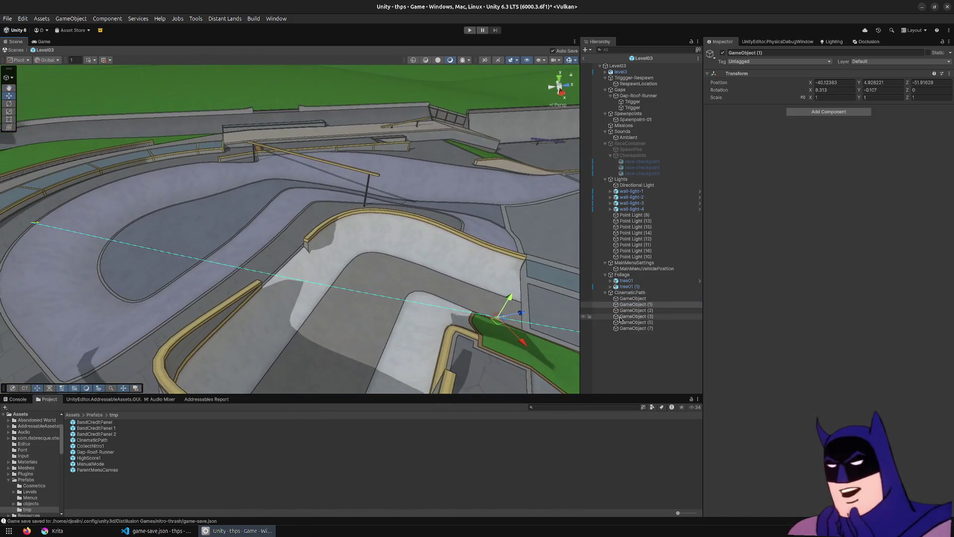
left_click(639, 299)
mouse_move(308, 257)
left_mouse_down()
mouse_move(310, 231)
mouse_move(473, 216)
left_mouse_up()
left_click(621, 304)
mouse_move(403, 246)
left_mouse_down()
mouse_move(390, 224)
mouse_move(382, 275)
left_mouse_up()
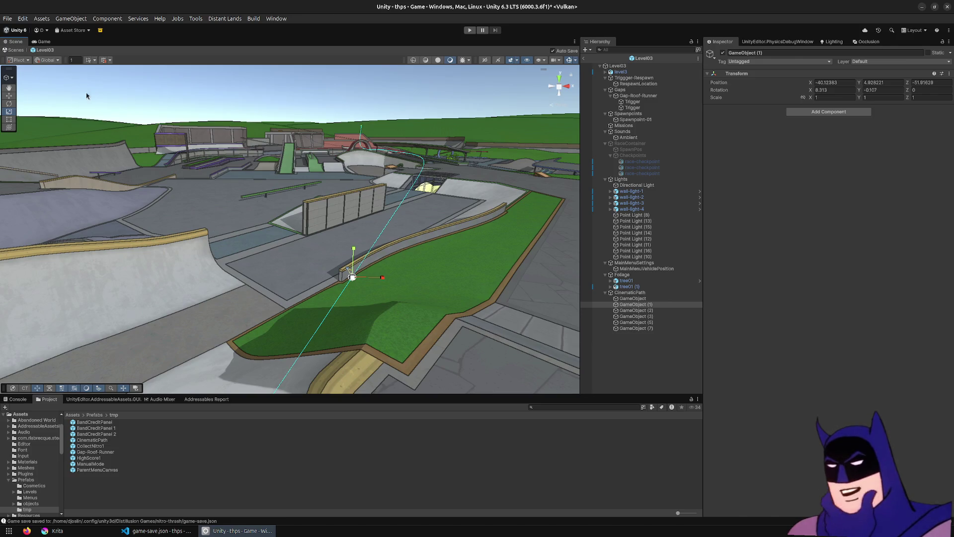
left_click(13, 103)
left_click_drag(369, 292, 377, 294)
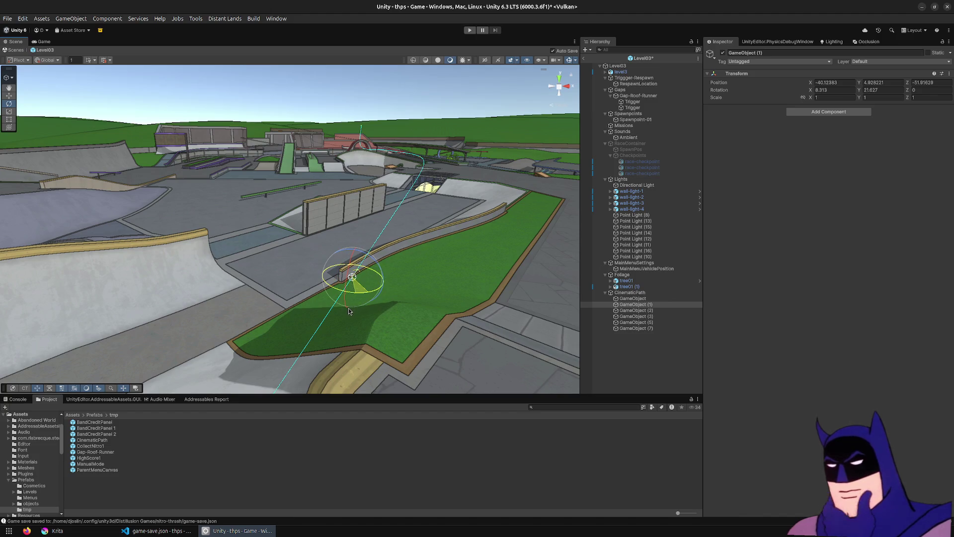
left_click_drag(350, 311, 350, 312)
Step: Turn GameObject (2) to about a 47° heading, check GameObject (5), then press Play
double_click(676, 310)
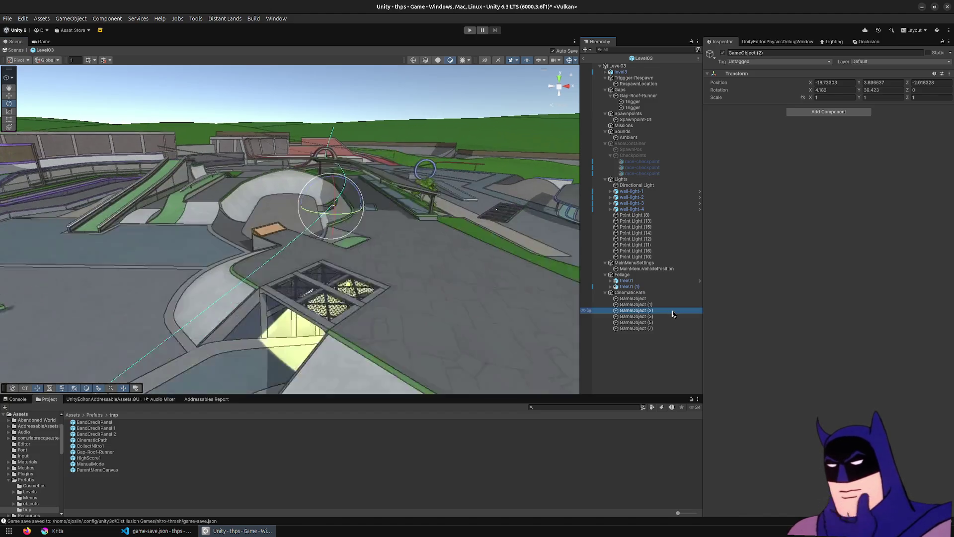
left_click_drag(377, 257, 502, 254)
double_click(655, 317)
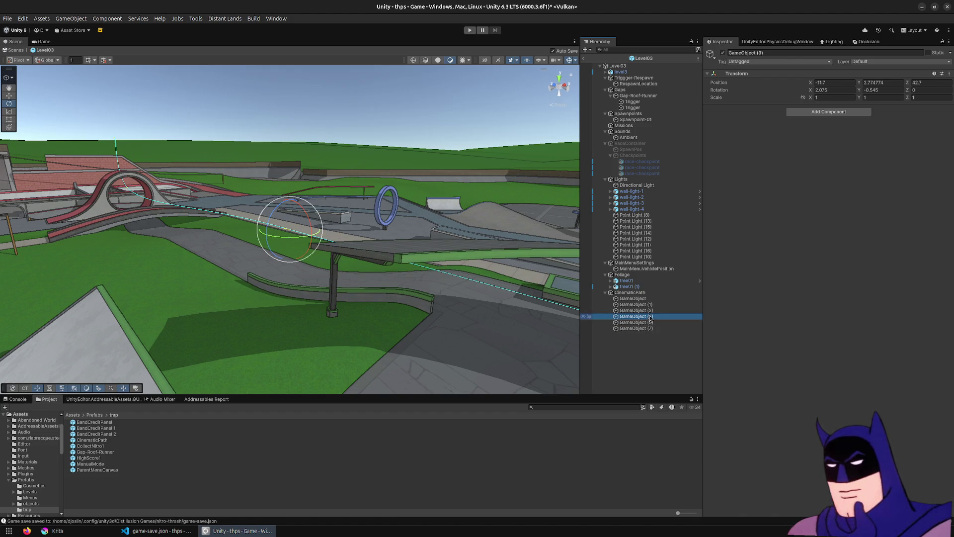
double_click(646, 310)
left_click_drag(297, 241, 290, 243)
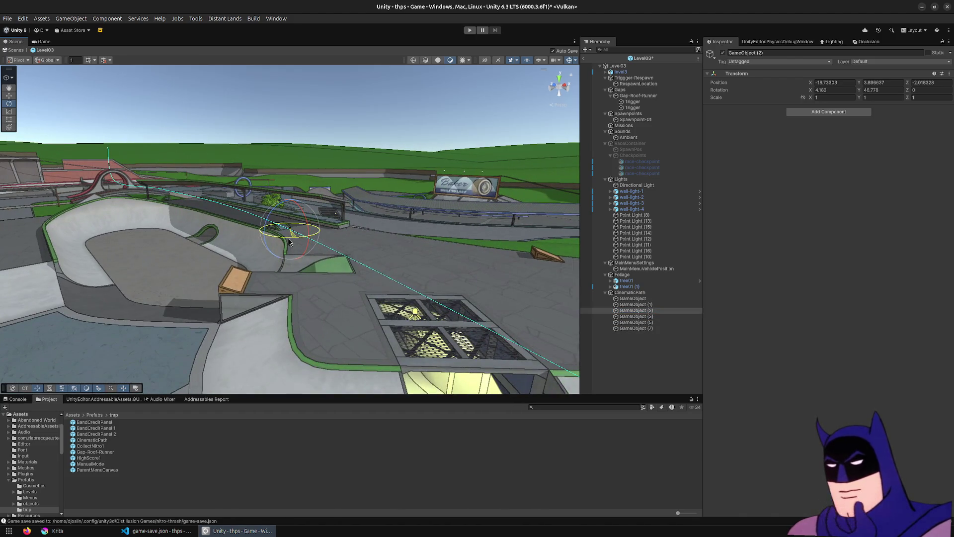
double_click(649, 322)
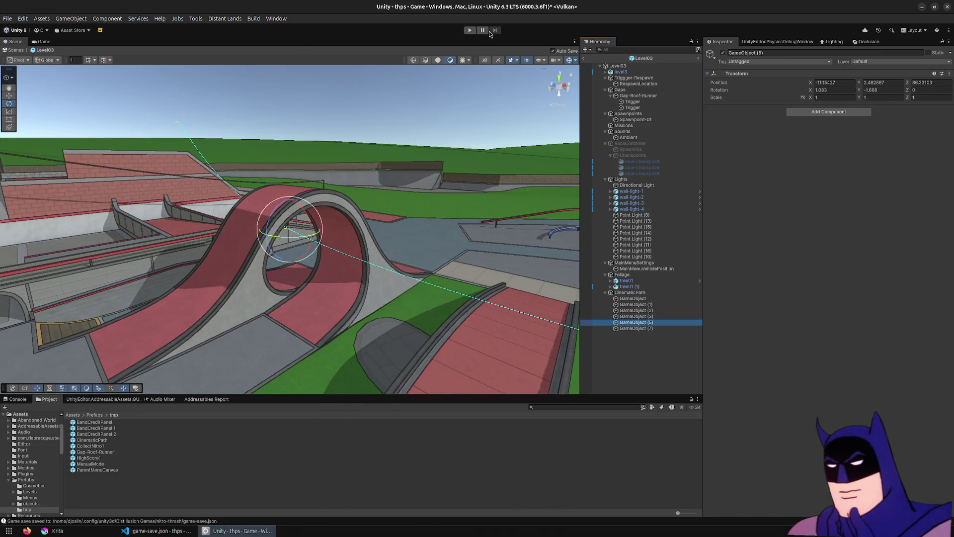
left_click(470, 31)
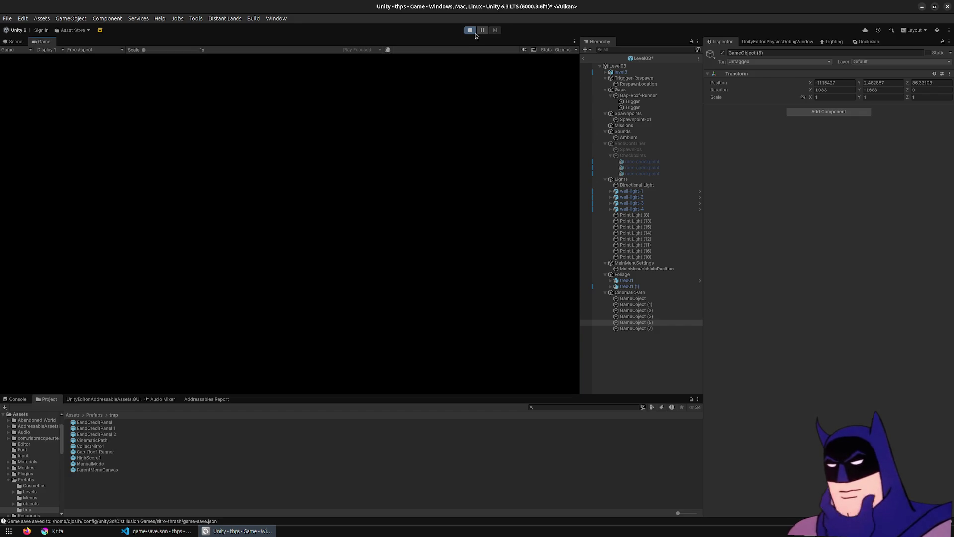
Step: Load the level through the game menus, watch the revised Level03 flythrough, then stop Play mode
key("Return")
key("Return")
key("Return")
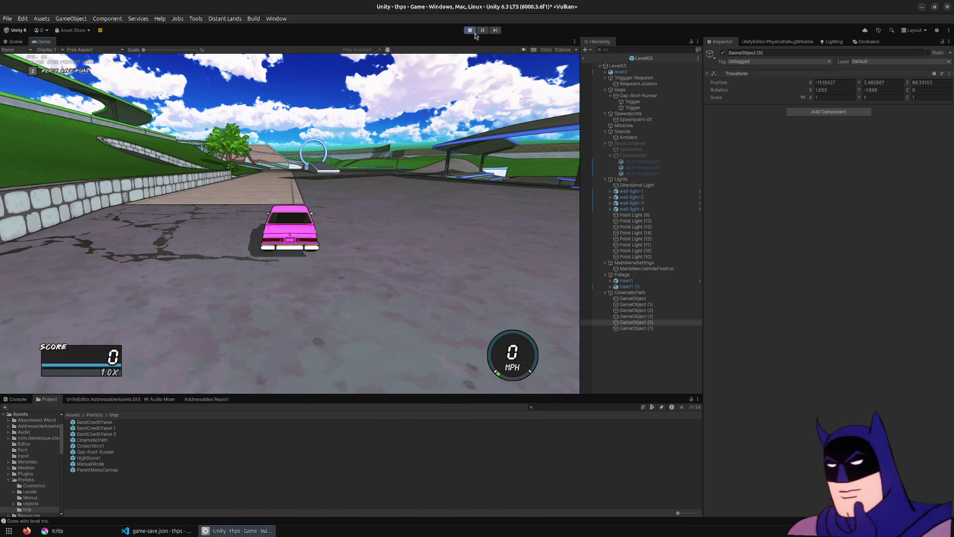
left_click(474, 33)
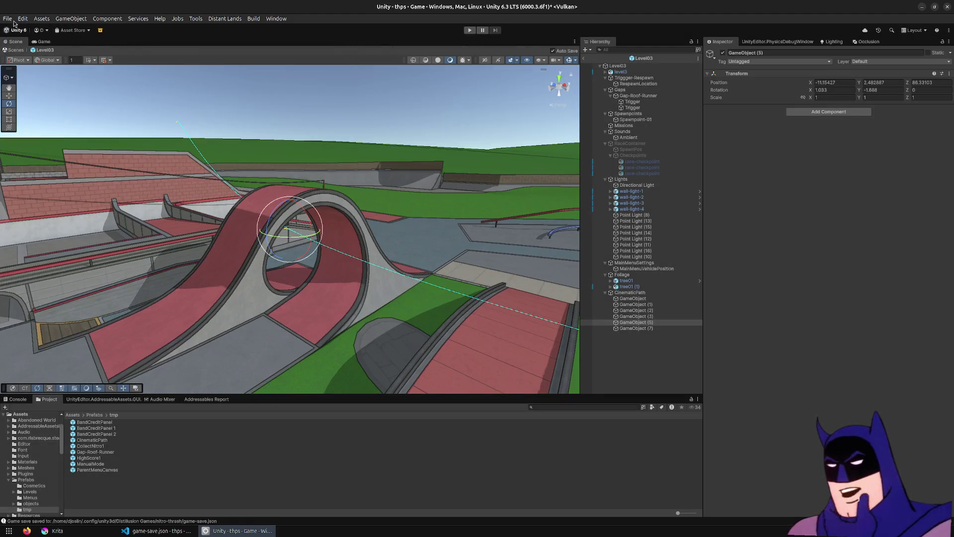
left_click(8, 18)
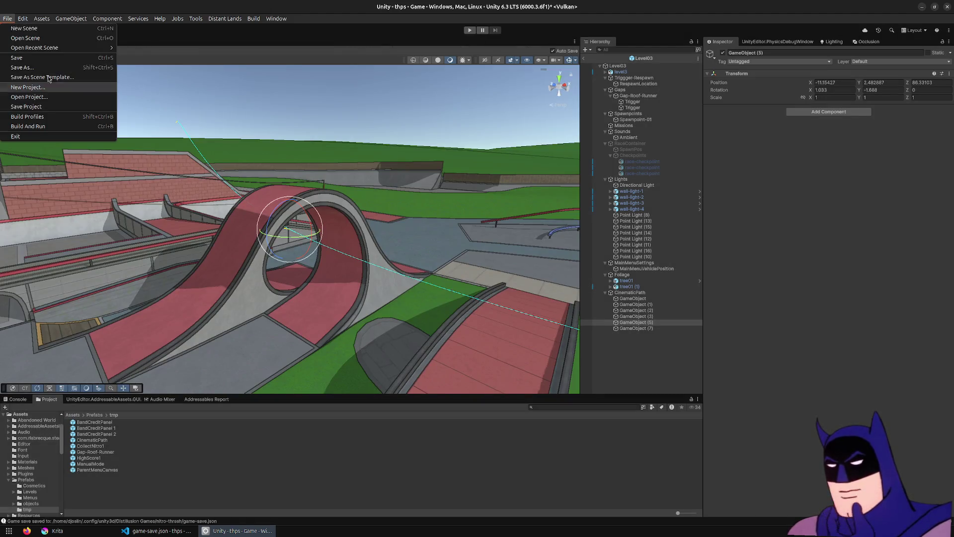
Step: Navigate the Project browser back to the root Assets folder
left_click(358, 406)
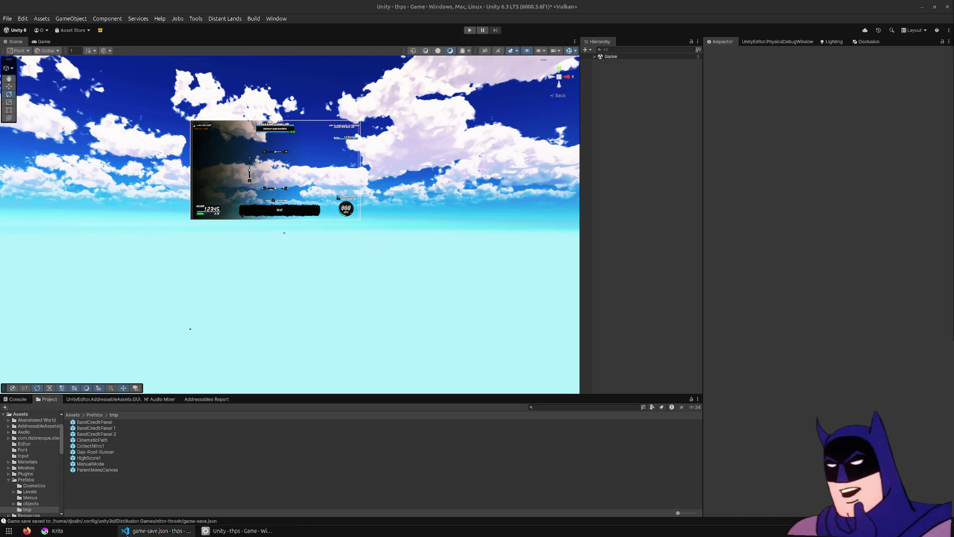
left_click(73, 415)
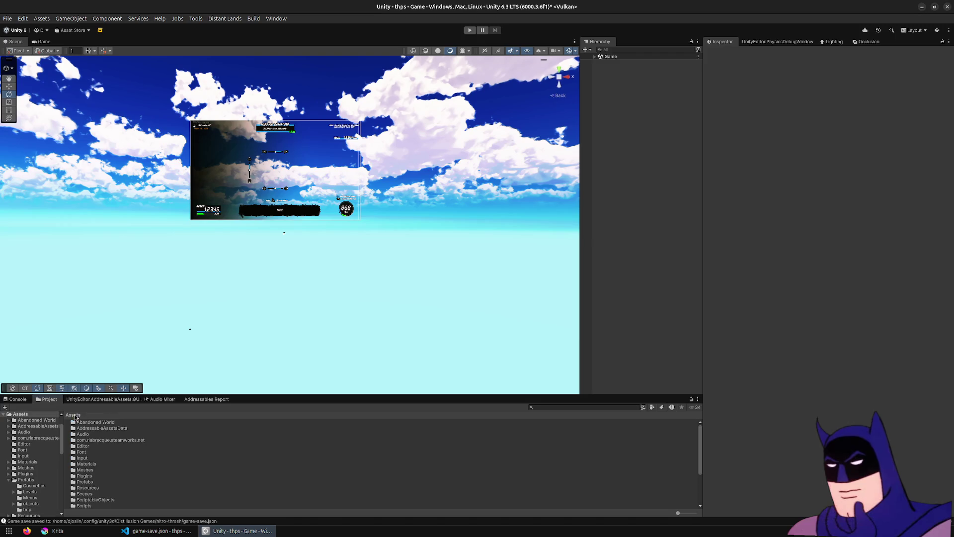
Step: Open the Level04 scene and frame its busstop object under LevelManager > Level04 > level4
double_click(88, 494)
double_click(87, 457)
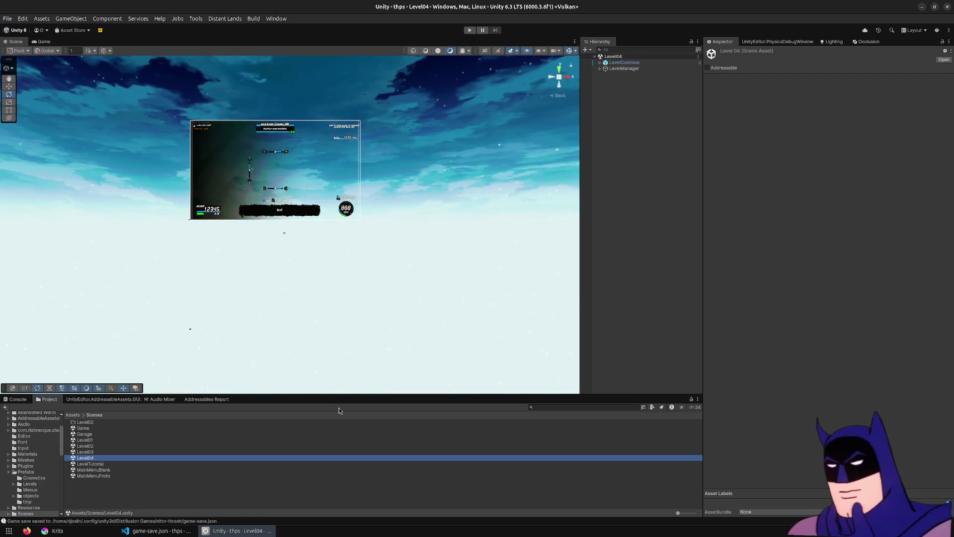
left_click(601, 68)
left_click(605, 74)
double_click(639, 86)
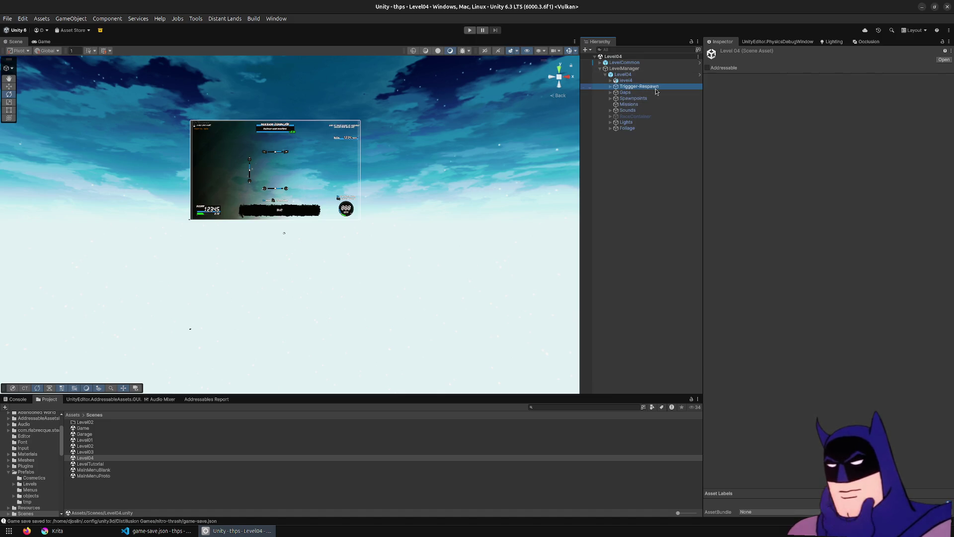
left_click(611, 80)
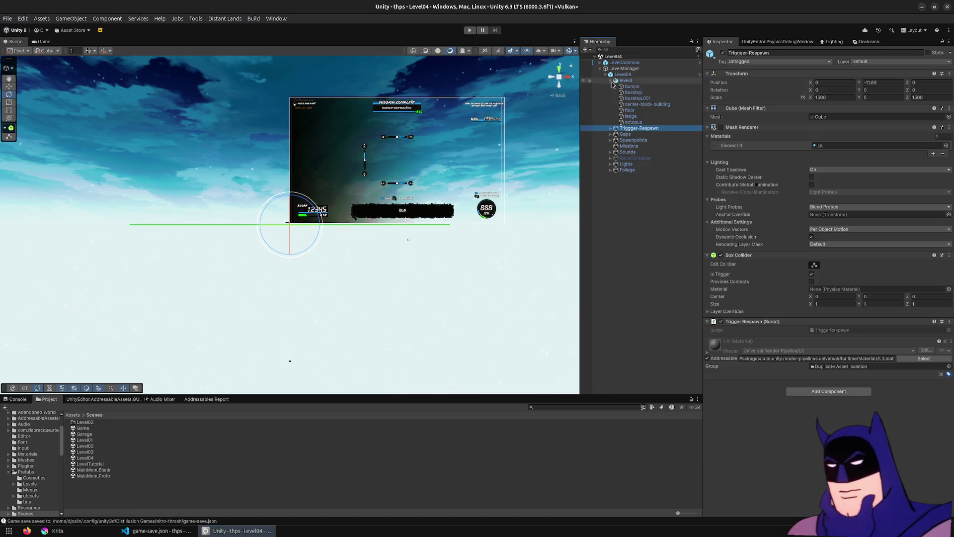
double_click(633, 92)
scroll(261, 241, "up", 5)
mouse_move(261, 240)
left_mouse_down()
mouse_move(60, 199)
mouse_move(37, 175)
mouse_move(312, 86)
left_mouse_up()
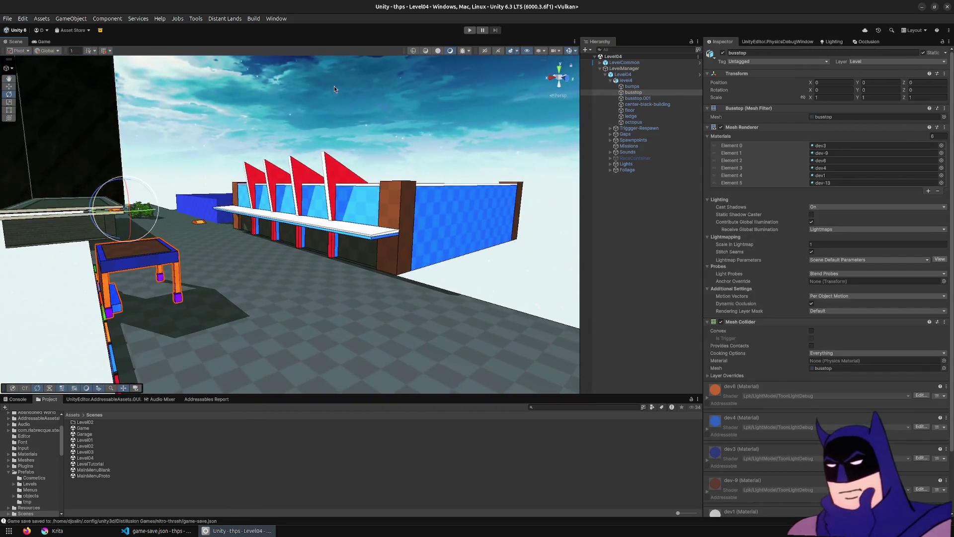
left_click(356, 375)
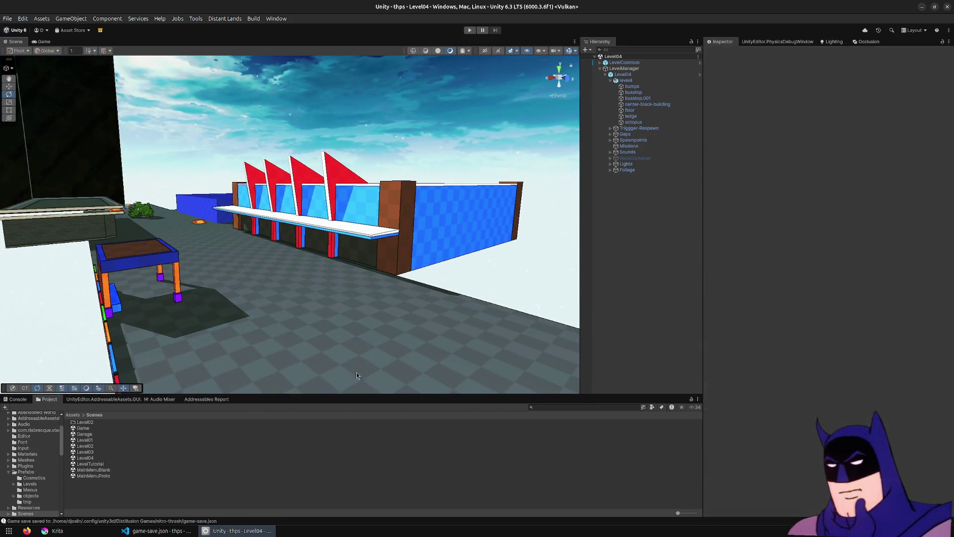
Step: Open the level4 model from Meshes > levels in Blender and bring up the boardwalk reference board
left_click(73, 415)
double_click(97, 471)
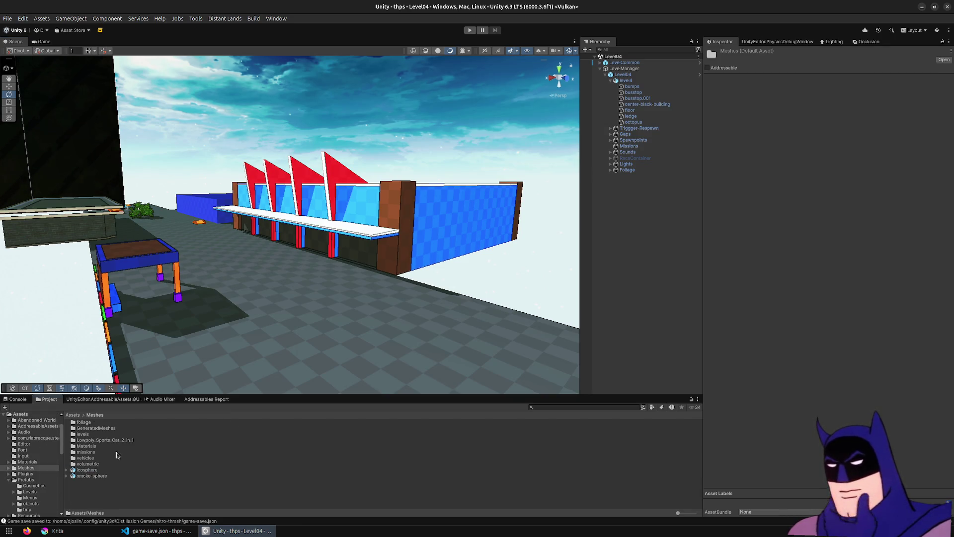
double_click(86, 435)
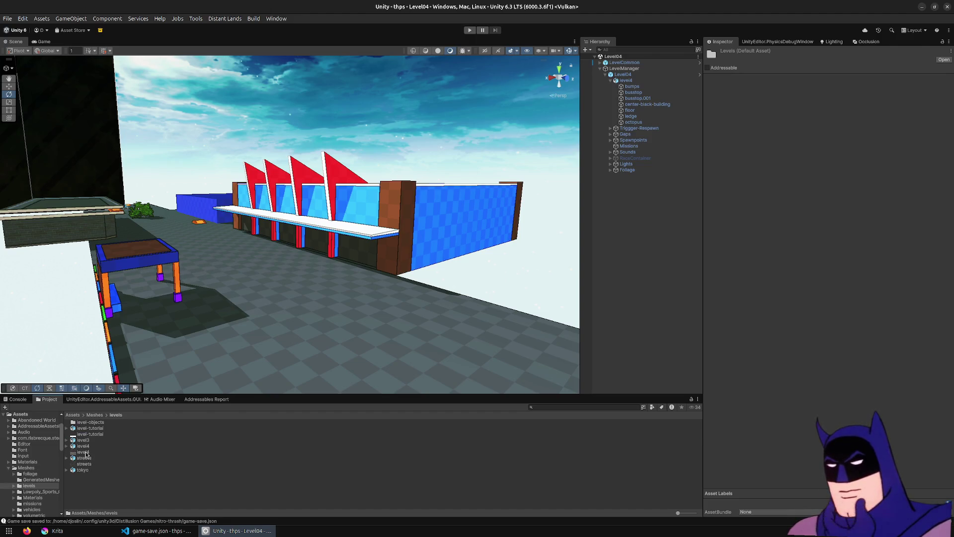
double_click(83, 452)
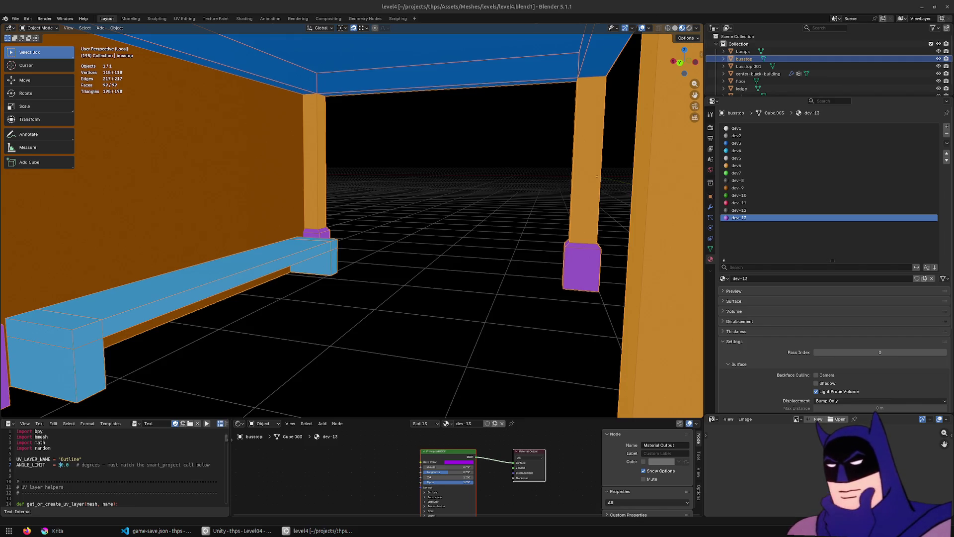
key("ctrl+f")
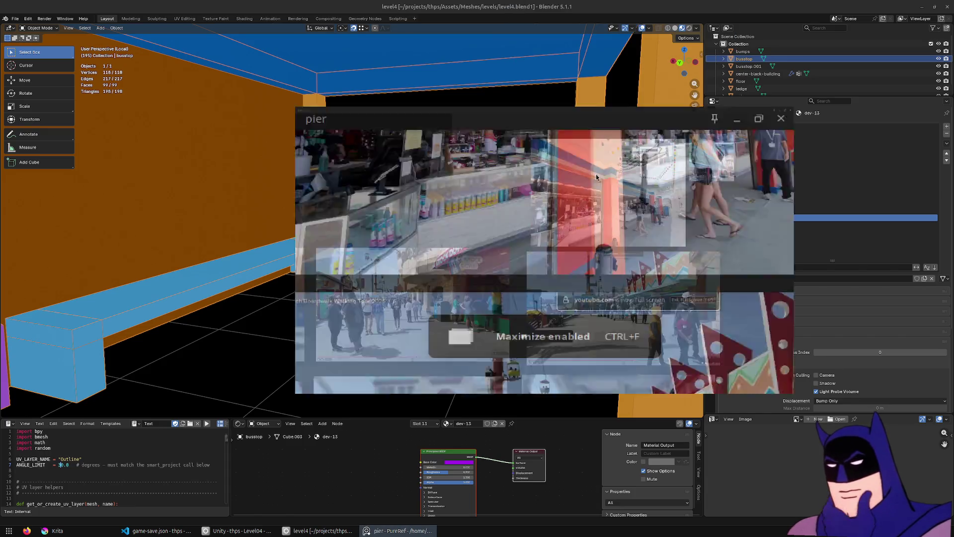
scroll(591, 189, "down", 3)
scroll(586, 202, "up", 3)
scroll(586, 202, "down", 3)
scroll(311, 168, "up", 4)
scroll(620, 174, "up", 2)
scroll(621, 174, "down", 5)
scroll(206, 337, "up", 2)
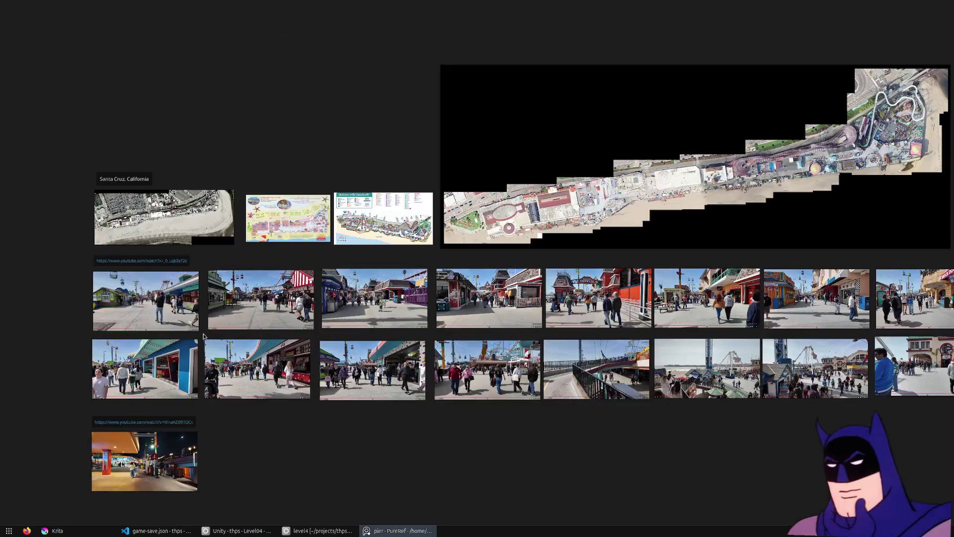
scroll(189, 318, "up", 3)
scroll(214, 183, "down", 3)
scroll(352, 164, "up", 5)
scroll(217, 276, "up", 1)
scroll(219, 277, "down", 5)
scroll(452, 273, "up", 5)
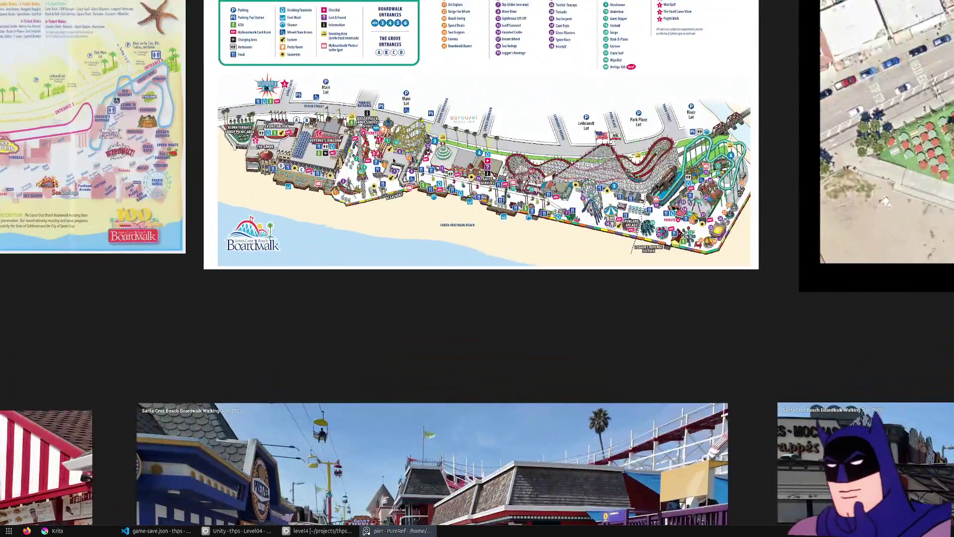
scroll(394, 161, "down", 5)
scroll(674, 264, "up", 4)
scroll(673, 264, "down", 2)
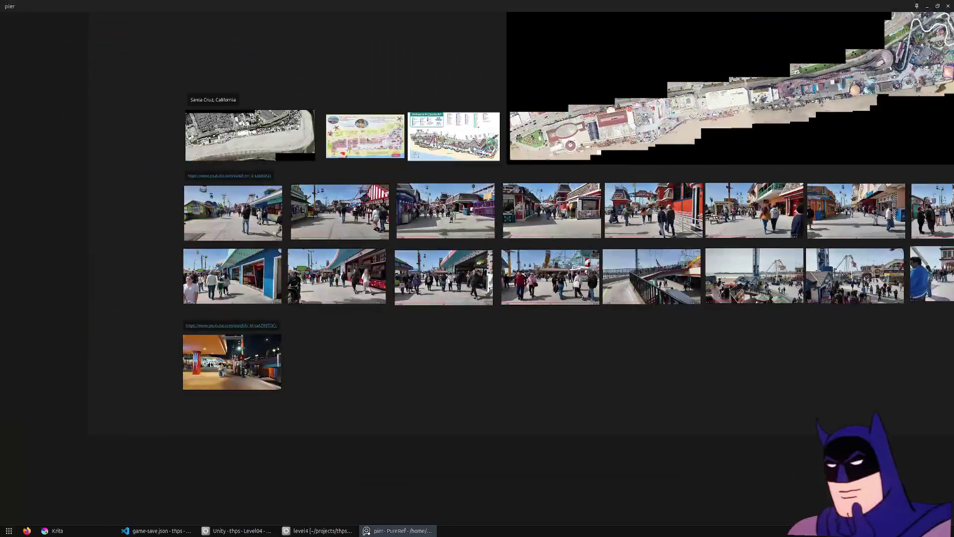
key("alt+F4")
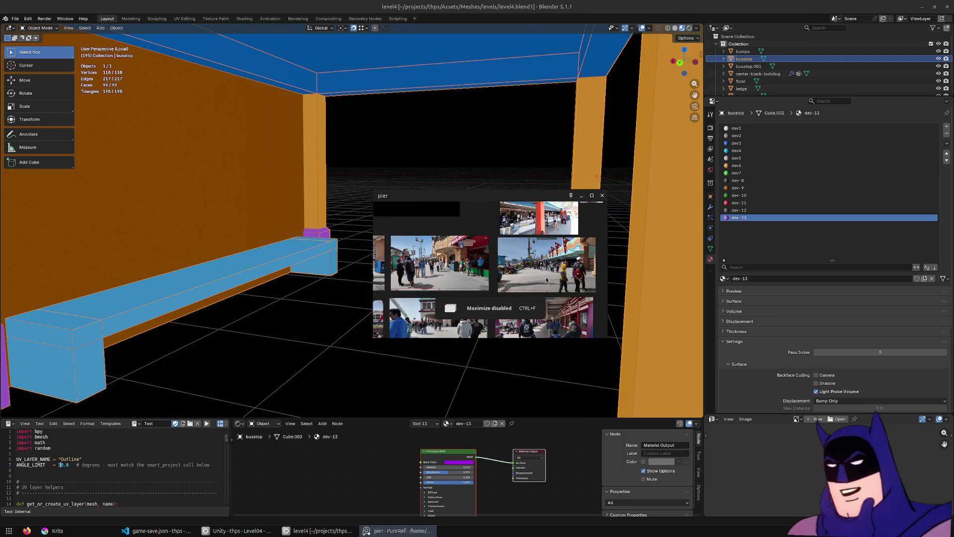
double_click(498, 198)
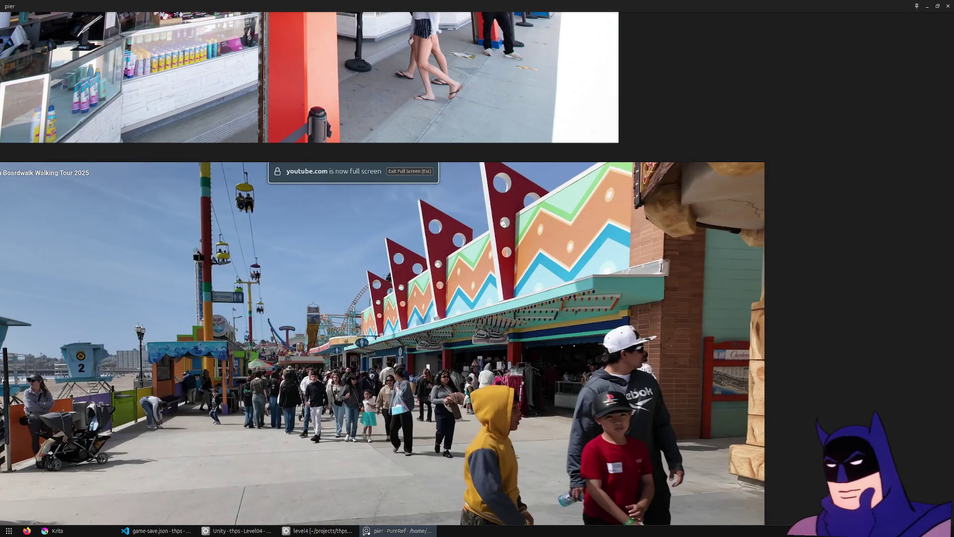
double_click(521, 5)
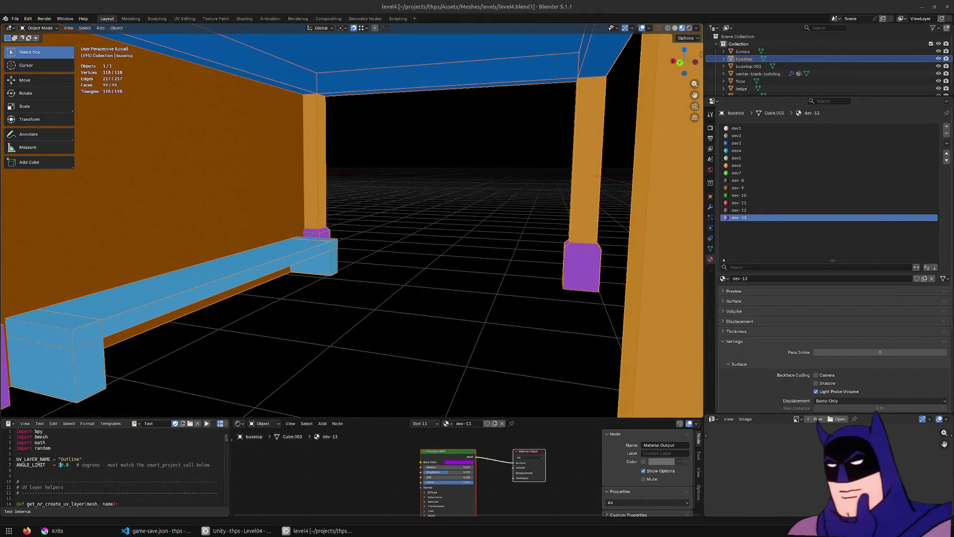
Step: Isolate and orbit the octopus building, restore the full level view, then return to Unity
scroll(507, 245, "down", 10)
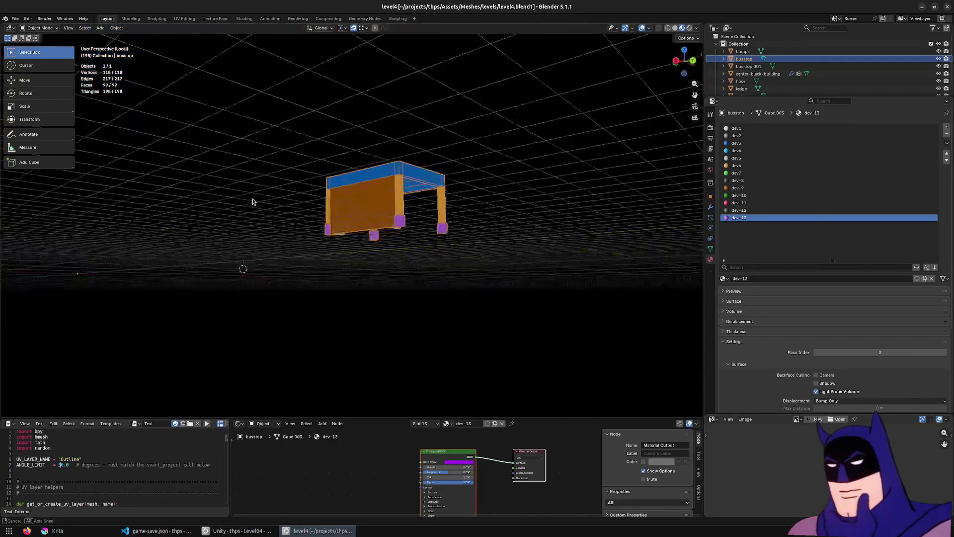
key("KP_Divide")
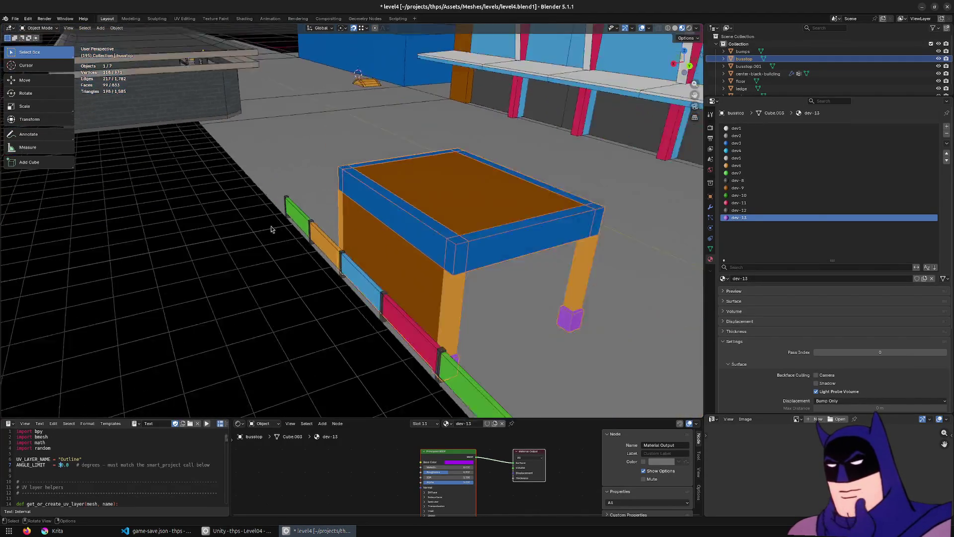
left_click(538, 114)
key("KP_Divide")
left_click_drag(531, 115, 357, 173)
key("KP_Divide")
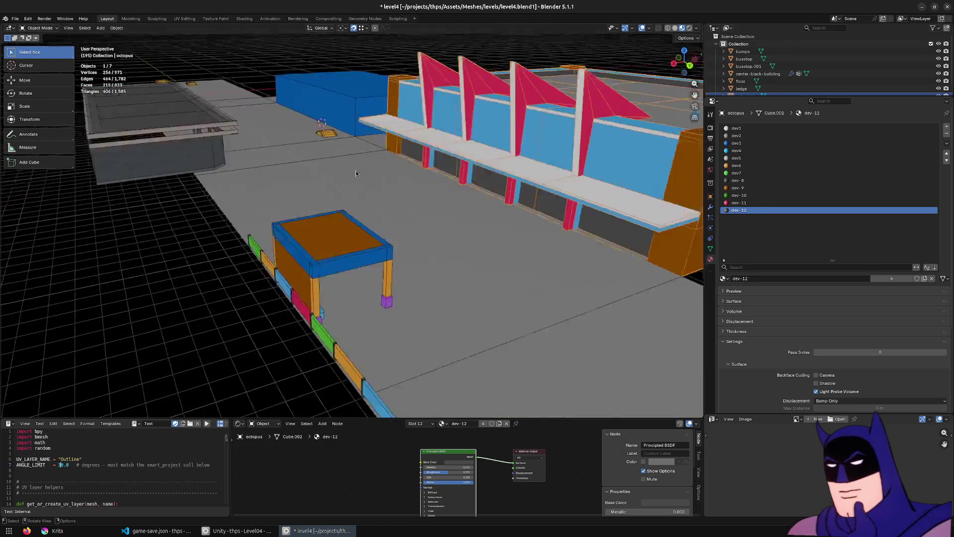
key("alt+Tab")
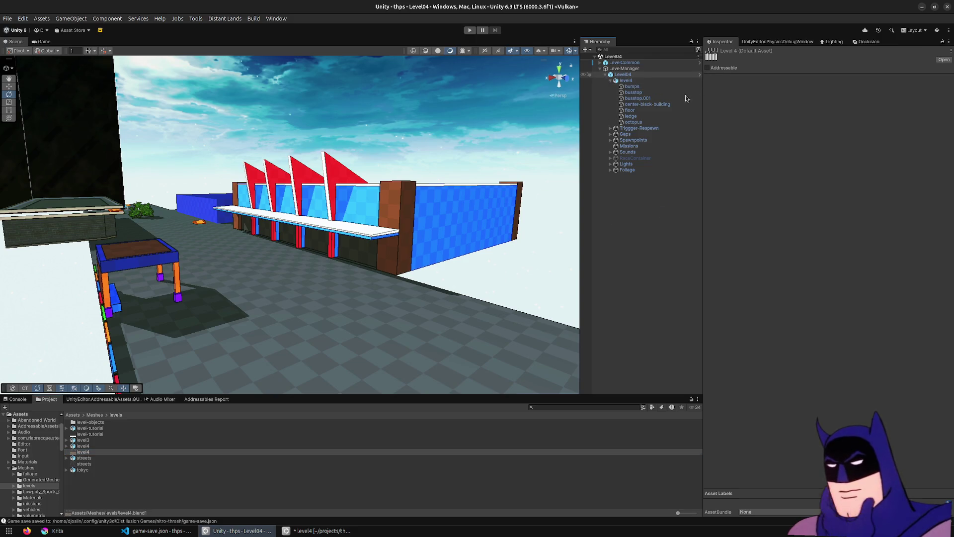
Step: Open the Level04 prefab and select and frame Spawnpoints > Spawnpoint-01
left_click(700, 74)
left_click(610, 143)
double_click(642, 149)
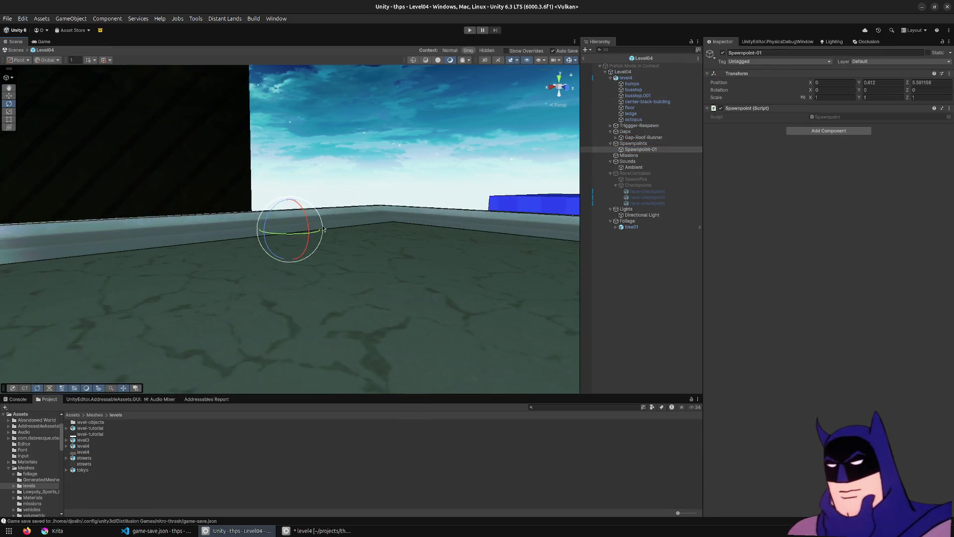
left_click(646, 137)
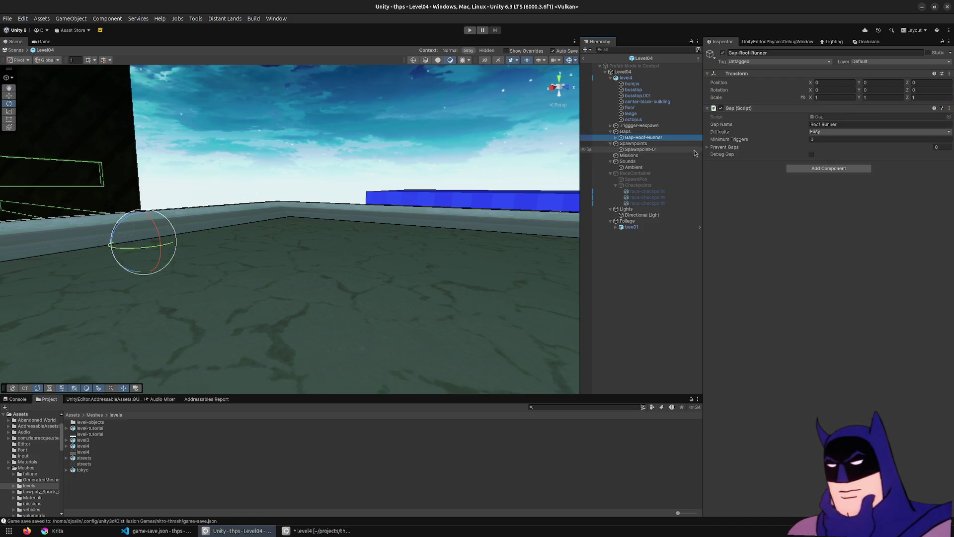
left_click(646, 143)
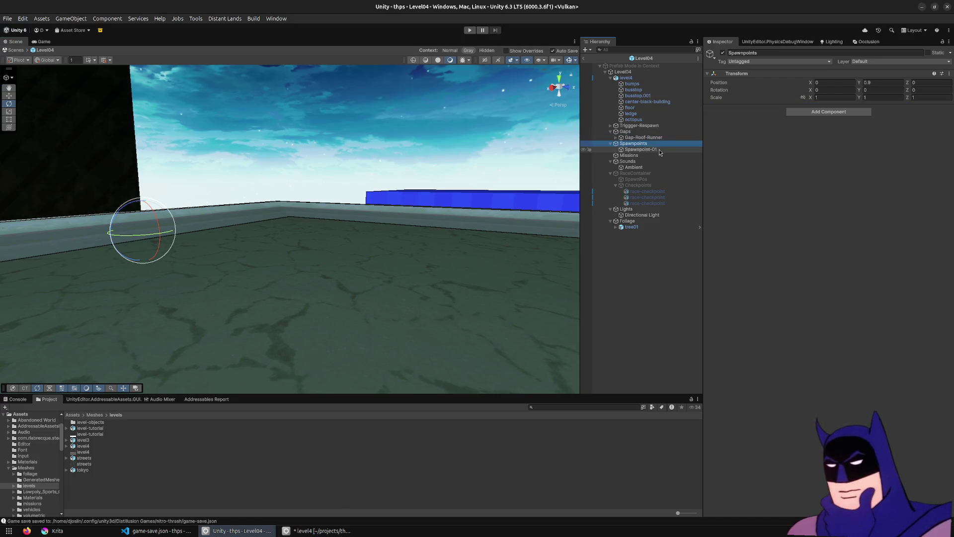
left_click(868, 83)
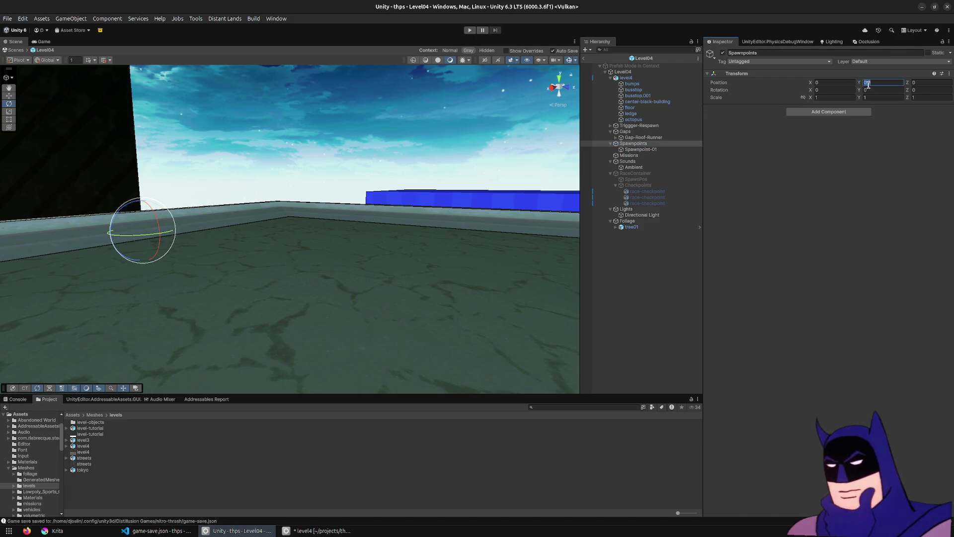
type("0")
double_click(641, 149)
Step: Raise Spawnpoint-01 from Y 0.612 to 1.54 with the Move tool and start playtesting
key("w")
scroll(388, 215, "up", 5)
left_click_drag(365, 203, 365, 191)
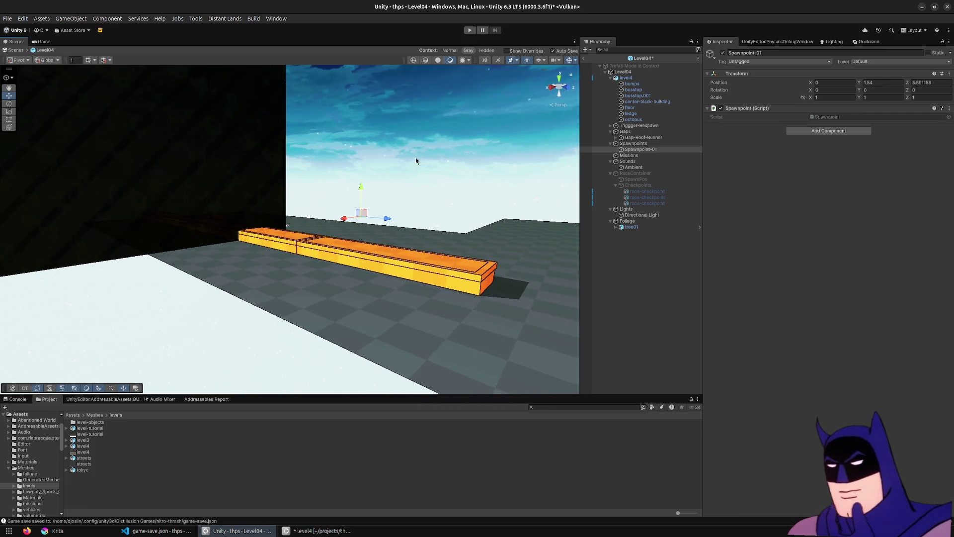
left_click(471, 32)
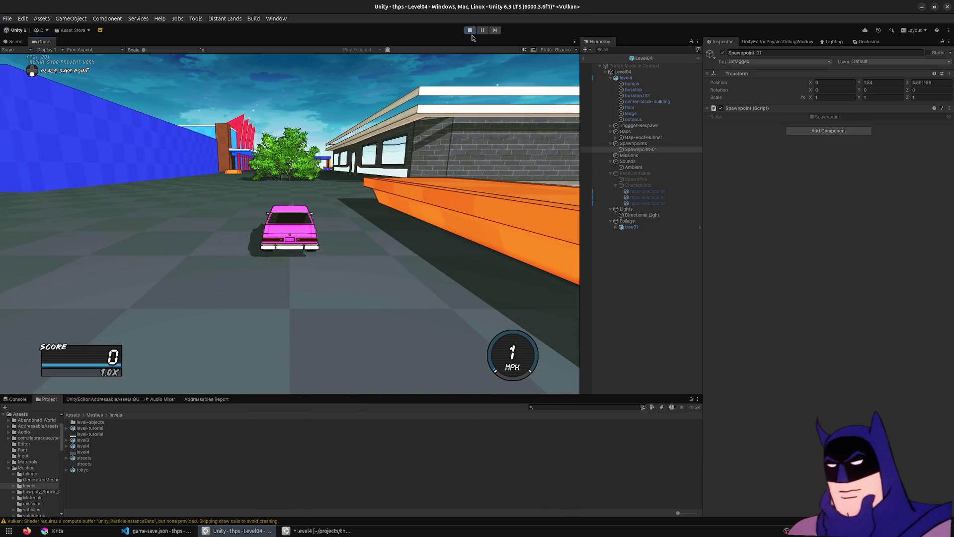
key("w")
key("a")
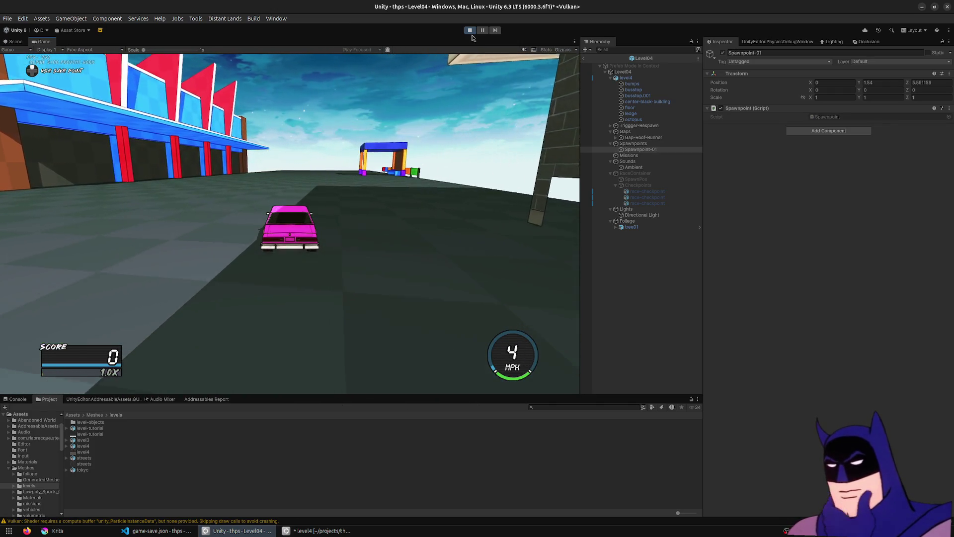
left_click(470, 30)
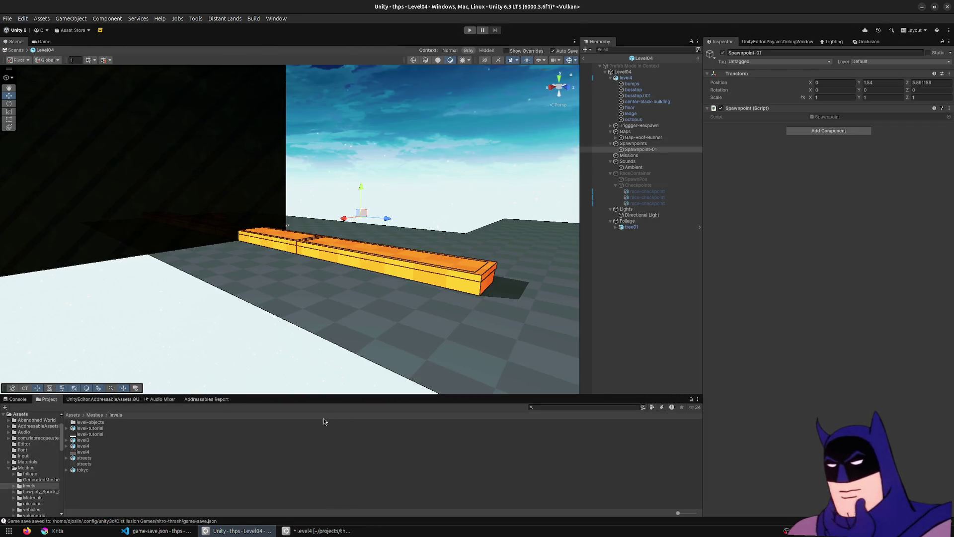
Step: In Blender, select the floor object and frame it in a wider, higher view
left_click(321, 530)
mouse_move(457, 271)
left_mouse_down()
mouse_move(340, 123)
mouse_move(253, 275)
mouse_move(165, 175)
left_mouse_up()
scroll(341, 123, "up", 5)
left_click(165, 173)
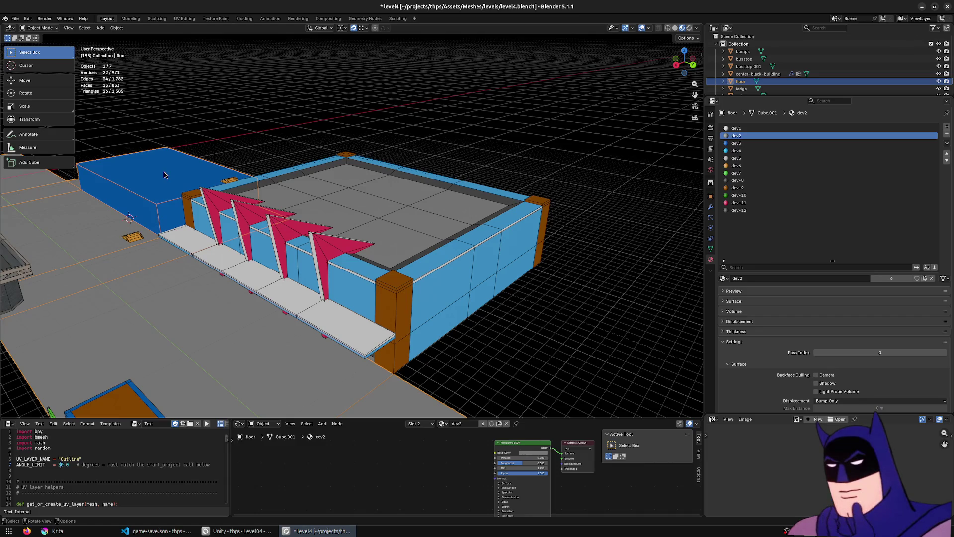
key("KP_Decimal")
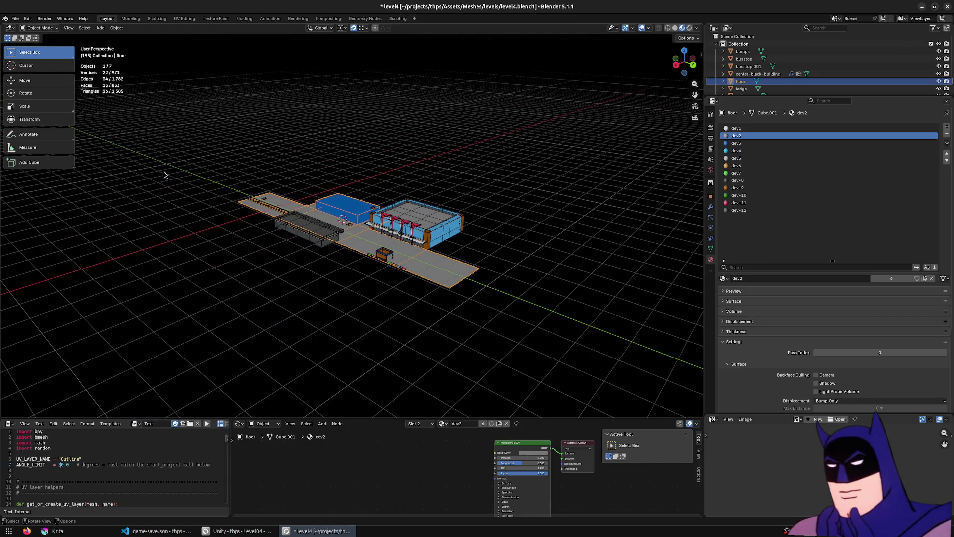
Step: Select the blue building's roof face in Edit Mode, frame it, and bring the pier reference window into view
key("Tab")
left_click(356, 208)
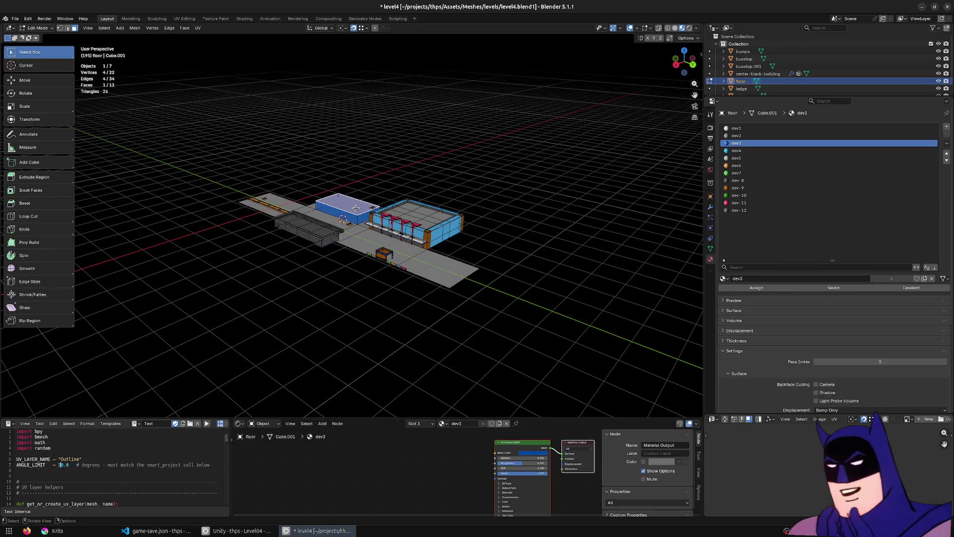
key("KP_Decimal")
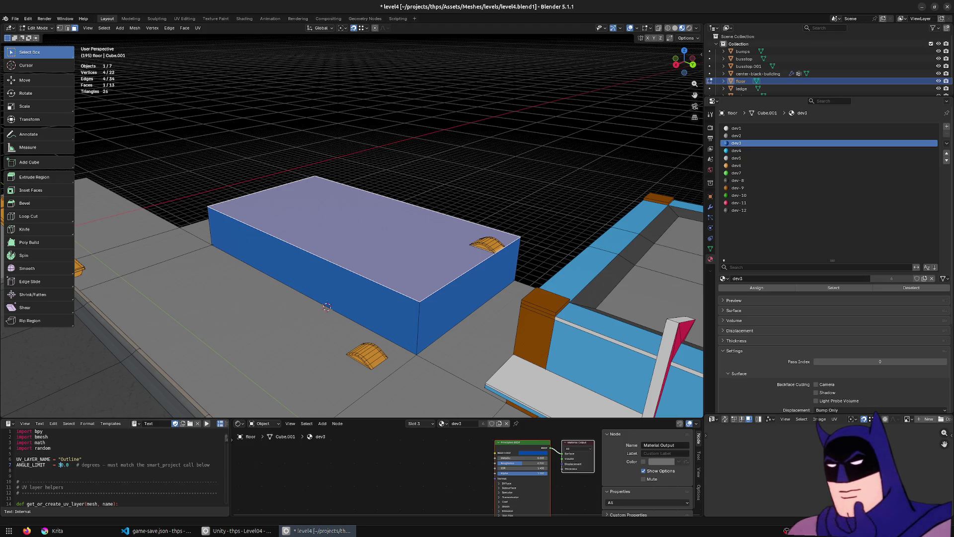
left_click_drag(593, 92, 588, 282)
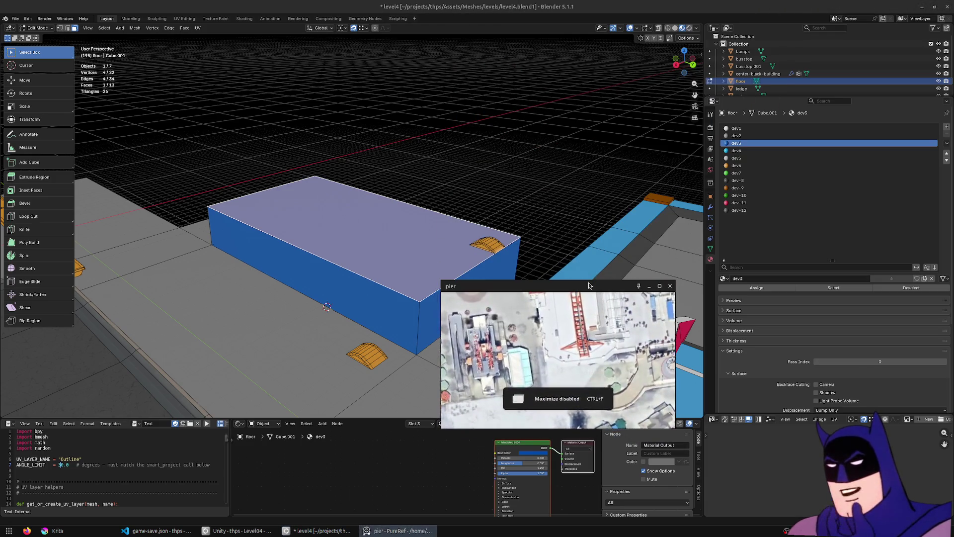
Step: Maximize the pier board, zoom around the aerial and storefront photos, then close PureRef
key("ctrl+f")
scroll(467, 156, "down", 2)
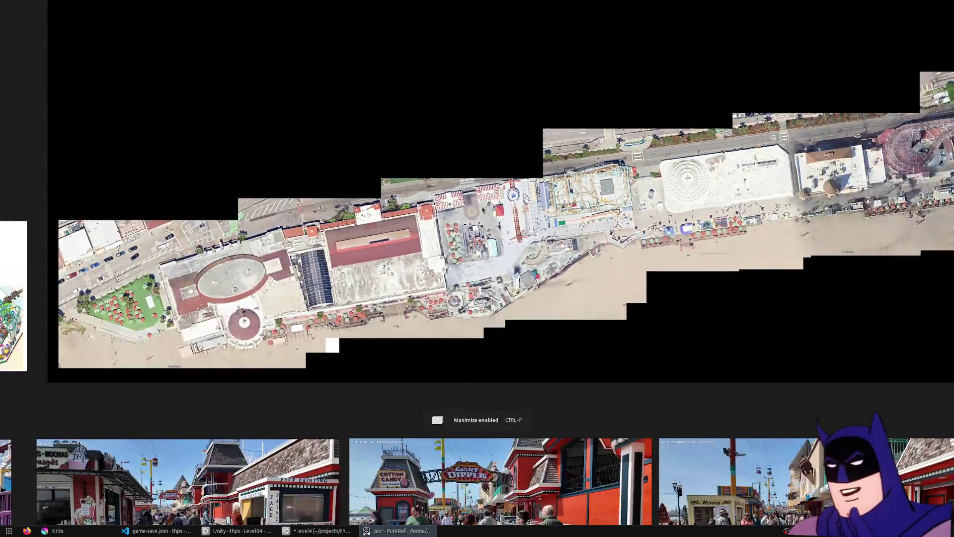
scroll(757, 209, "up", 5)
scroll(659, 224, "up", 3)
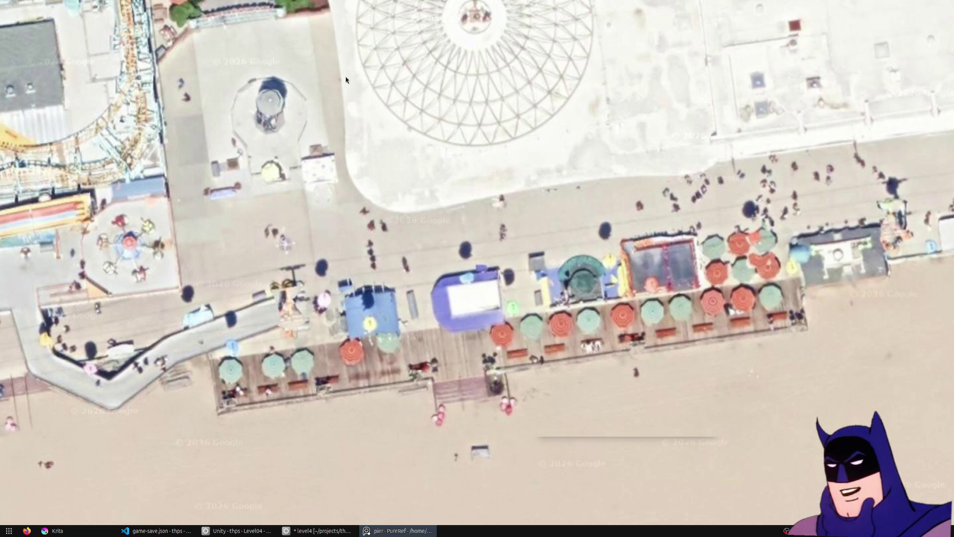
scroll(328, 159, "down", 10)
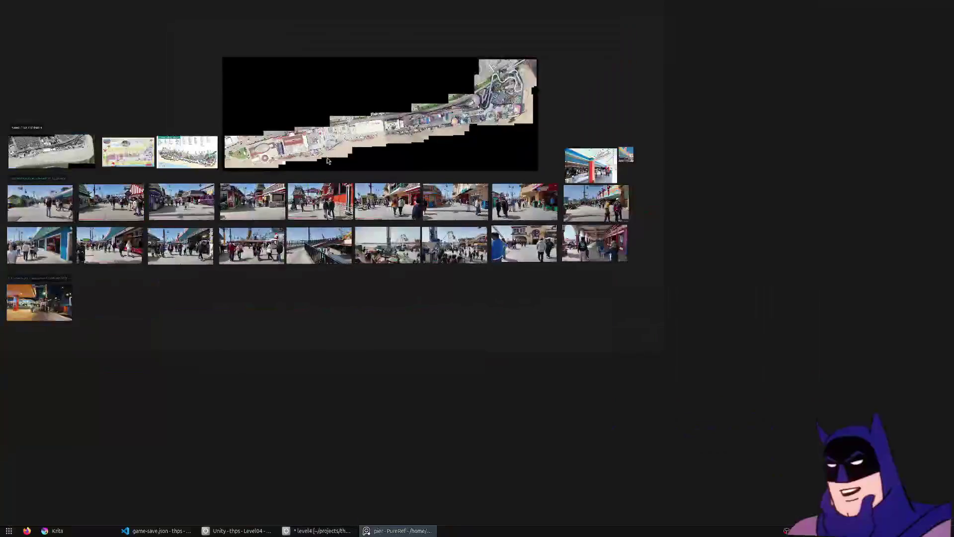
scroll(628, 210, "up", 5)
scroll(634, 186, "down", 6)
scroll(315, 226, "up", 10)
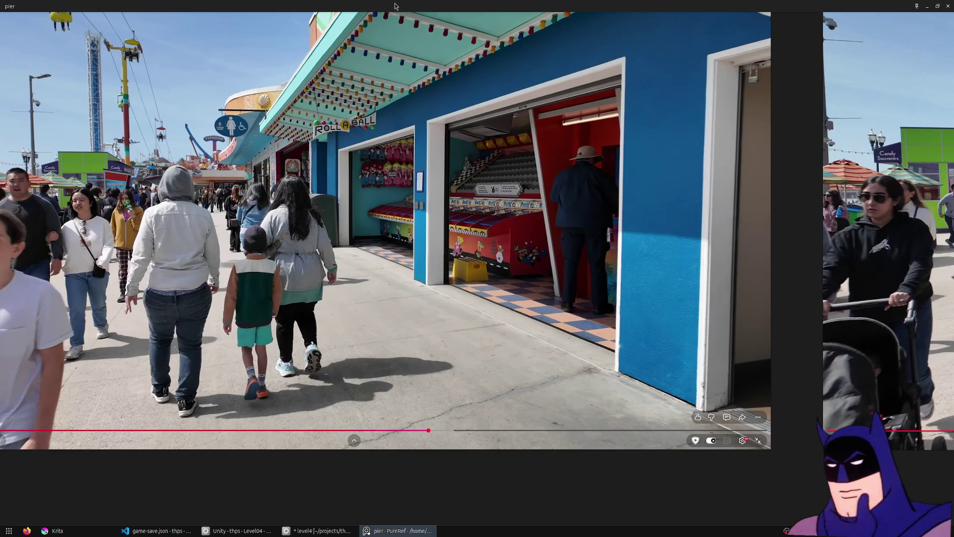
key("alt+F4")
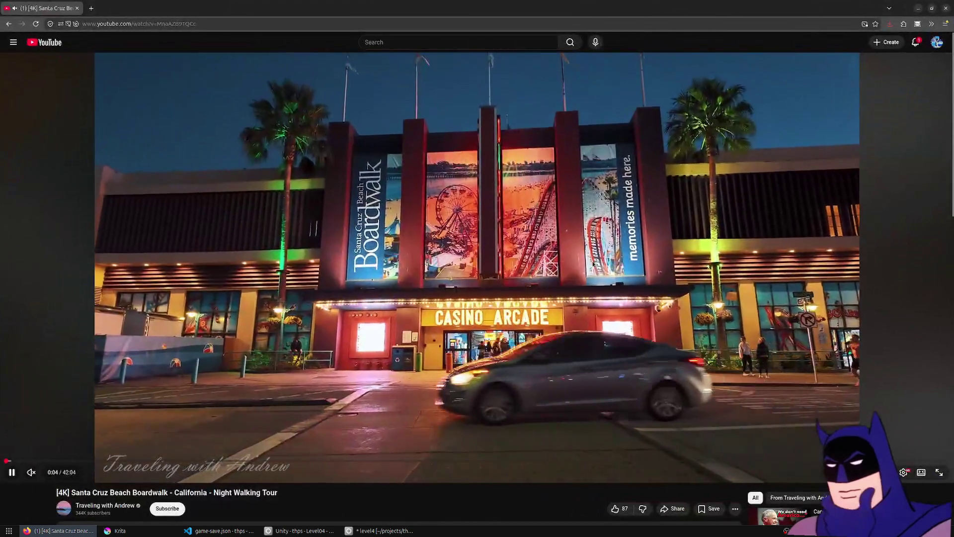
Step: Make the walking tour full screen and jump ahead via 4:10, 8:01, 9:17, 10:29 to about 11:51
double_click(593, 263)
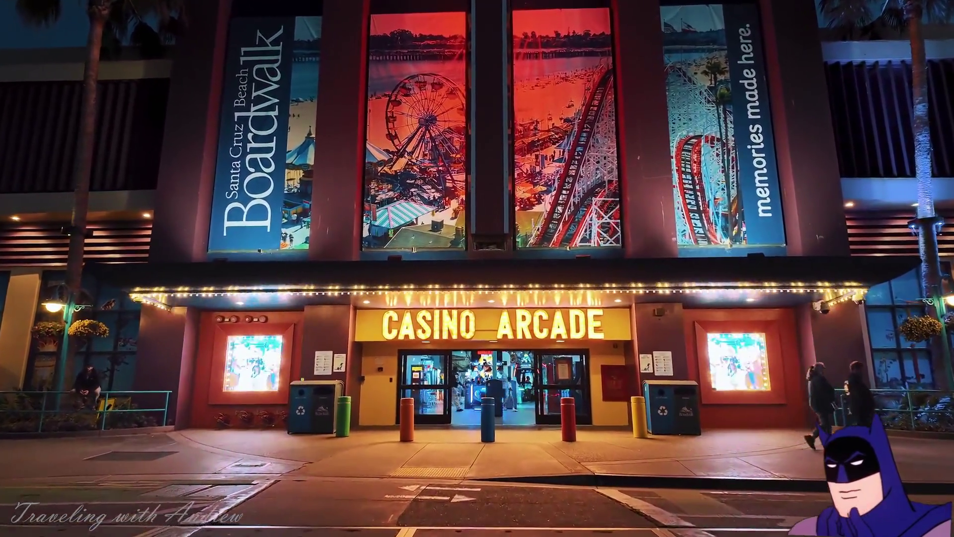
mouse_move(592, 261)
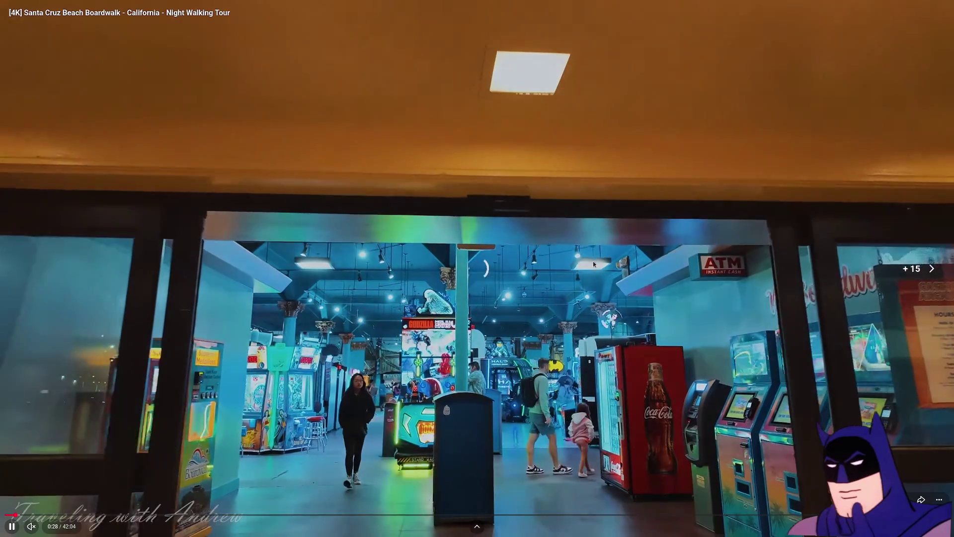
key("Right")
key("Right")
key("Right")
key("Right")
key("Right")
key("Right")
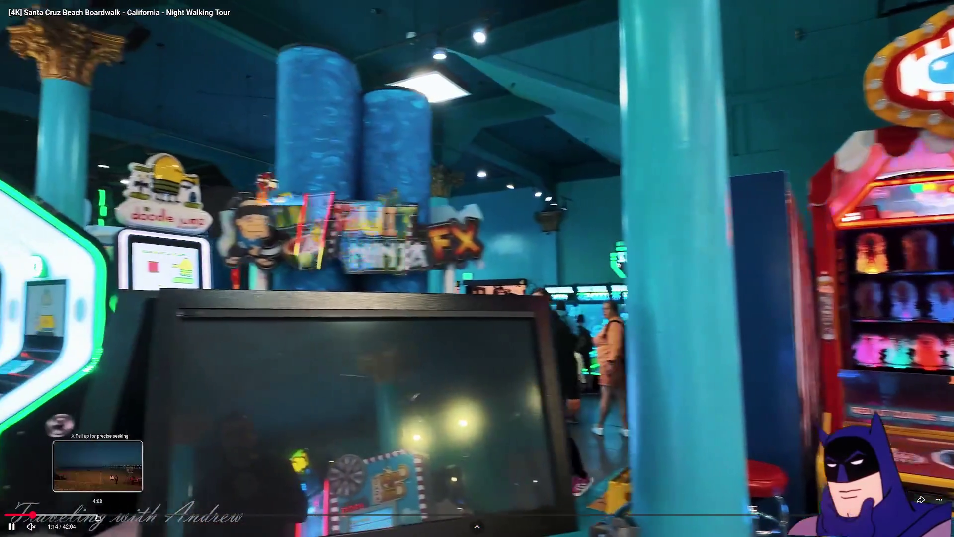
left_click(98, 516)
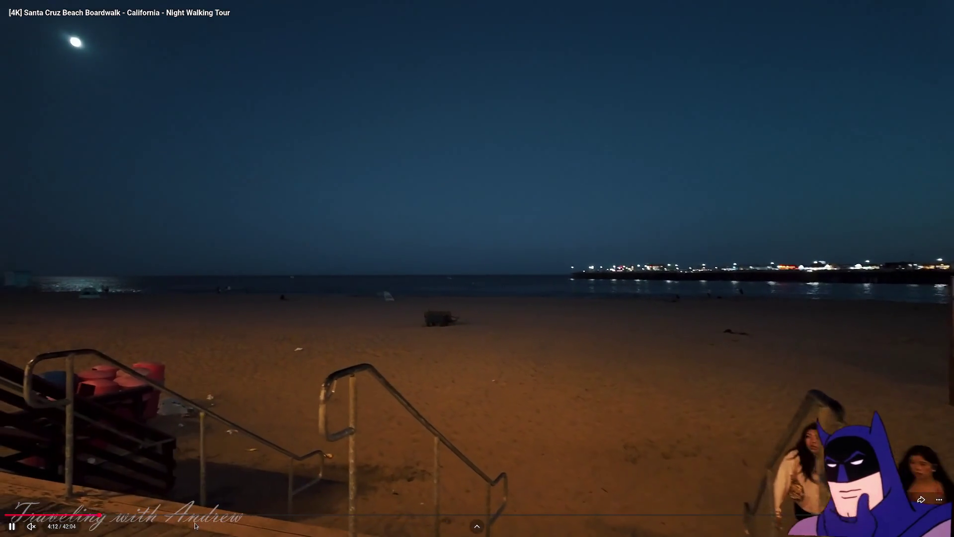
left_click(186, 516)
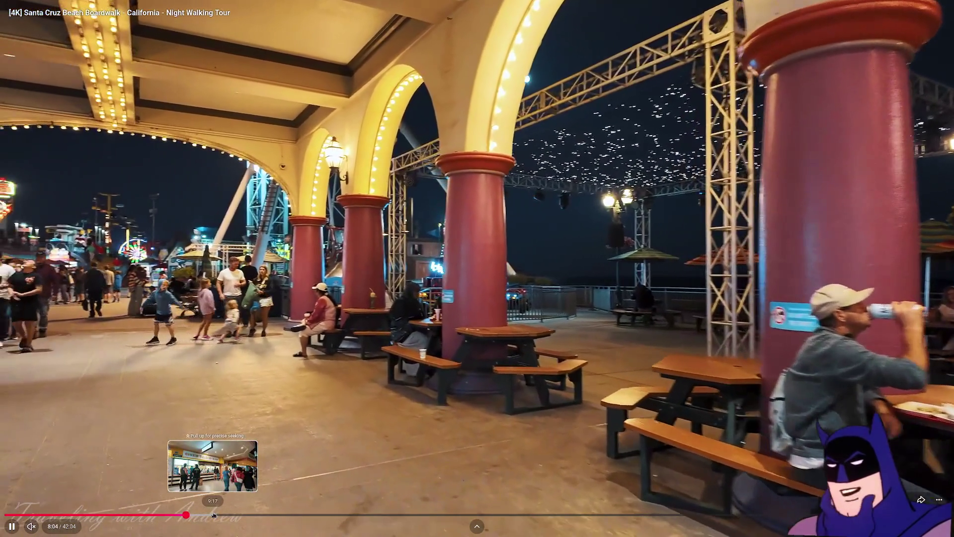
left_click(214, 515)
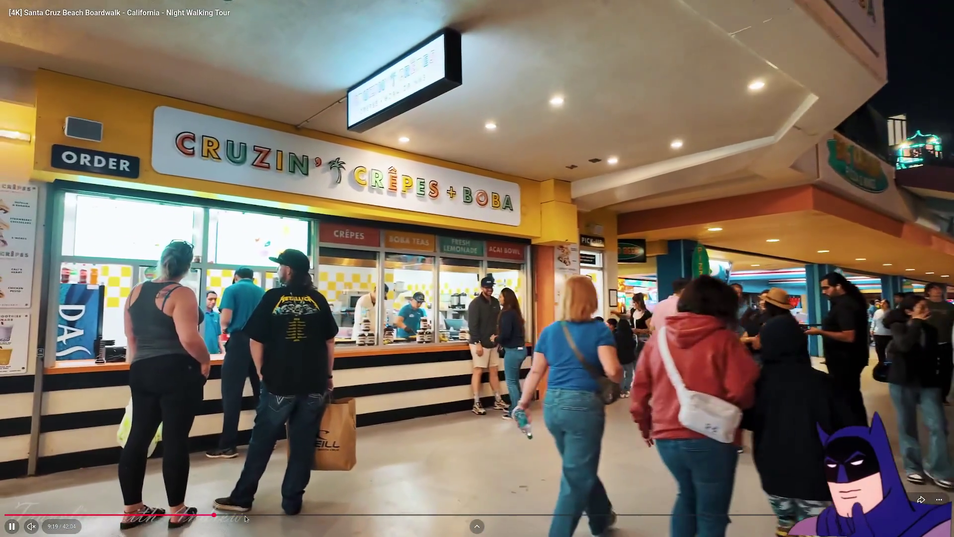
left_click(240, 514)
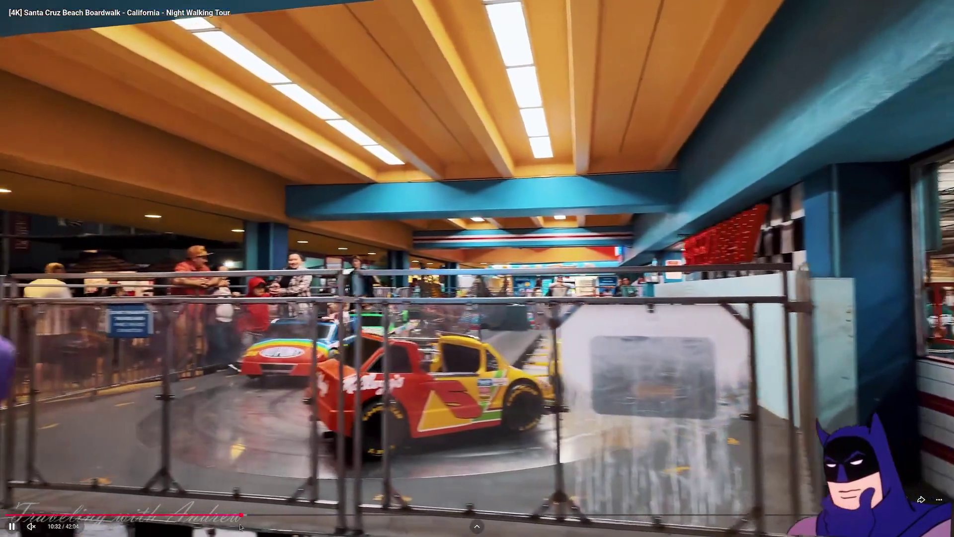
left_click(272, 513)
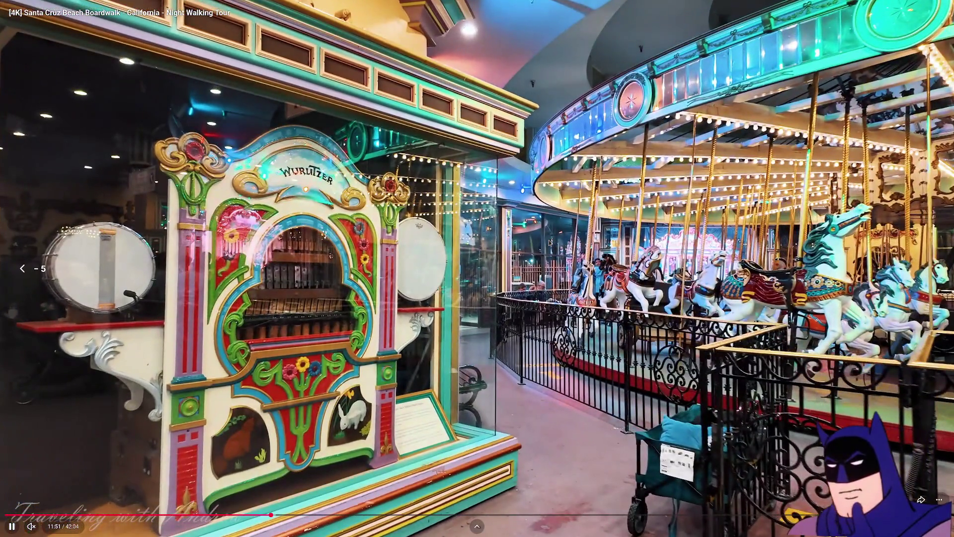
Step: Rewind past the cotton-candy and taffy stands back to the Dippin' Dots scene and pause
key("Left")
key("Left")
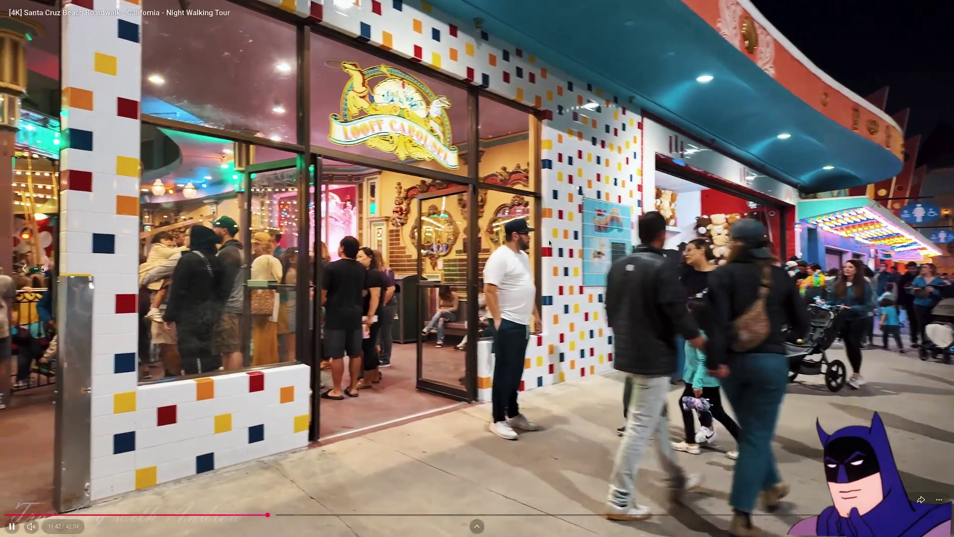
key("j")
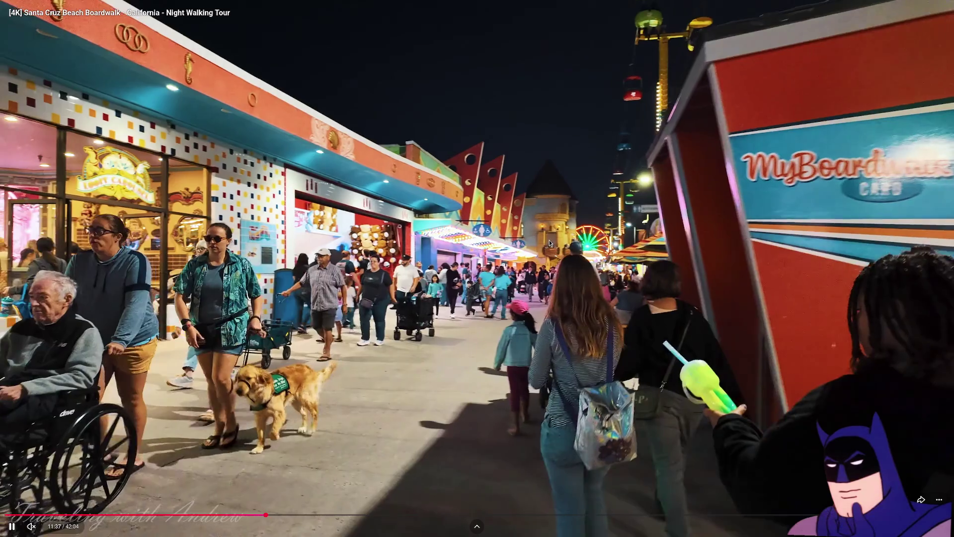
key("Left")
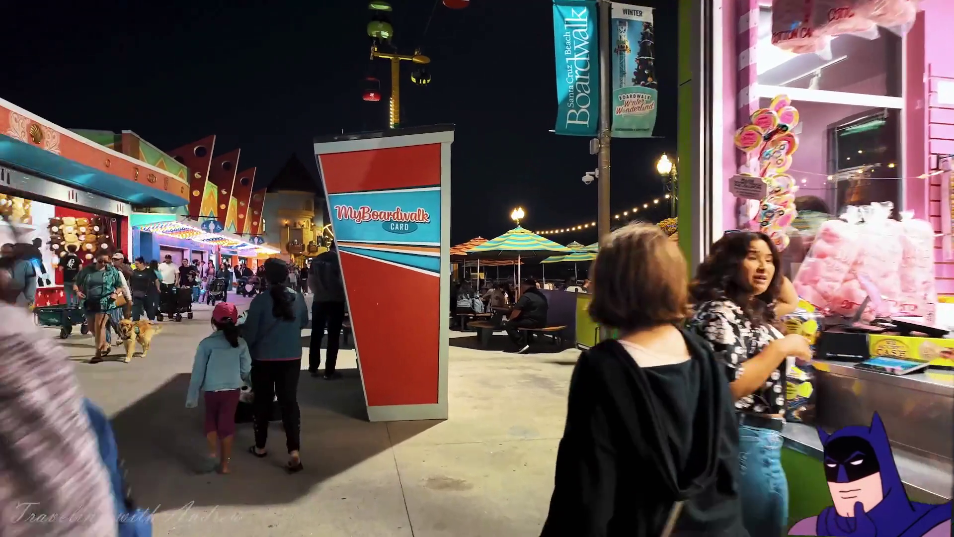
key("j")
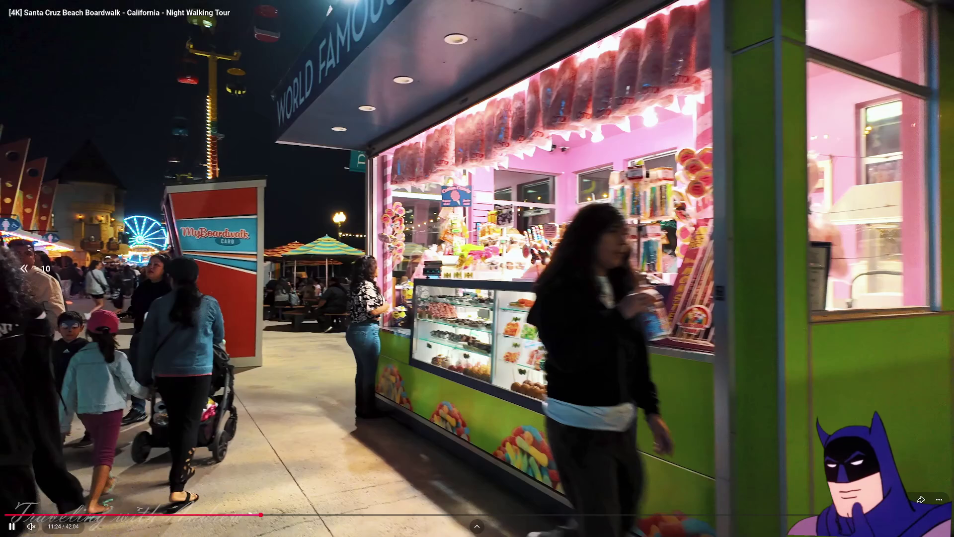
key("j")
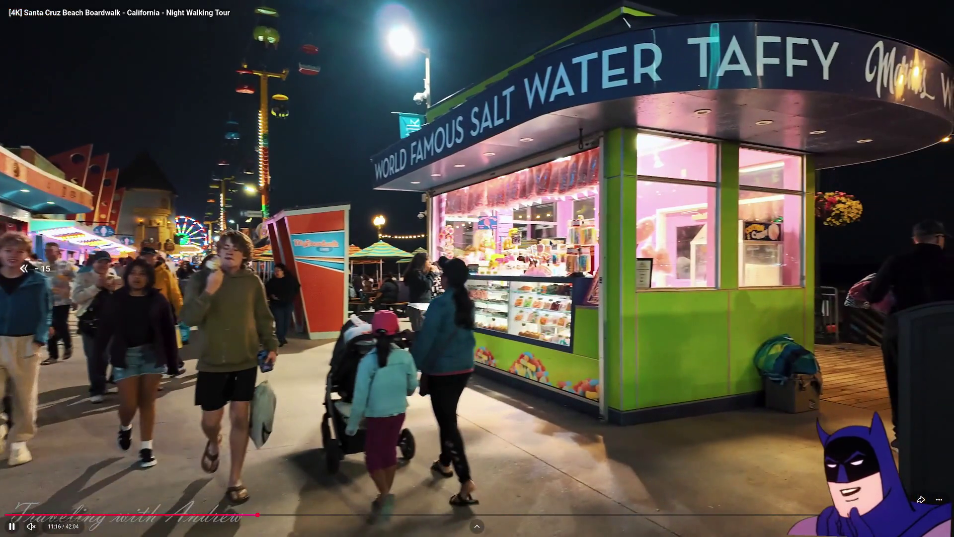
key("j")
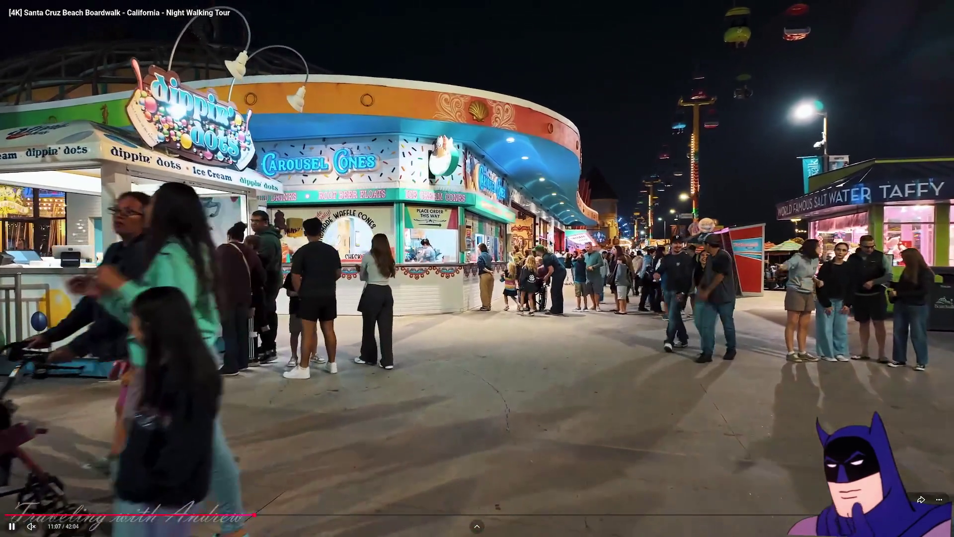
key("k")
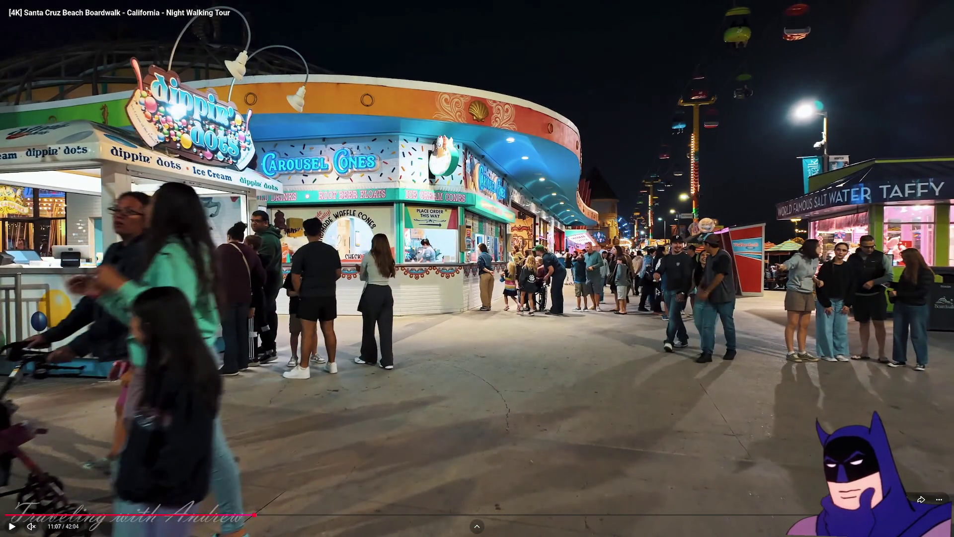
Step: Settle on the salt water taffy stand around 11:15, pause there, then resume playback
key("f")
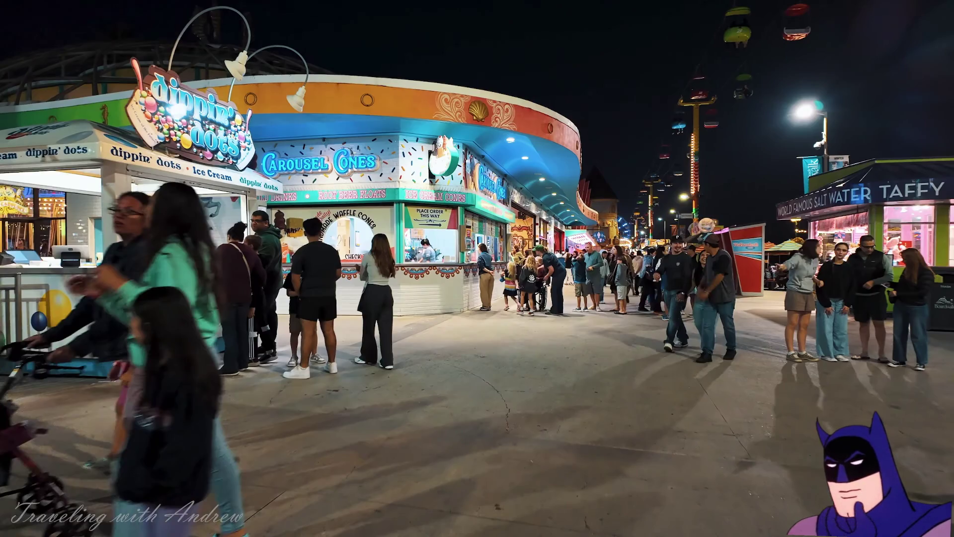
mouse_move(595, 189)
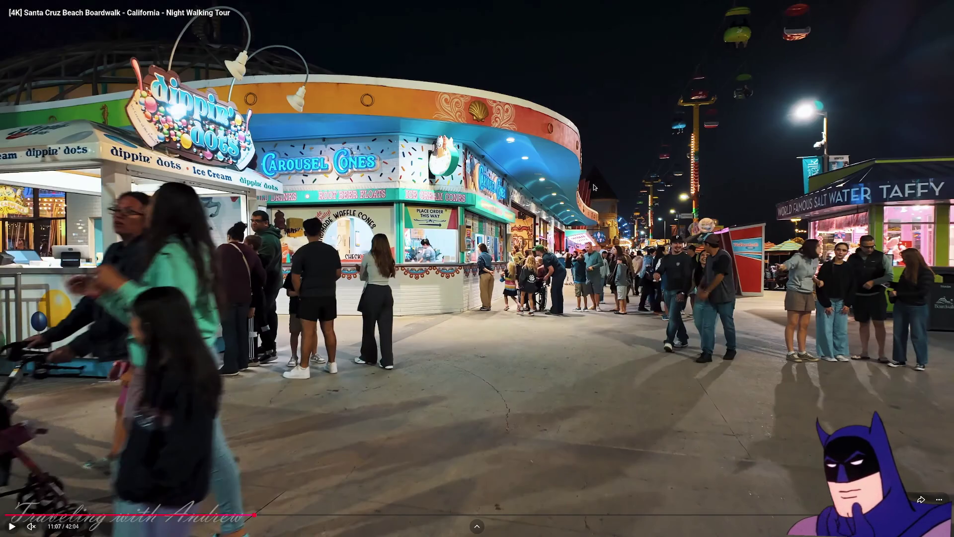
left_click(471, 204)
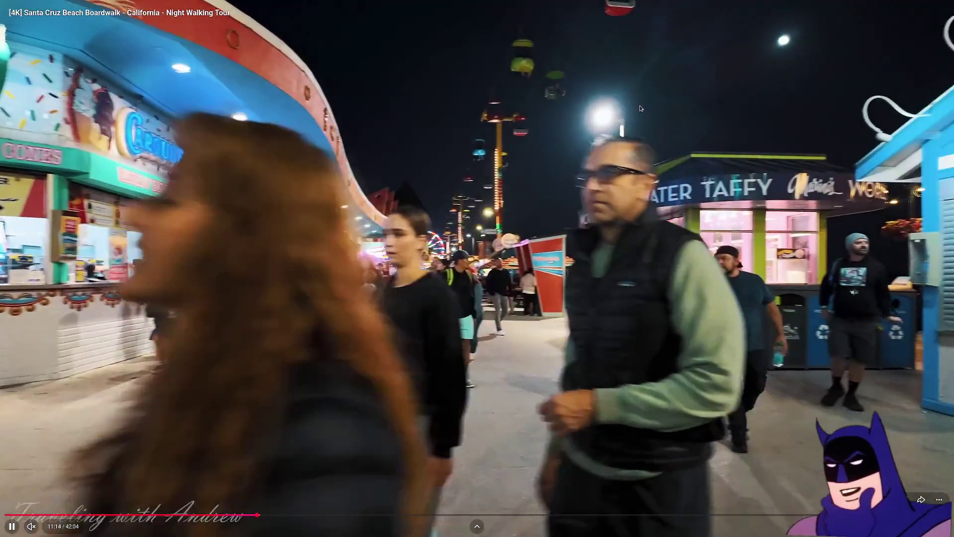
double_click(640, 108)
key("Right")
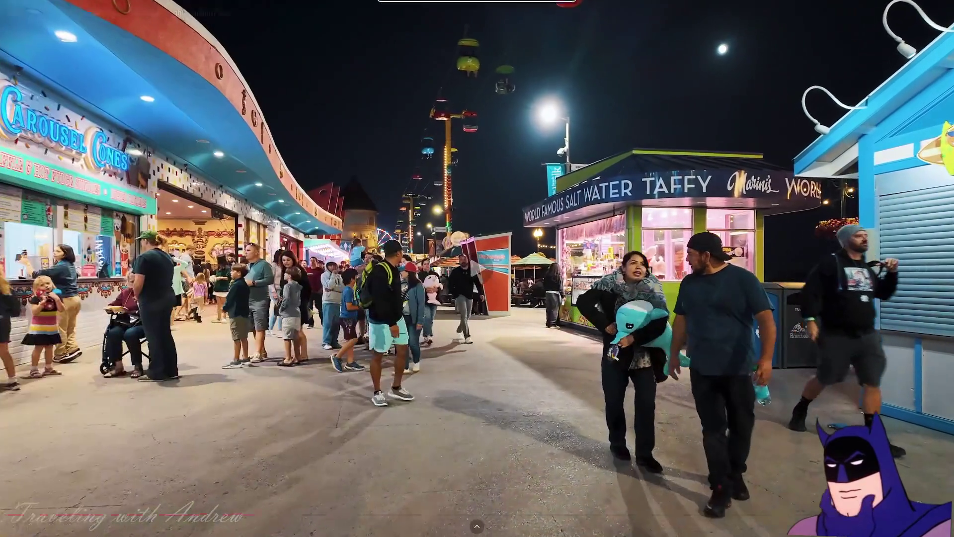
key("Right")
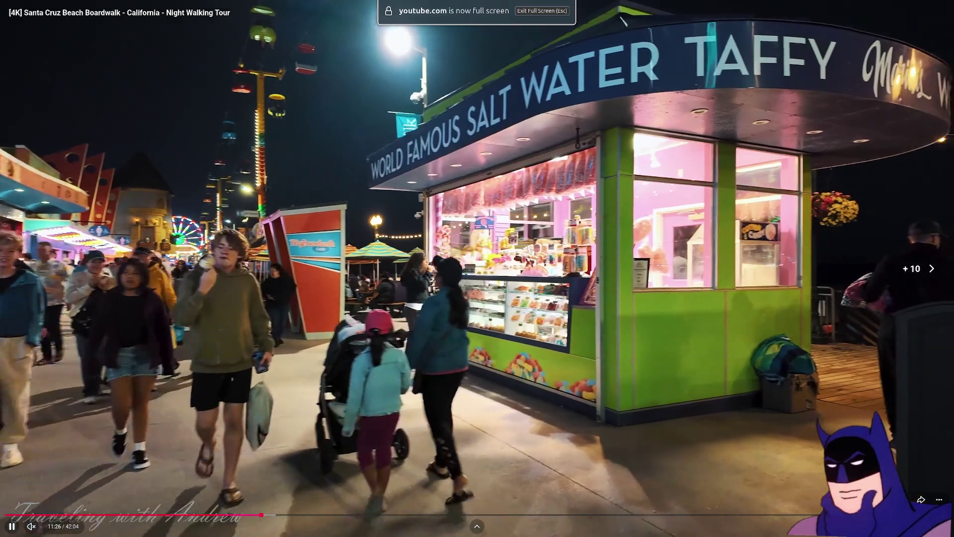
key("Left")
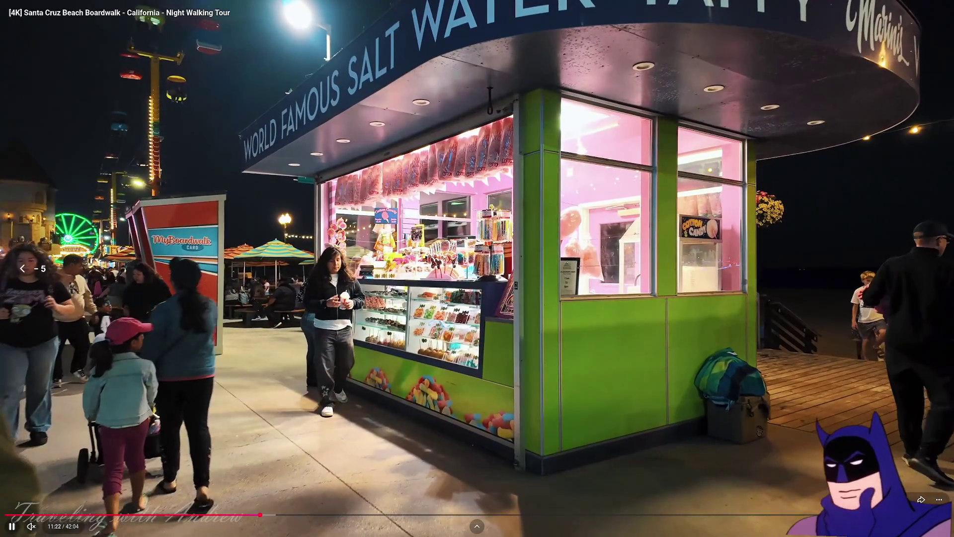
key("Left")
key("Left")
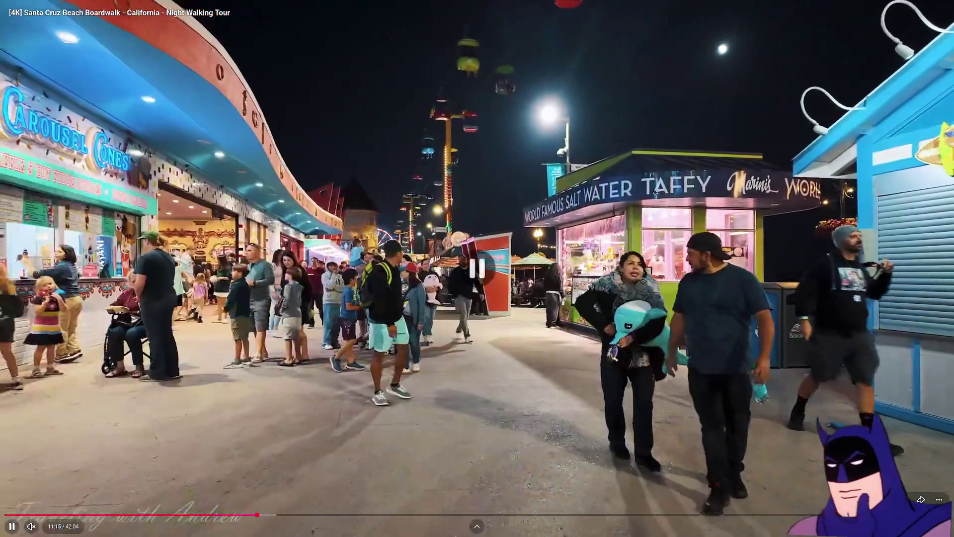
left_click(654, 189)
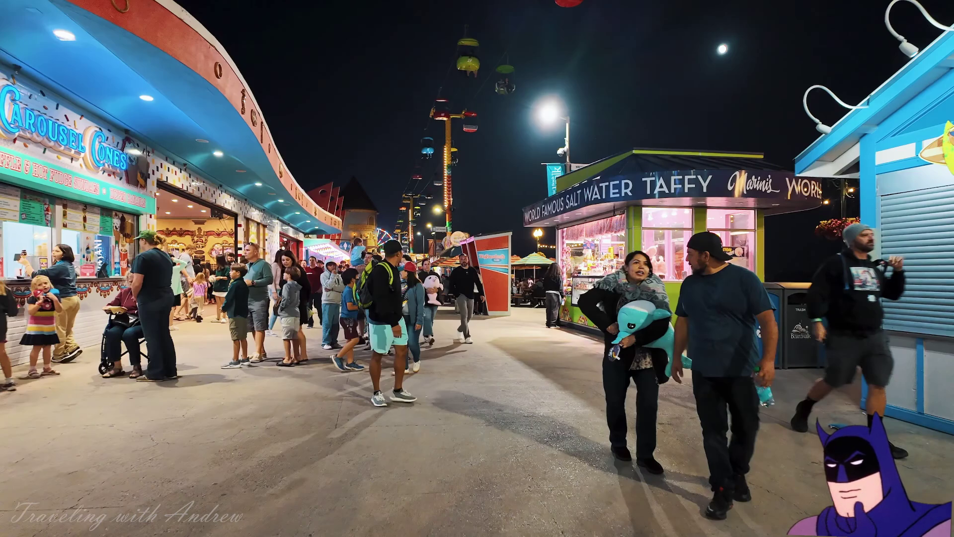
key("space")
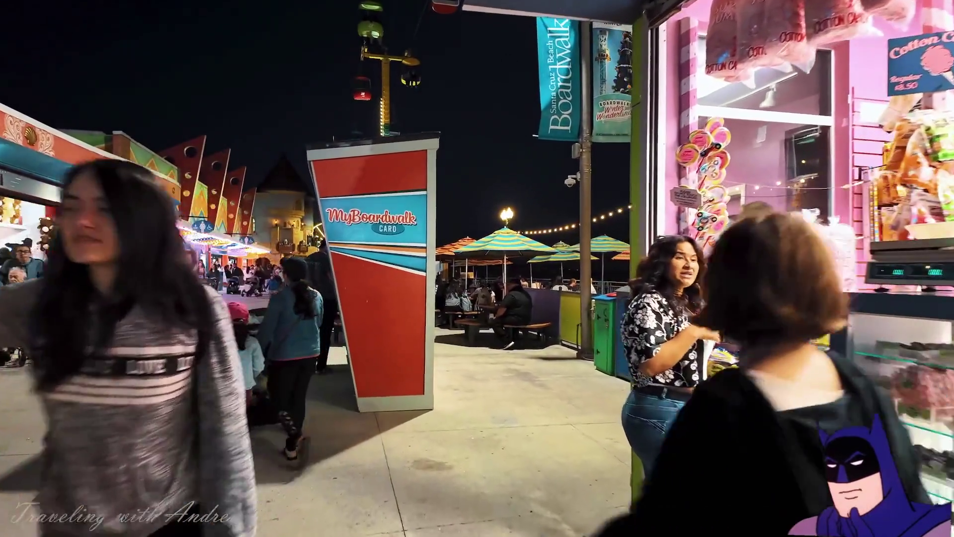
Step: Skip the full-screen tour ahead to the milk-bottle game booth at 12:31 and screenshot that scene
mouse_move(700, 22)
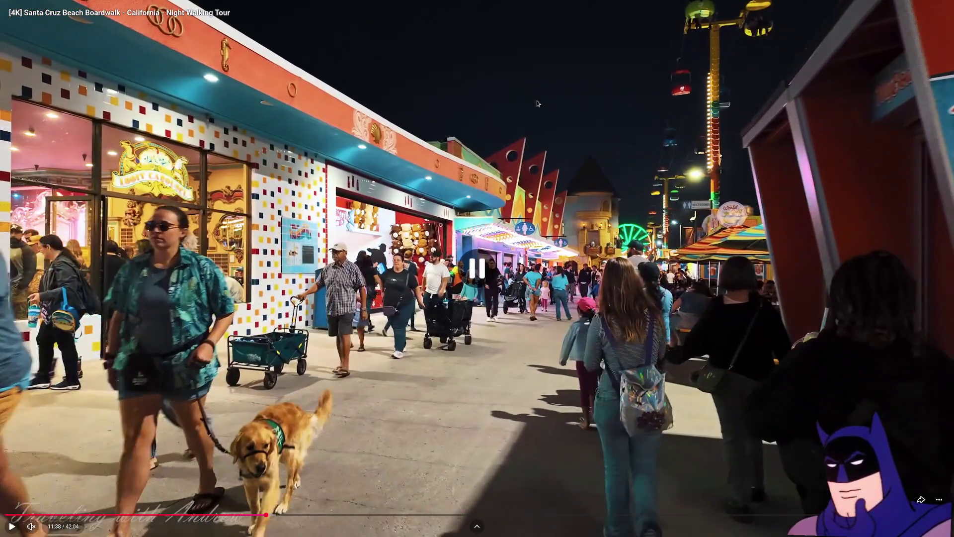
key("f")
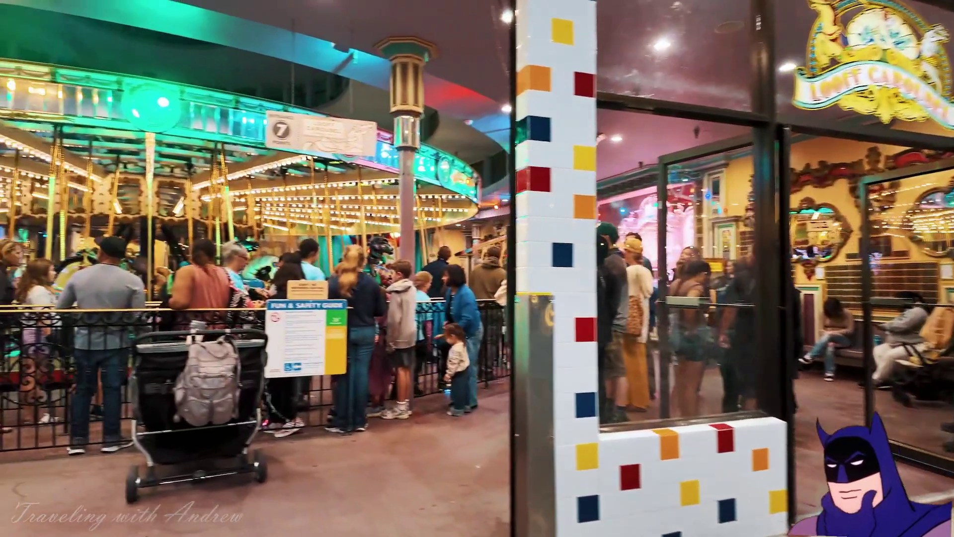
key("l")
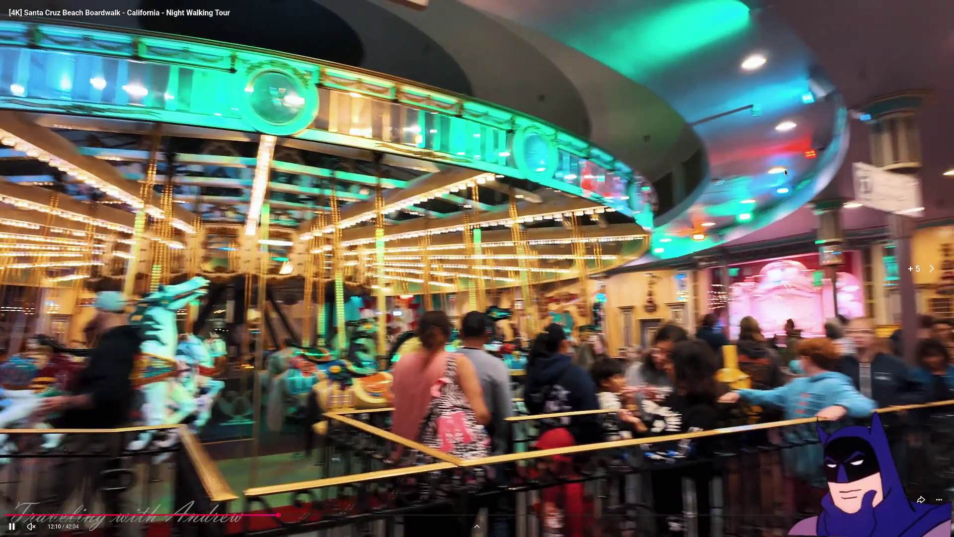
key("Right")
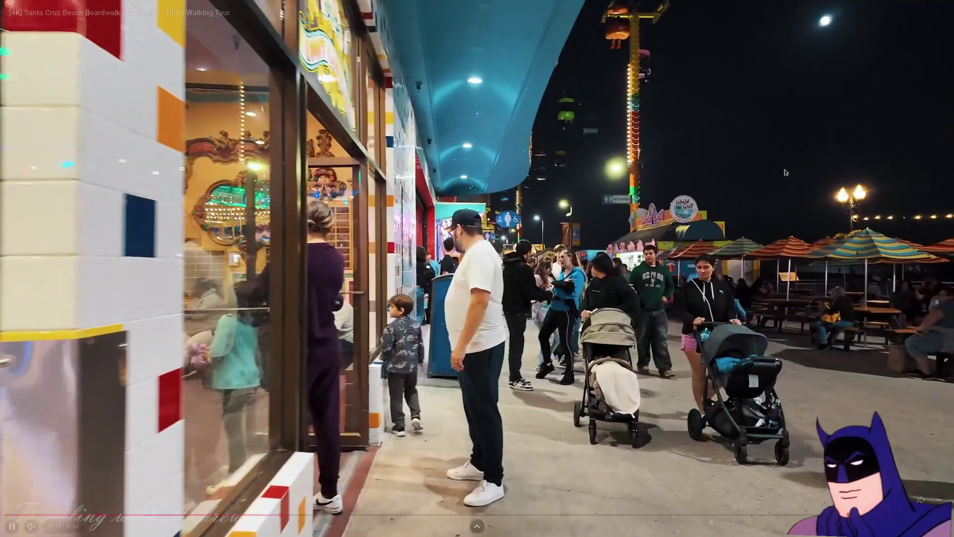
key("Right")
key("Right")
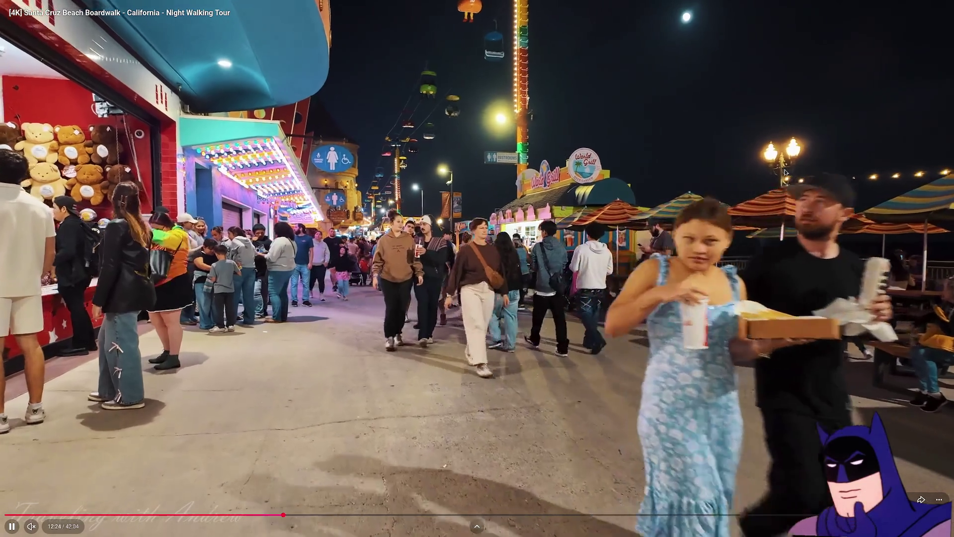
key("Right")
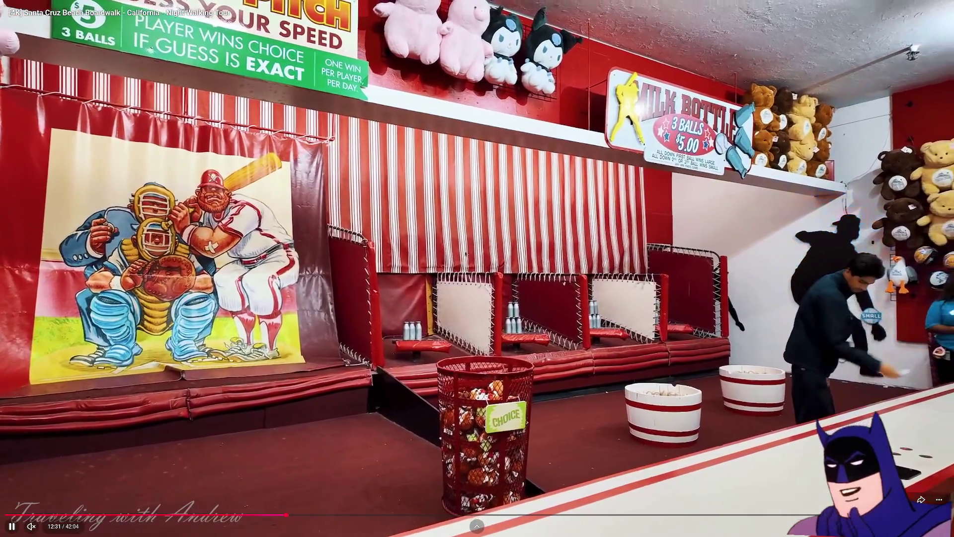
key("Escape")
key("Print")
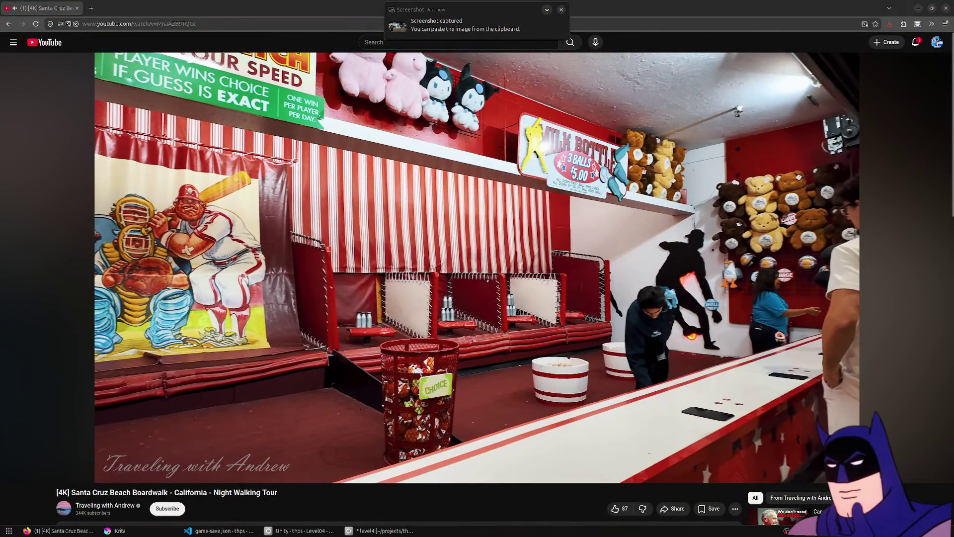
Step: Bring up the pier reference board and zoom into the Boardwalk maps
key("ctrl+f")
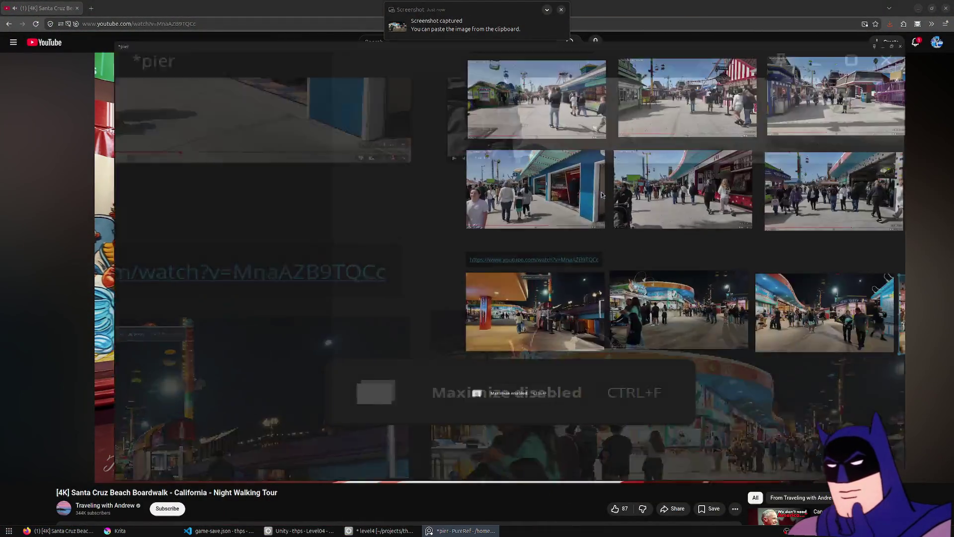
scroll(464, 412, "down", 3)
scroll(576, 164, "up", 6)
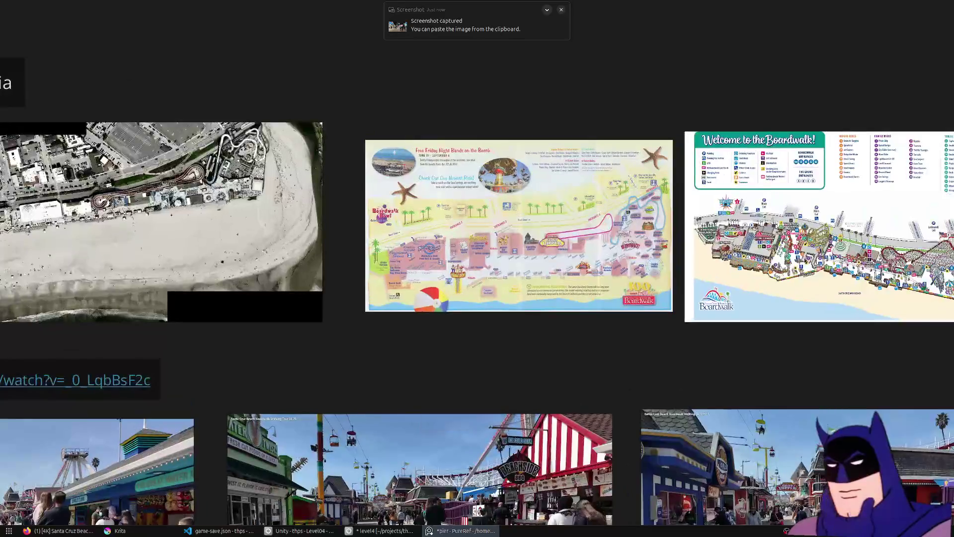
scroll(895, 258, "up", 5)
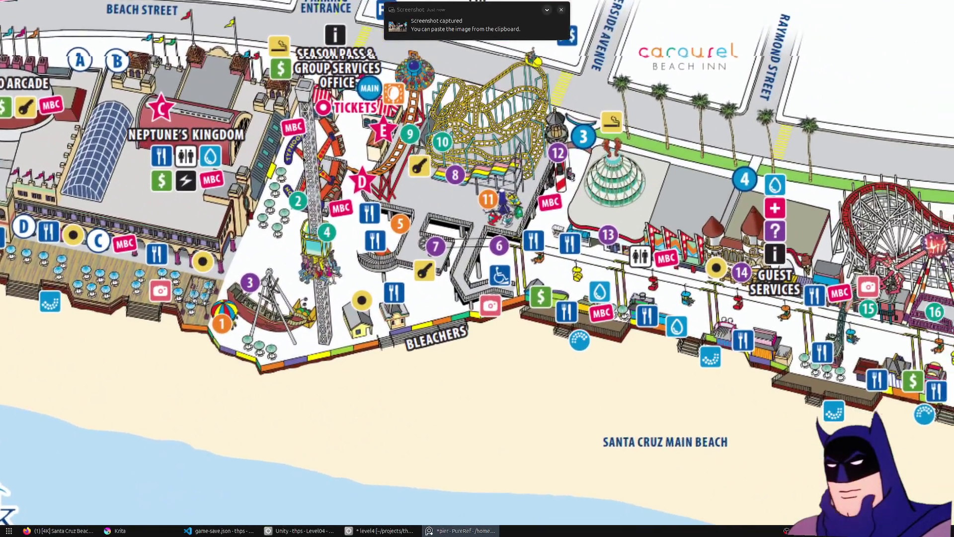
Step: Pan and zoom across the stitched aerial photo to compare the domed building area
scroll(305, 159, "right", 2)
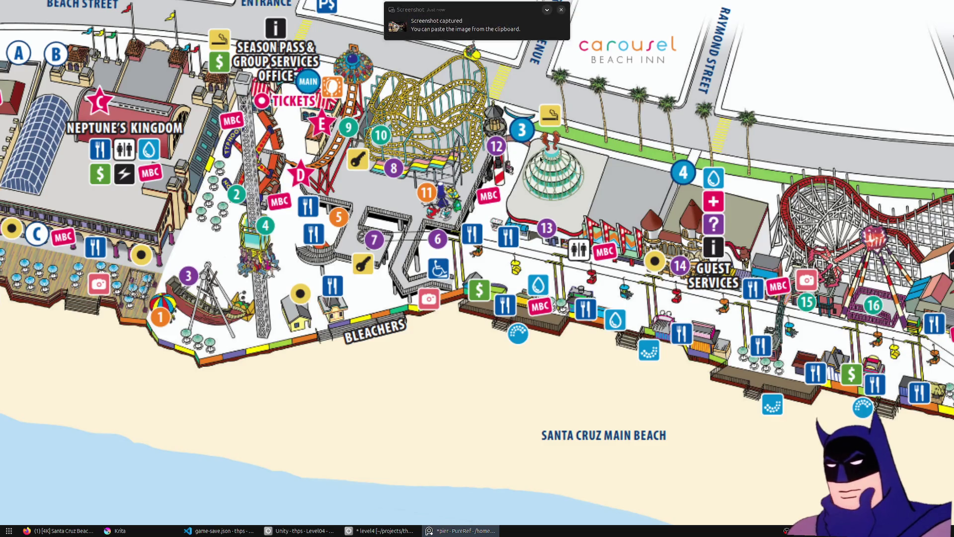
scroll(407, 174, "right", 3)
scroll(407, 174, "down", 1)
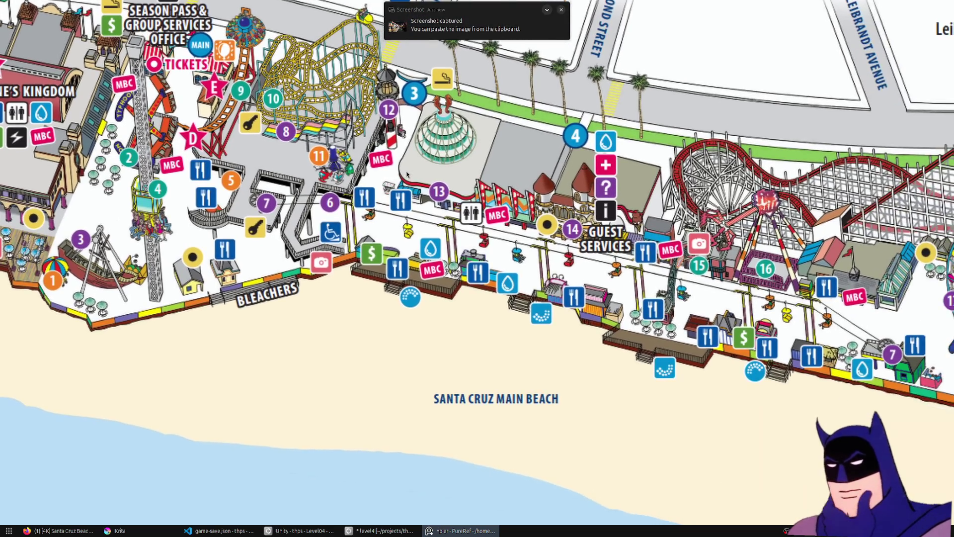
scroll(407, 174, "down", 5)
scroll(223, 273, "up", 5)
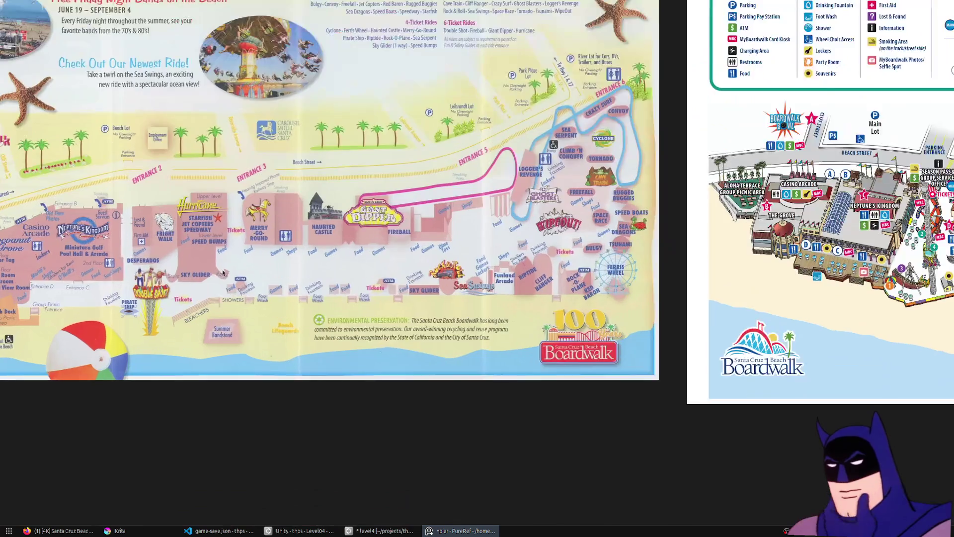
scroll(223, 272, "down", 5)
scroll(450, 282, "up", 4)
scroll(451, 282, "right", 5)
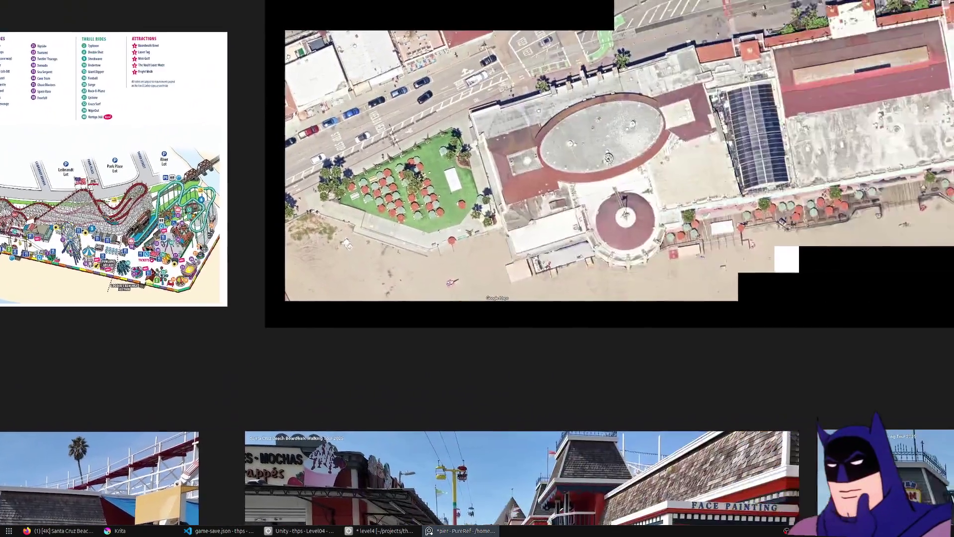
scroll(450, 281, "down", 1)
scroll(451, 282, "right", 8)
scroll(557, 178, "up", 4)
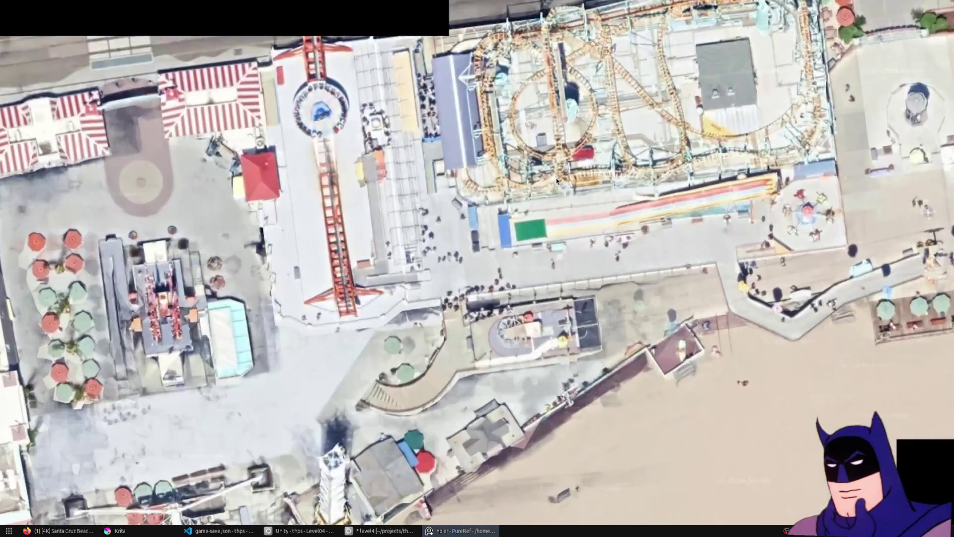
scroll(556, 178, "up", 3)
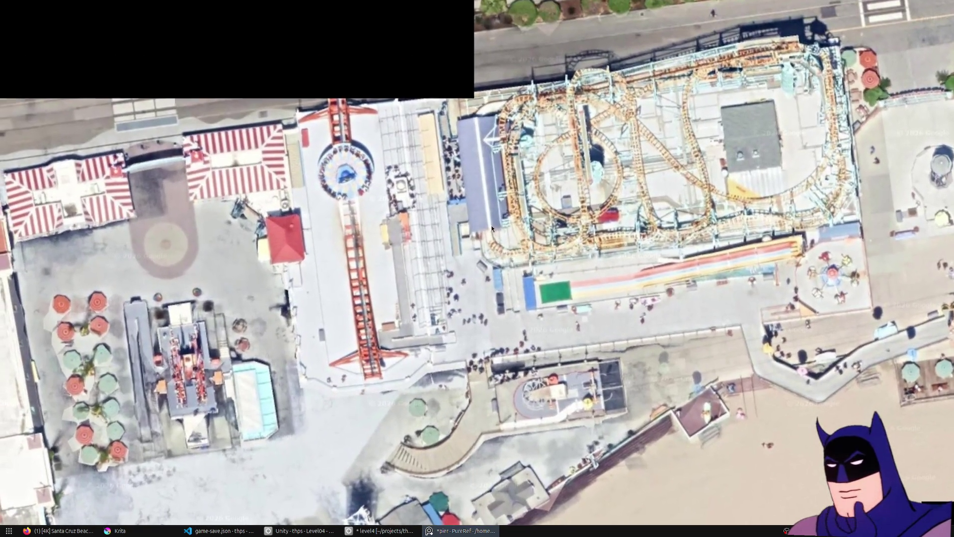
scroll(492, 228, "right", 10)
scroll(390, 267, "up", 1)
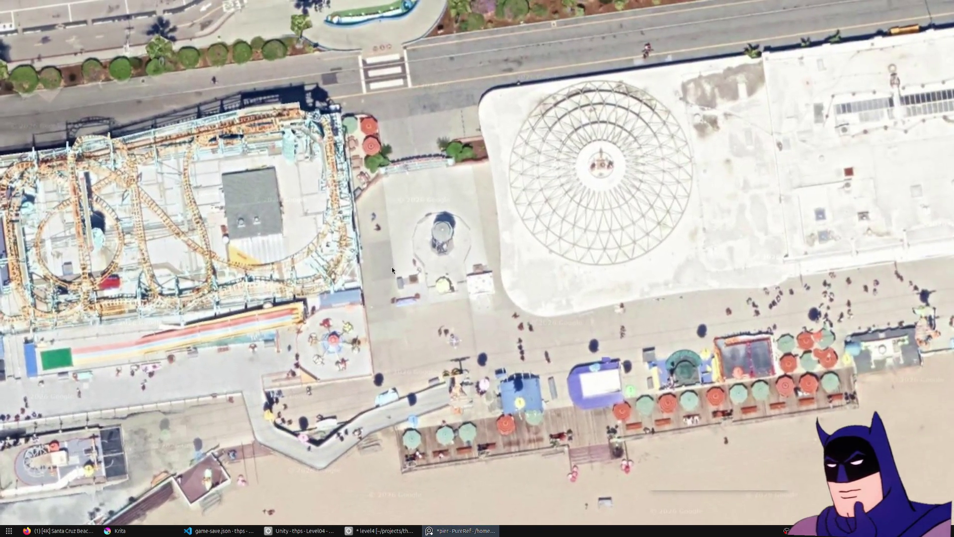
scroll(392, 266, "down", 2)
scroll(505, 211, "up", 5)
scroll(505, 211, "down", 4)
scroll(490, 224, "up", 4)
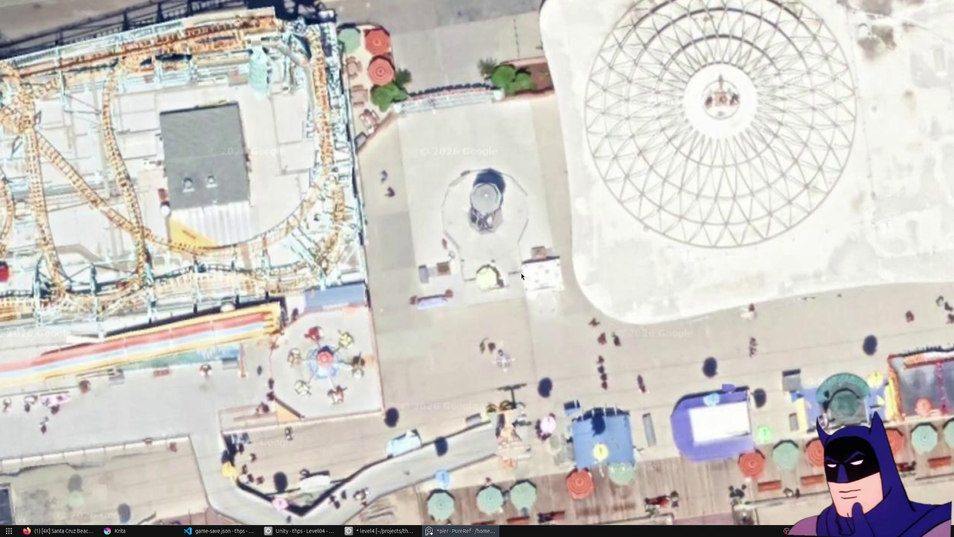
scroll(449, 186, "down", 5)
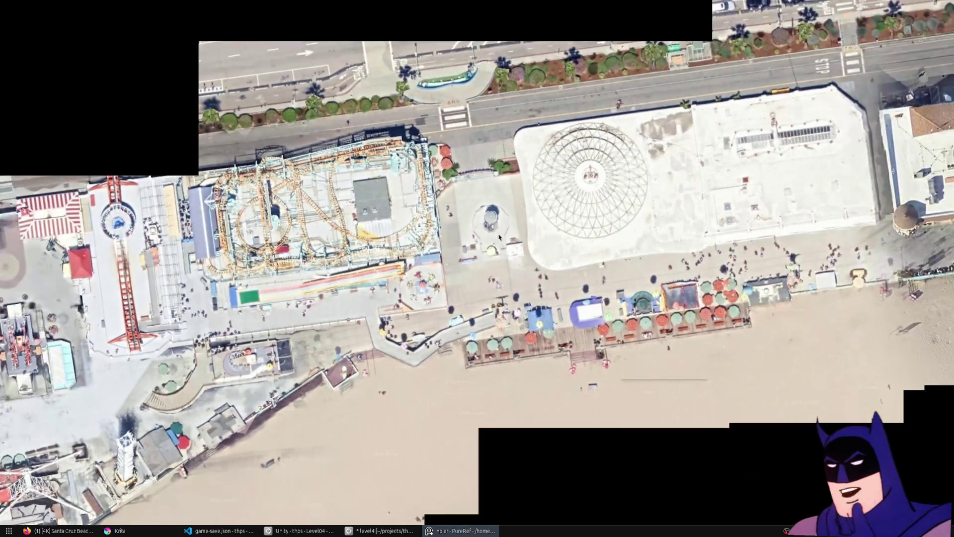
mouse_move(490, 234)
left_mouse_down()
mouse_move(288, 179)
mouse_move(329, 151)
left_mouse_up()
Step: Pan across the whole aerial strip of the boardwalk toward the roller coaster and dome
scroll(347, 156, "up", 4)
left_click_drag(443, 193, 225, 202)
mouse_move(685, 234)
left_mouse_down()
mouse_move(509, 232)
mouse_move(234, 278)
left_mouse_up()
scroll(234, 331, "down", 3)
scroll(234, 331, "down", 5)
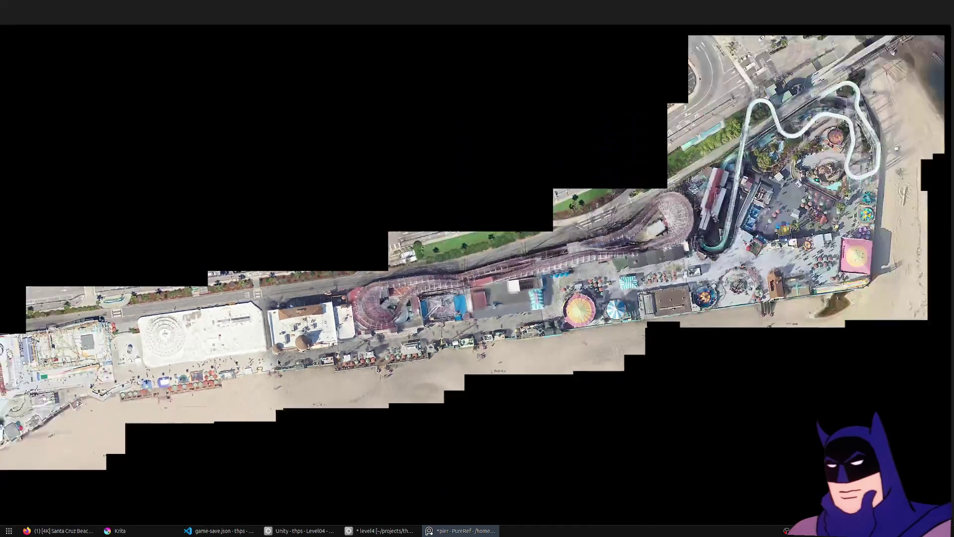
left_click_drag(234, 331, 495, 374)
scroll(274, 395, "up", 5)
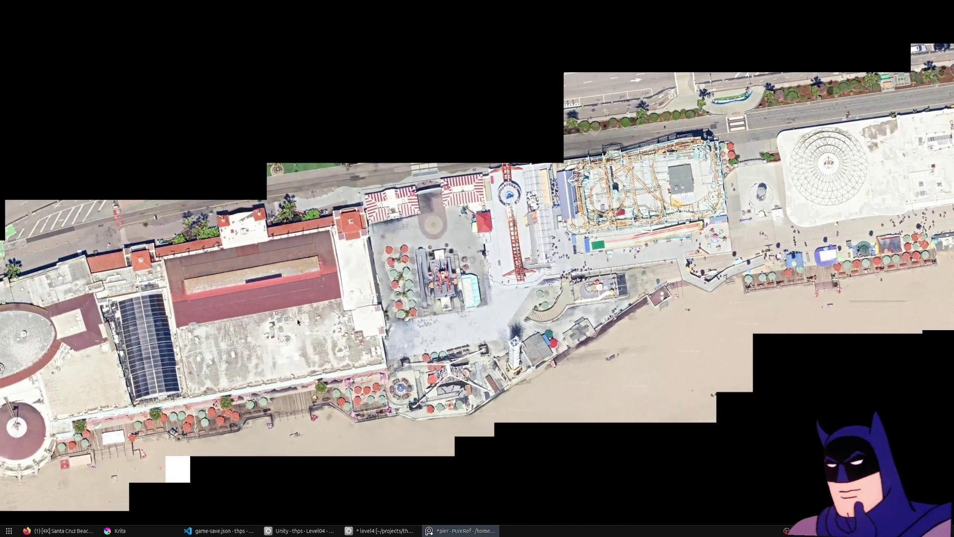
scroll(598, 312, "down", 1)
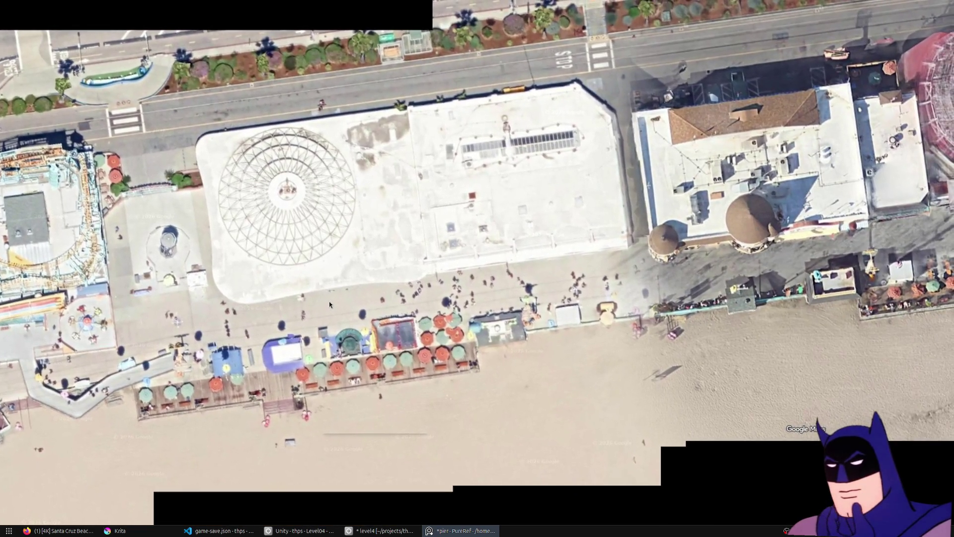
left_click_drag(326, 303, 268, 269)
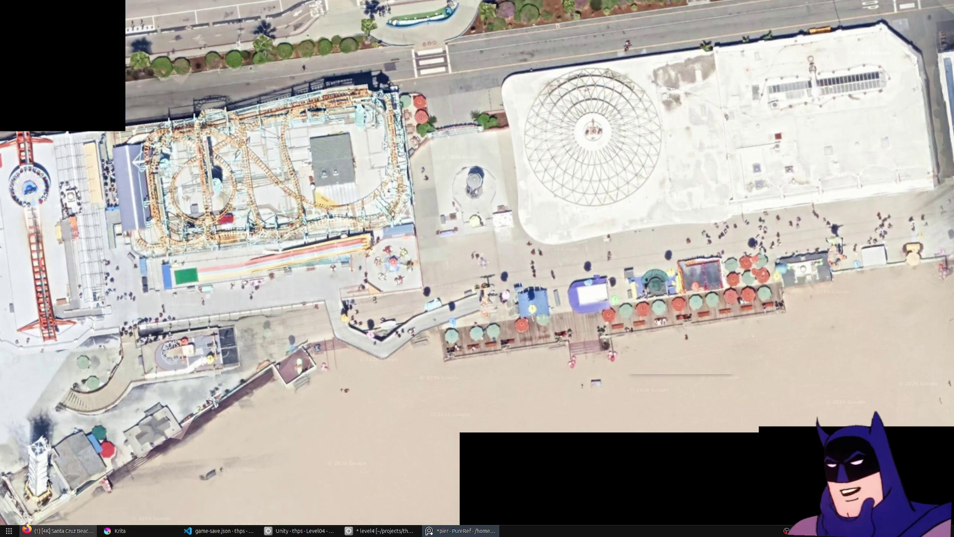
Step: Pause the YouTube walking tour in Firefox and return to the aerial reference board
left_click(59, 531)
left_click(408, 149)
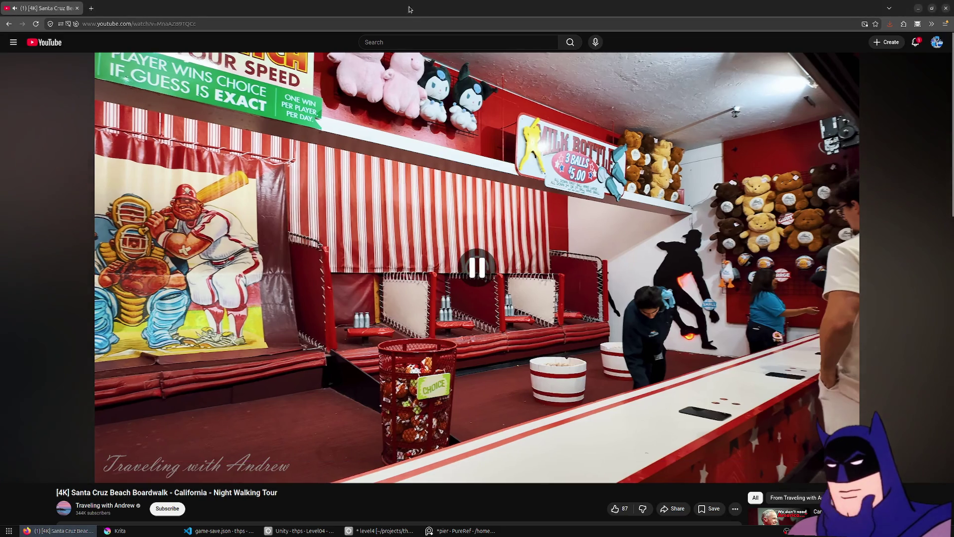
key("alt+Tab")
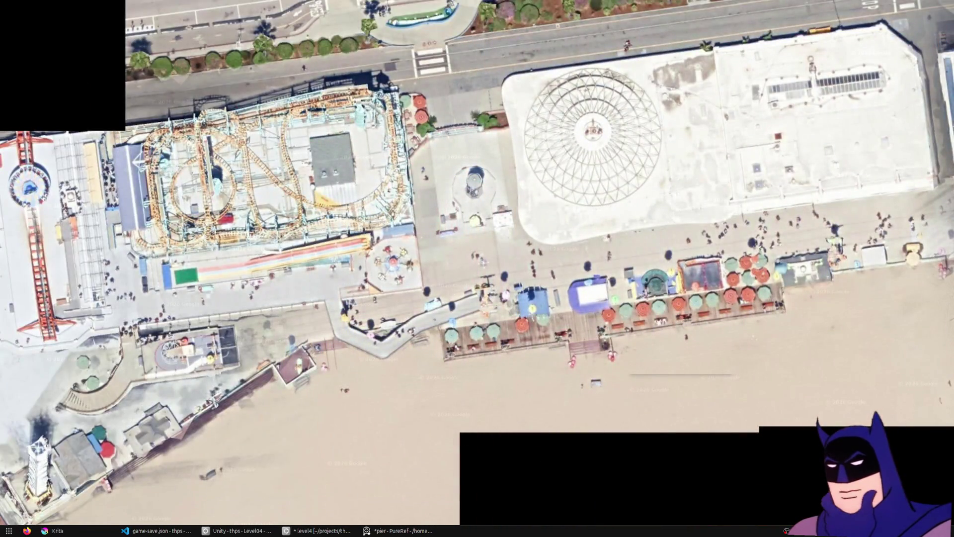
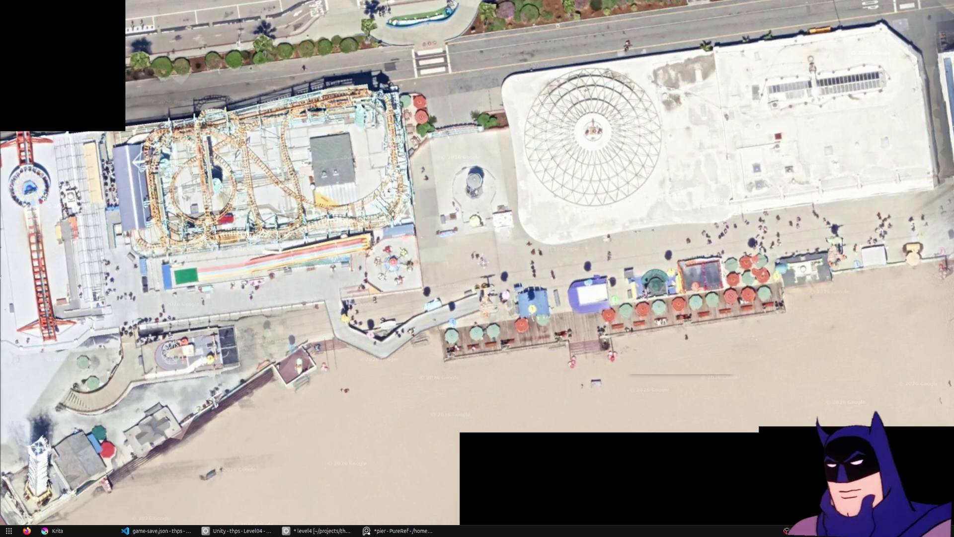
Step: Hide the PureRef reference board, then bring it back over the Blender level and maximize it
key("alt+F4")
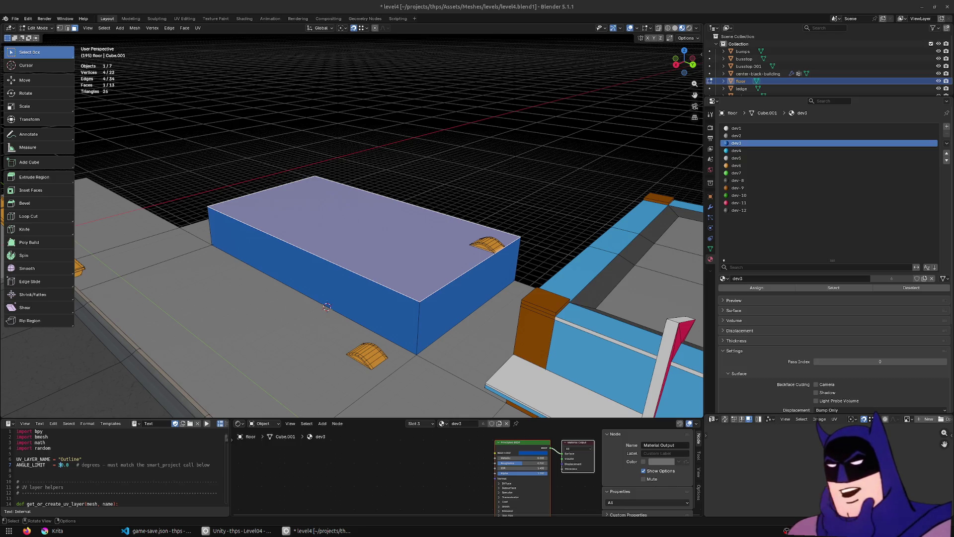
key("ctrl+f")
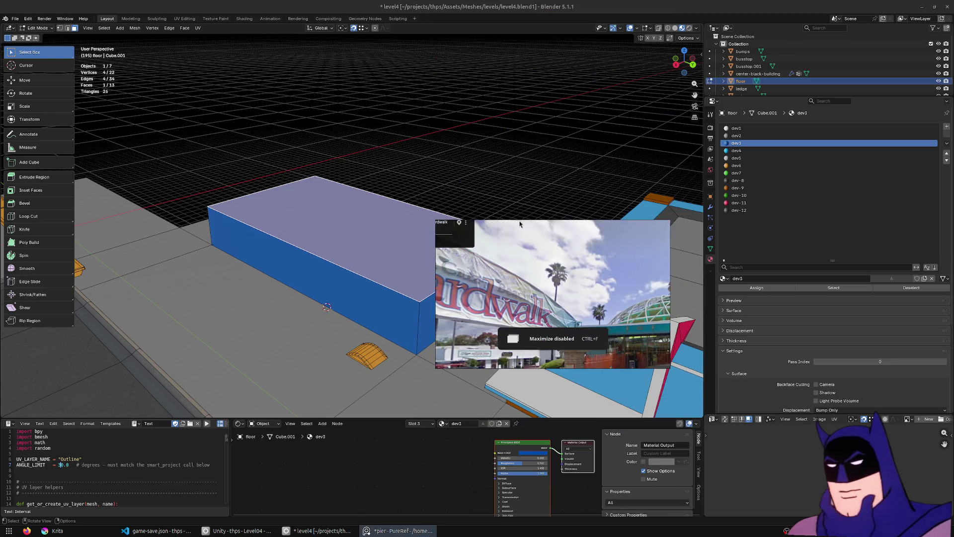
key("ctrl+f")
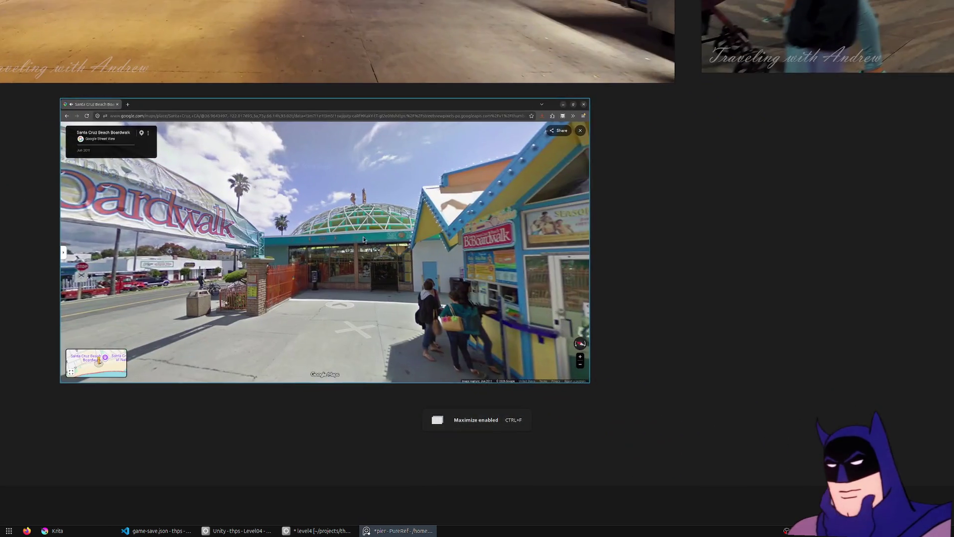
Step: Paste two Boardwalk entrance Street View screenshots onto the board and delete the old browser capture
left_click_drag(574, 278, 654, 323)
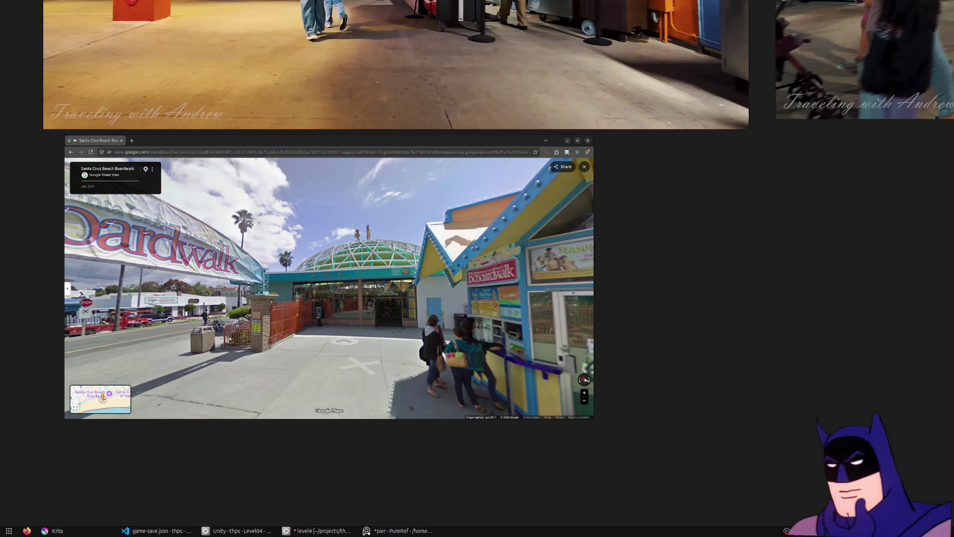
key("Return")
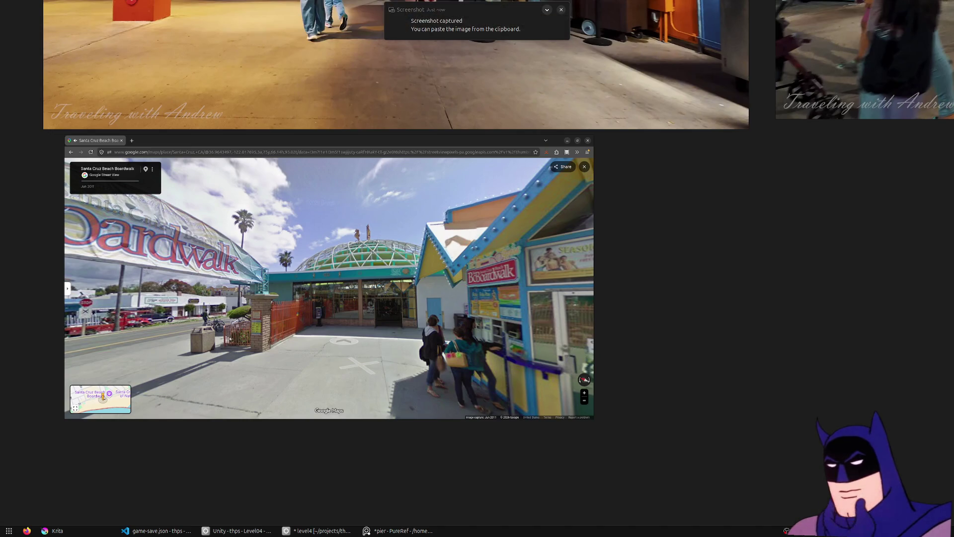
key("ctrl+v")
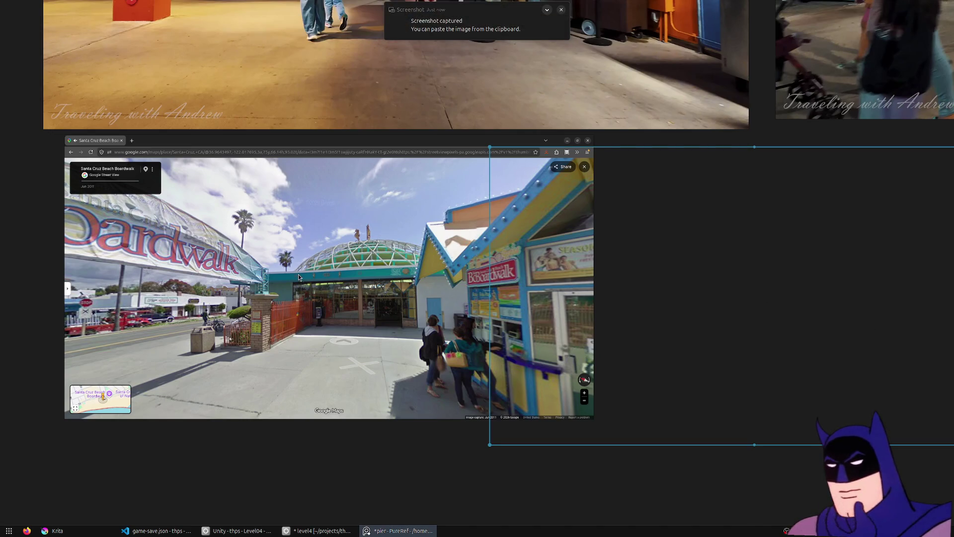
left_click(830, 277)
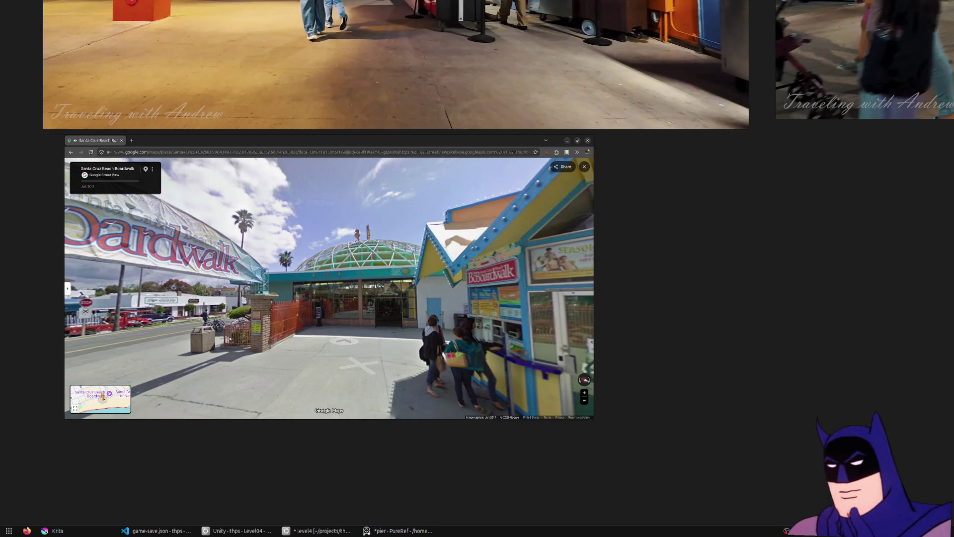
key("Print")
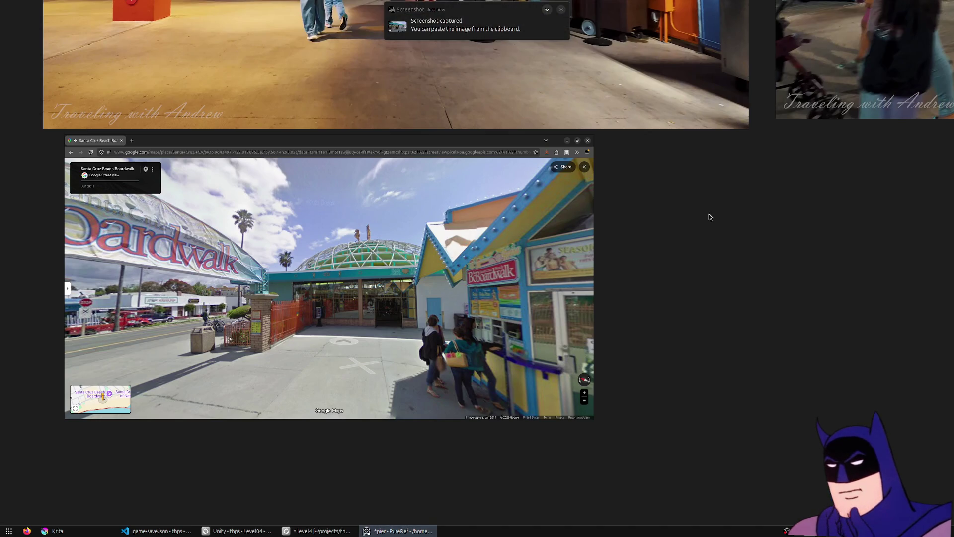
key("ctrl+v")
left_click_drag(653, 186, 820, 258)
left_click(466, 266)
key("Delete")
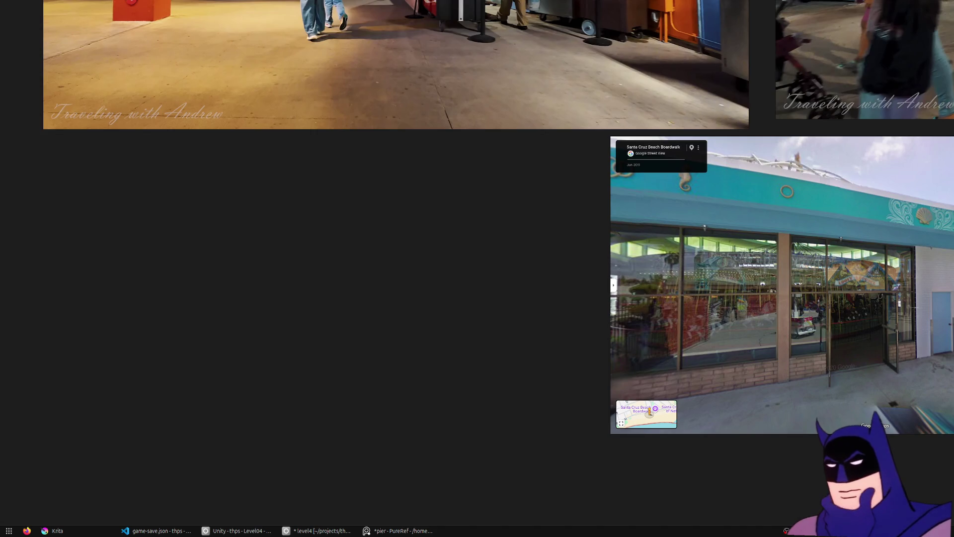
Step: Paste a carousel building screenshot next to them and capture another Street View shot
key("Print")
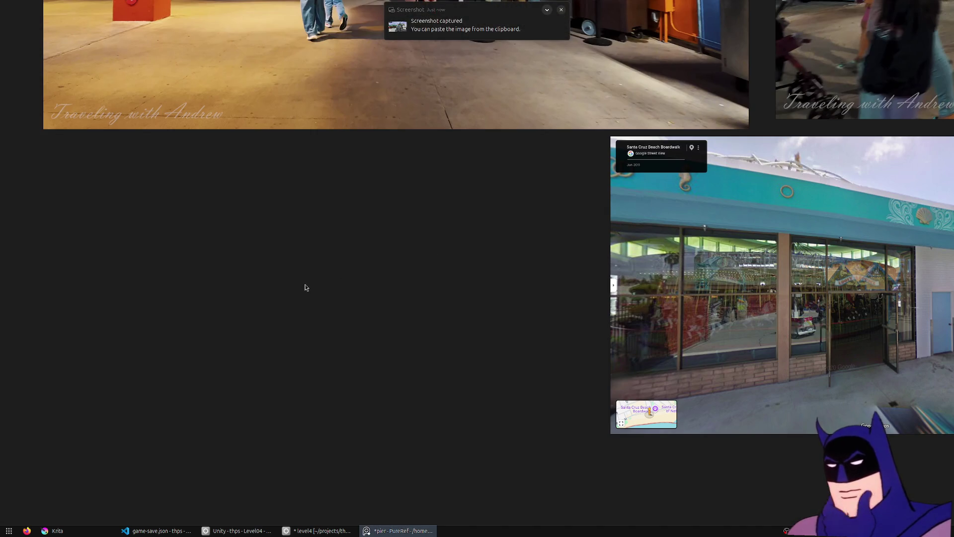
key("ctrl+v")
left_click_drag(348, 241, 355, 242)
scroll(307, 204, "down", 2)
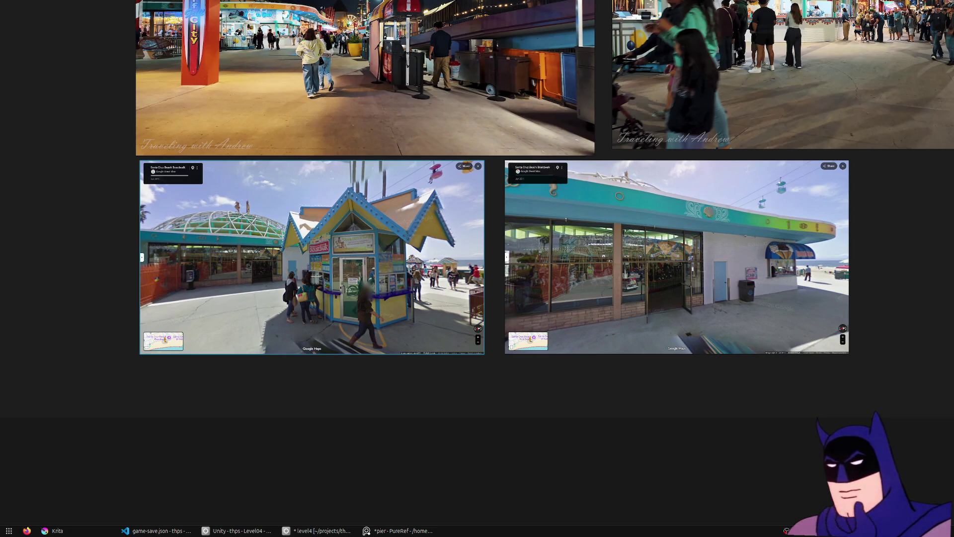
key("Print")
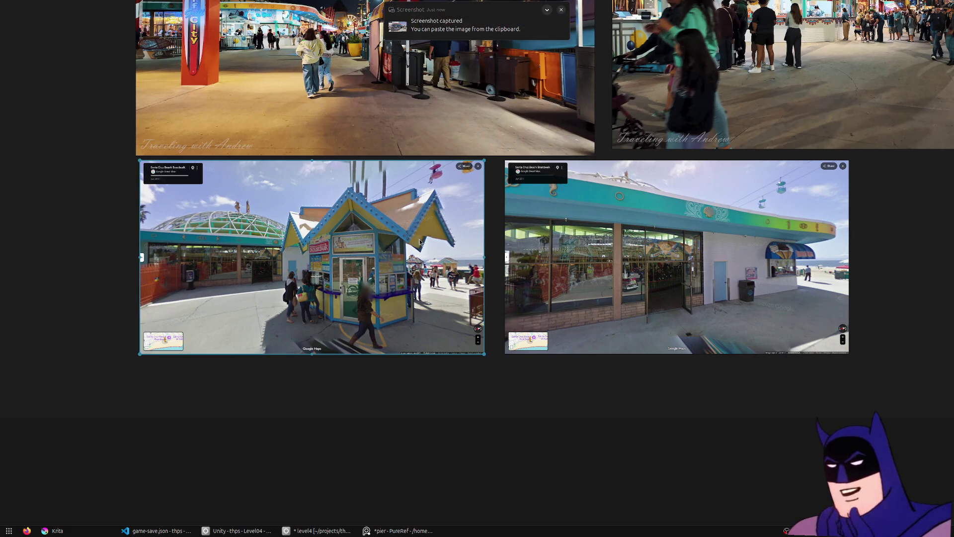
scroll(418, 246, "down", 3)
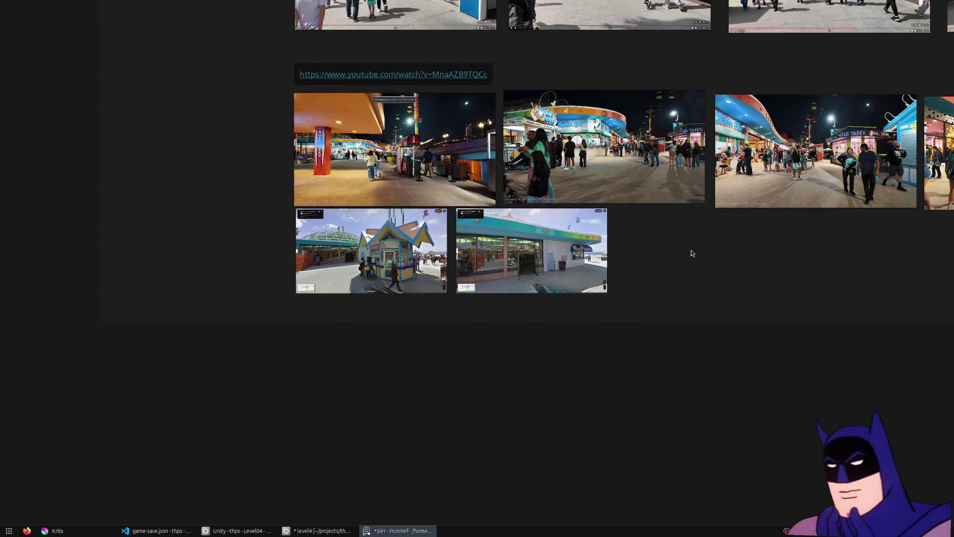
Step: Paste the snack stand Street View shot onto the board
key("ctrl+v")
scroll(690, 253, "up", 5)
left_click(598, 368)
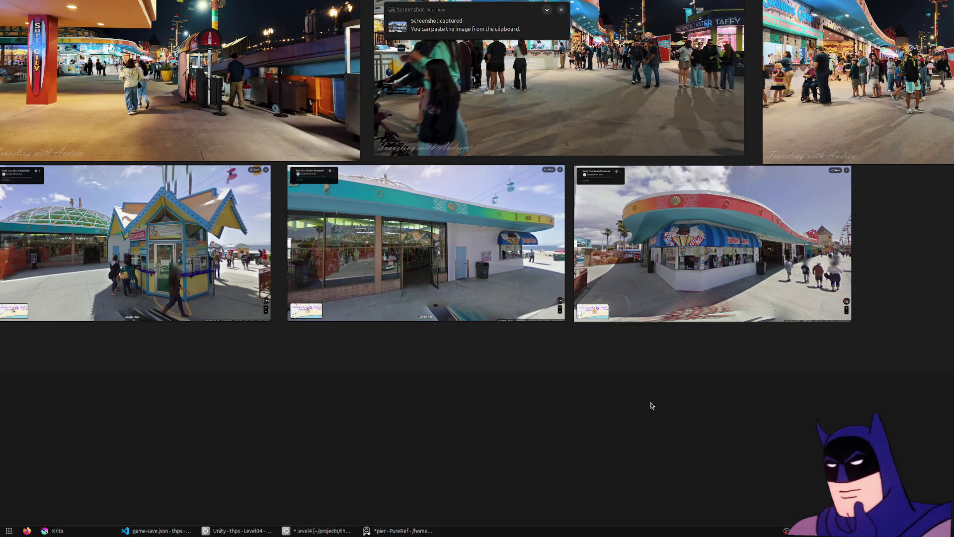
scroll(430, 345, "down", 3)
scroll(431, 346, "up", 3)
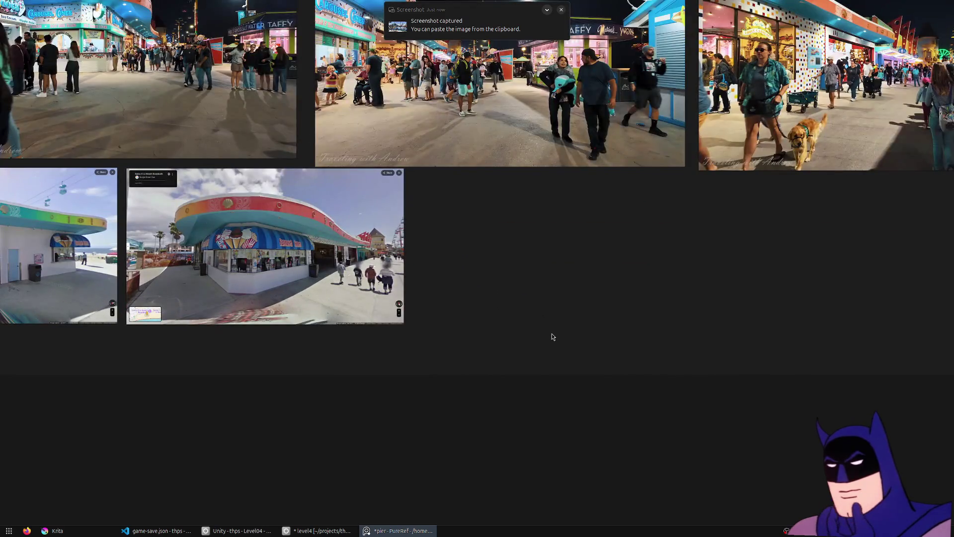
Step: Place the Santa Cruz Beach sign shot under the Street View row, then return to Blender
key("ctrl+v")
scroll(584, 267, "down", 3)
scroll(584, 267, "up", 2)
mouse_move(562, 264)
left_mouse_down()
mouse_move(40, 327)
mouse_move(40, 318)
left_mouse_up()
left_click_drag(167, 307, 392, 330)
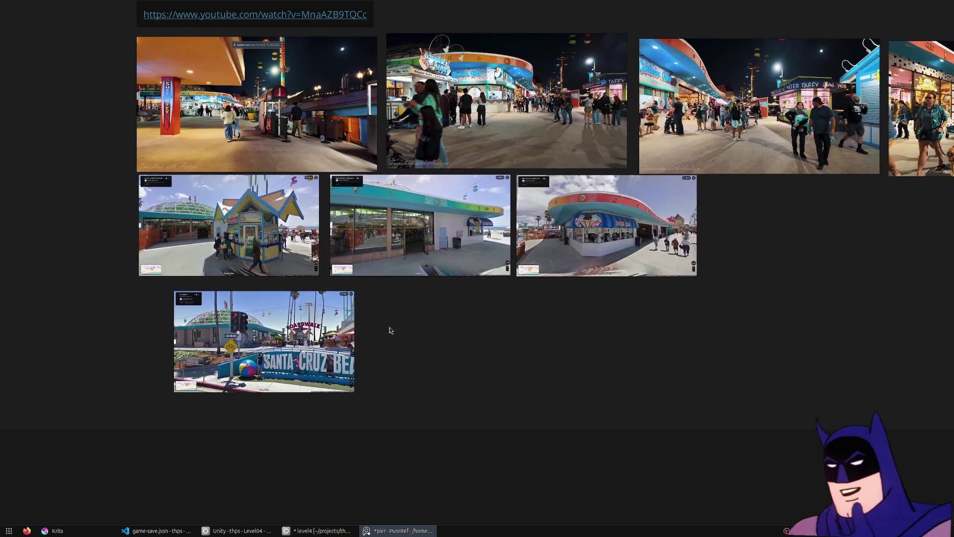
left_click_drag(237, 341, 200, 331)
left_click(452, 331)
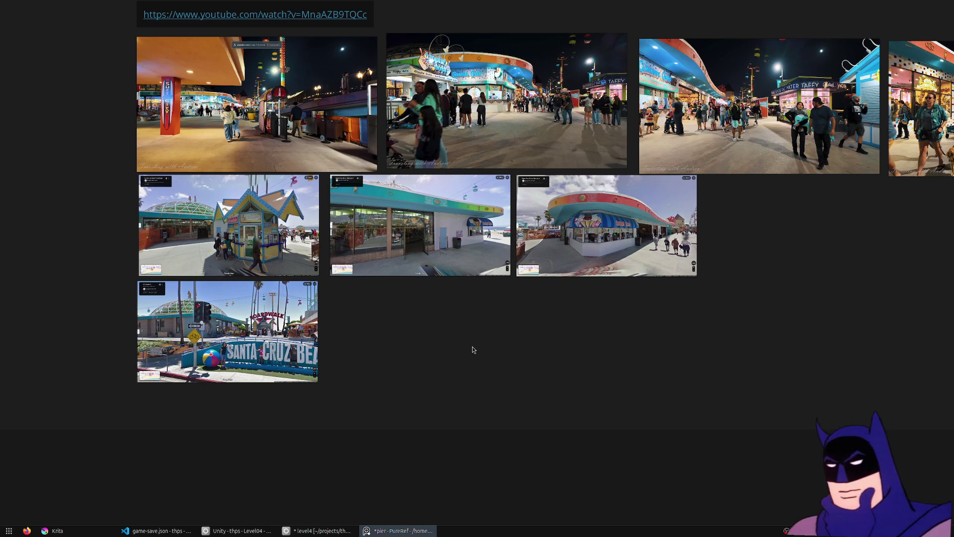
left_click(547, 13)
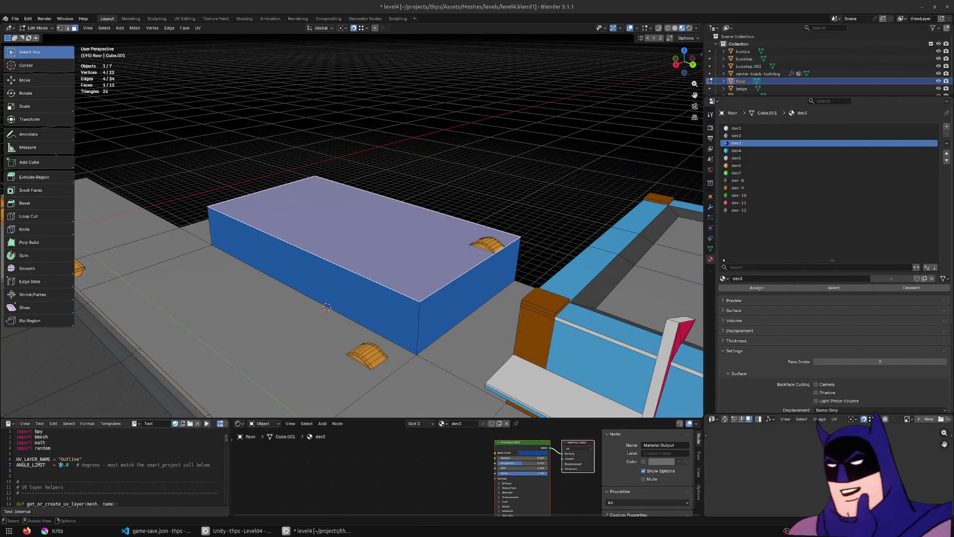
left_click_drag(521, 234, 486, 224)
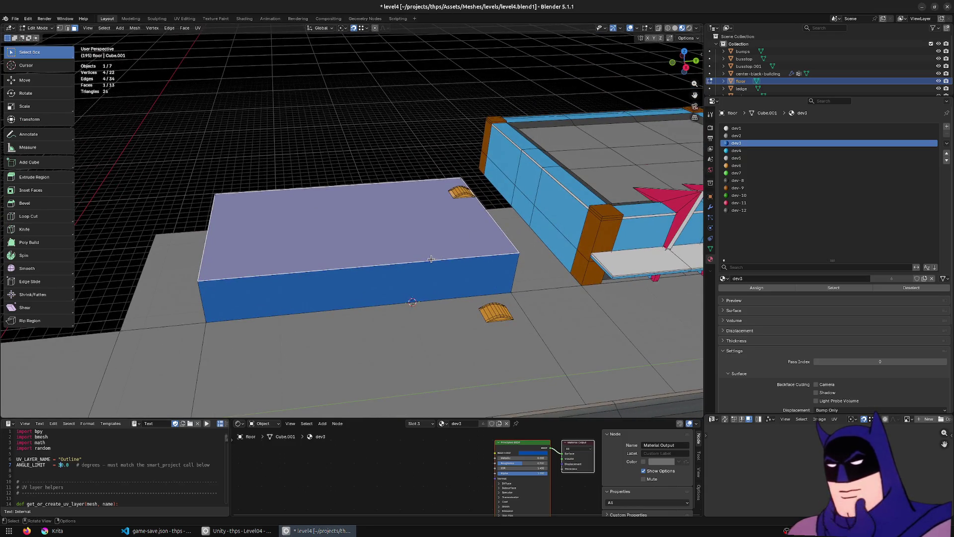
left_click_drag(430, 259, 529, 282)
left_click(465, 276)
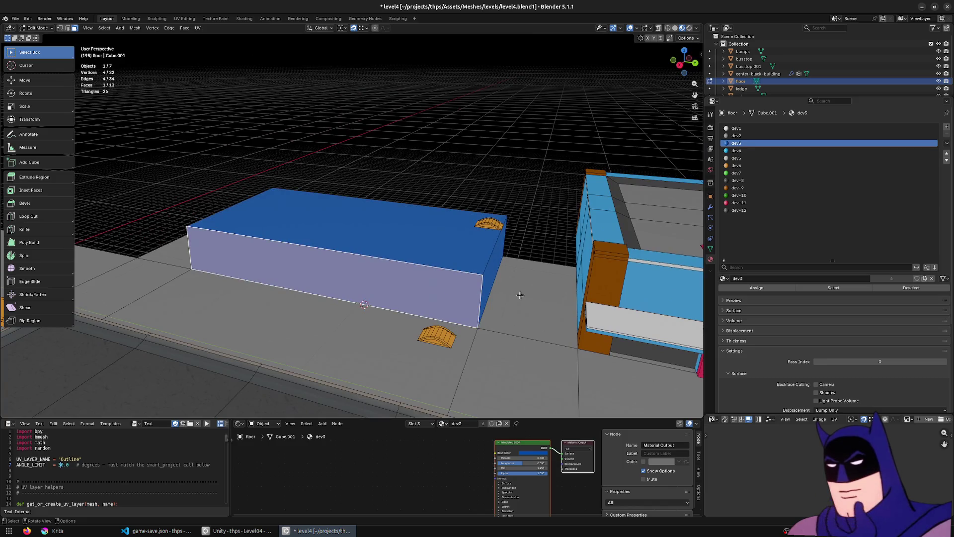
scroll(520, 296, "up", 5)
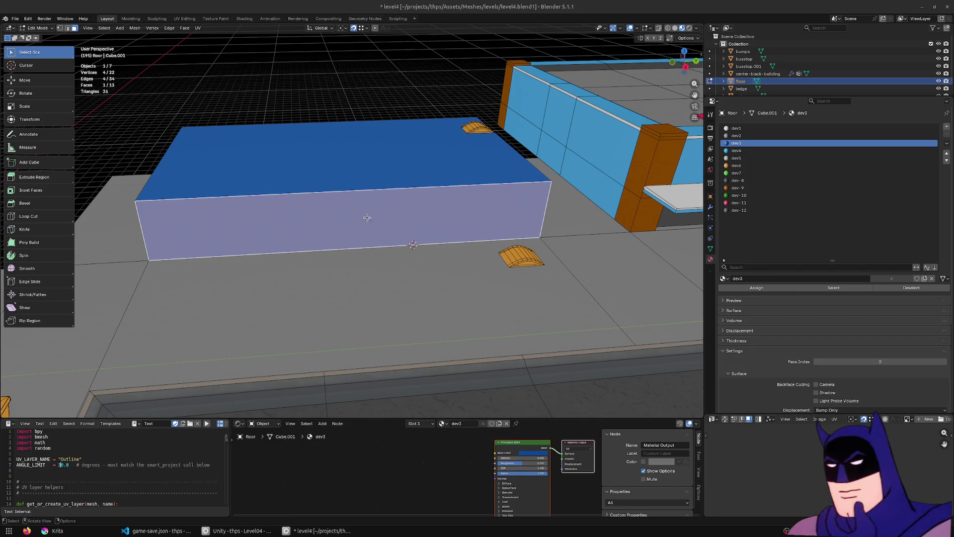
left_click_drag(539, 232, 530, 218)
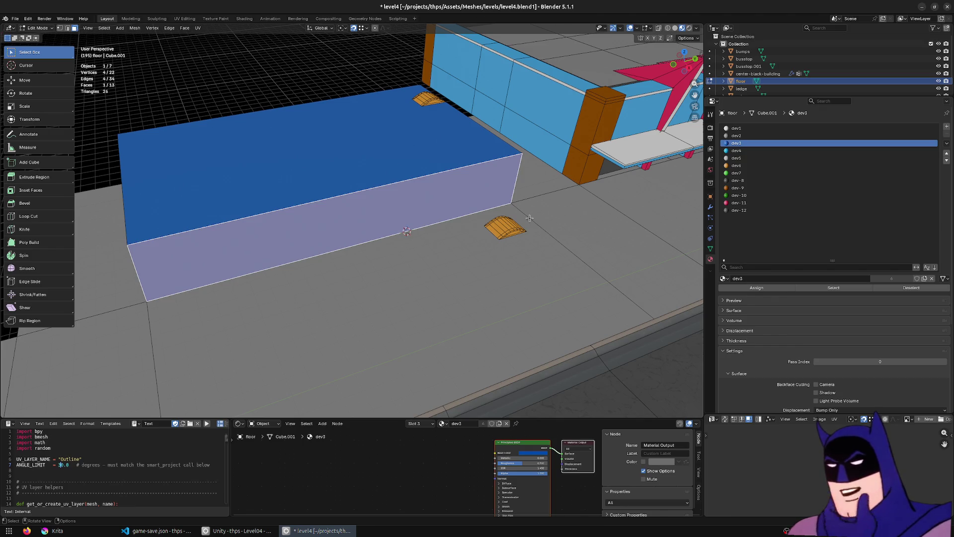
scroll(529, 218, "down", 4)
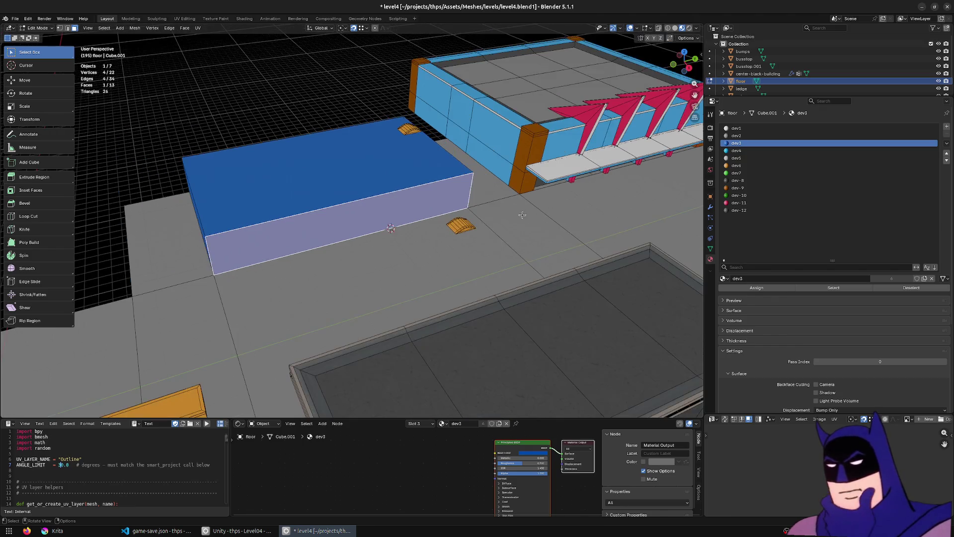
left_click(402, 174)
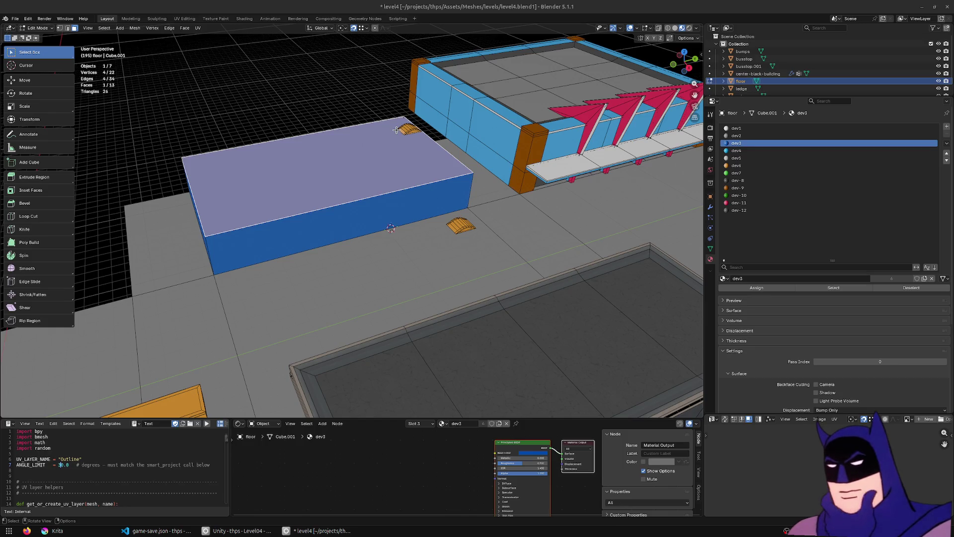
left_click(435, 175)
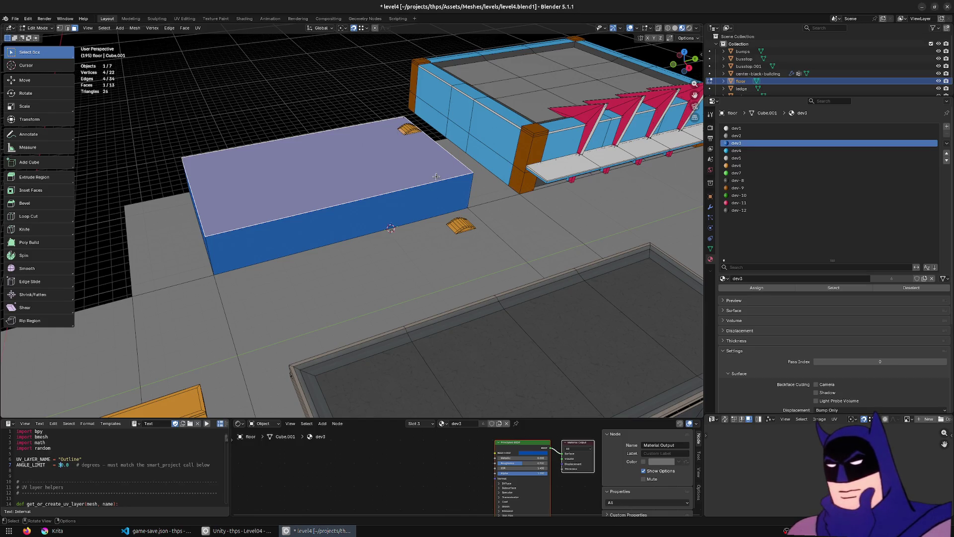
mouse_move(436, 177)
left_mouse_down()
mouse_move(427, 222)
mouse_move(455, 232)
left_mouse_up()
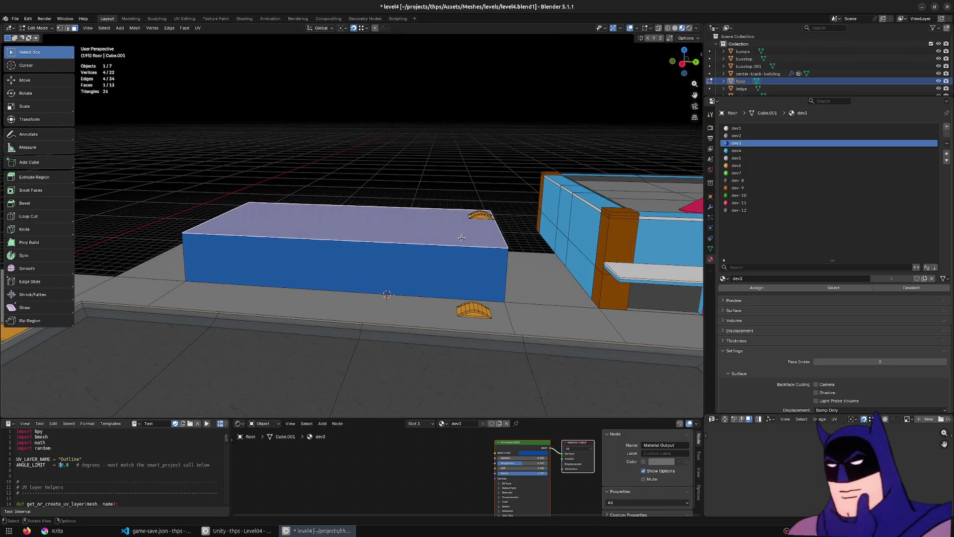
left_click(470, 254)
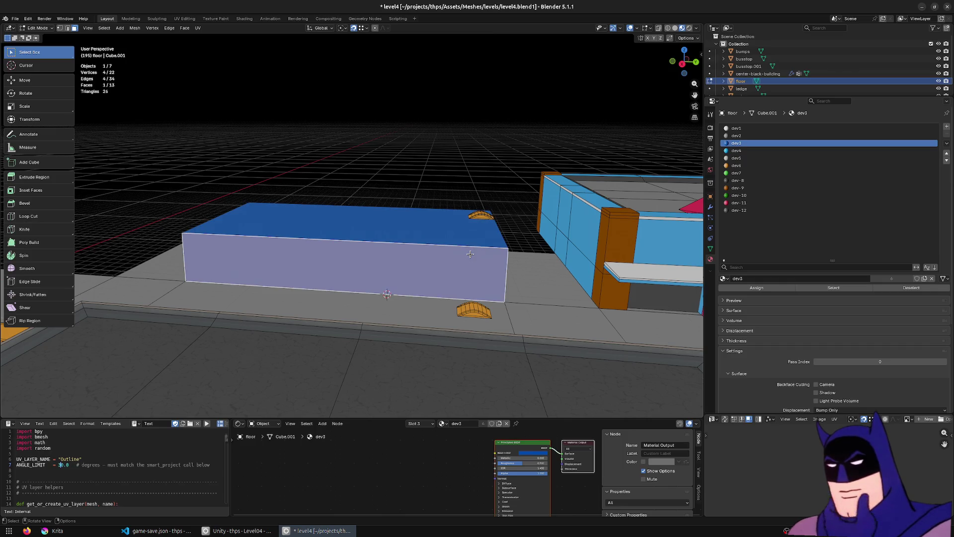
Step: Select the raised blue block's geometry and separate it into its own object
key("l")
left_click(133, 386)
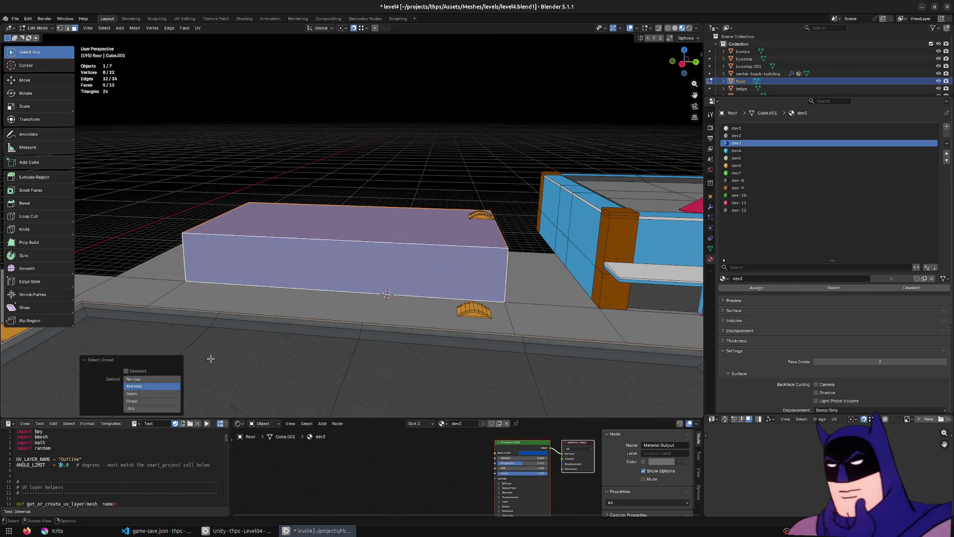
key("F3")
type("separa")
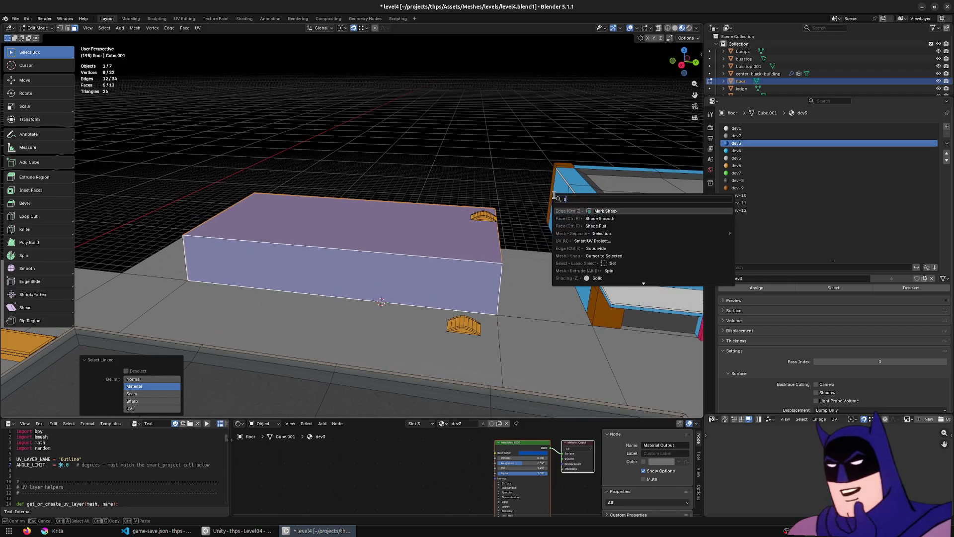
key("Return")
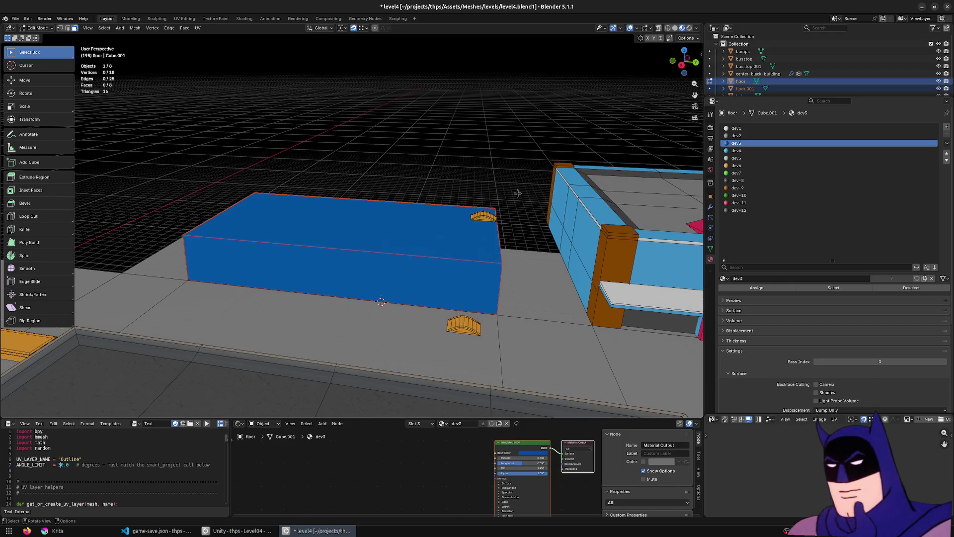
key("Tab")
Step: Rename the new object 'carosel' and open it in Edit Mode
left_click(748, 88)
double_click(748, 88)
type("carosel")
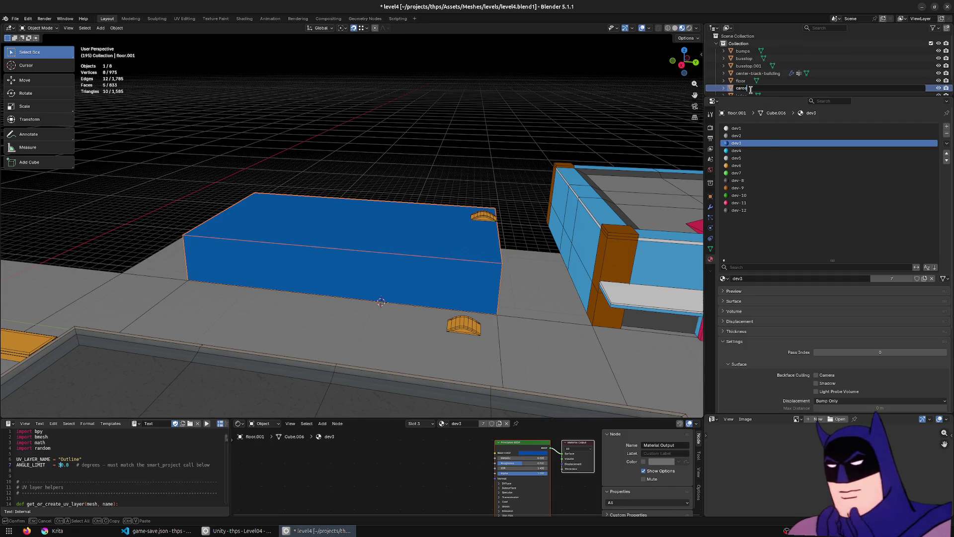
key("Return")
scroll(752, 93, "down", 2)
left_click(744, 88)
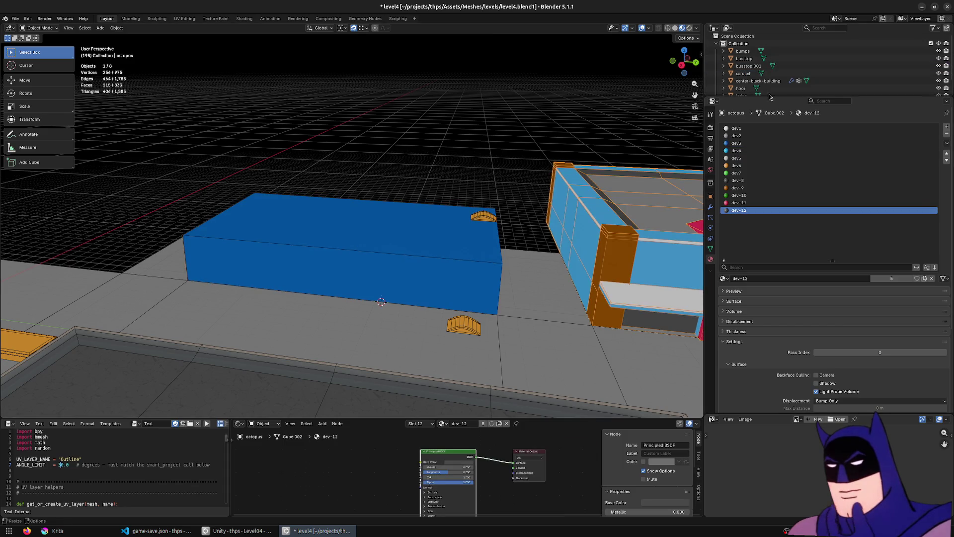
left_click(477, 232)
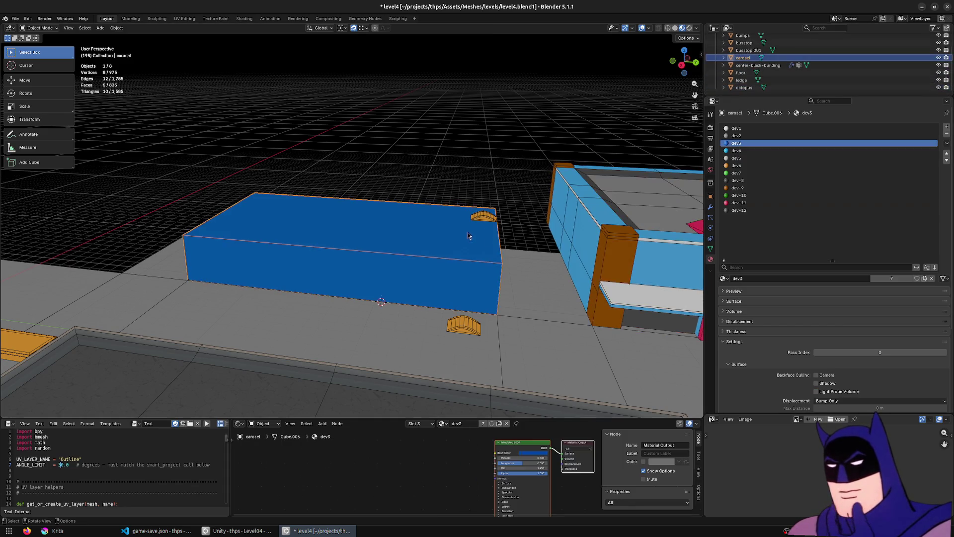
key("Tab")
Step: Move the carosel box's end face 6.1649 m along Y to lengthen it
key("a")
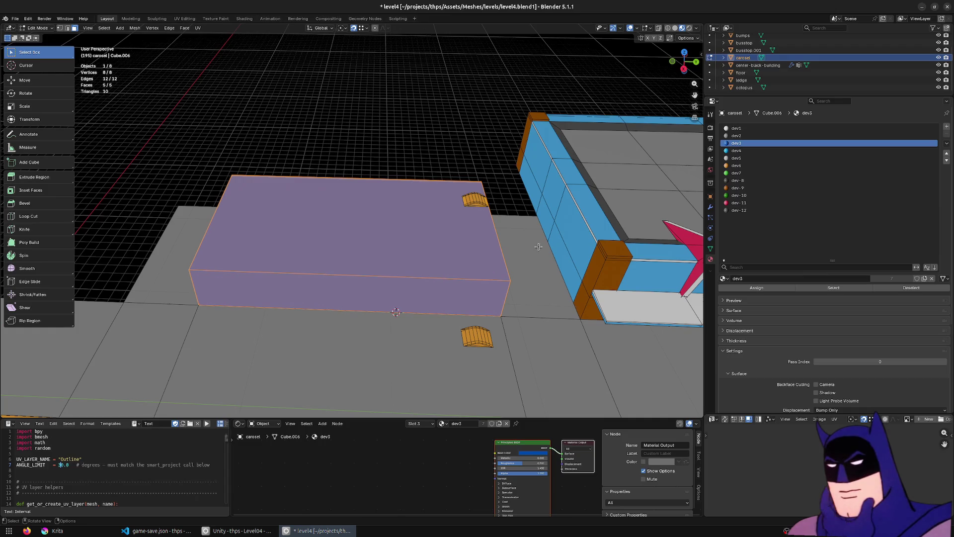
mouse_move(539, 247)
left_mouse_down()
mouse_move(496, 226)
mouse_move(485, 235)
mouse_move(537, 268)
mouse_move(567, 273)
left_mouse_up()
left_click(486, 260)
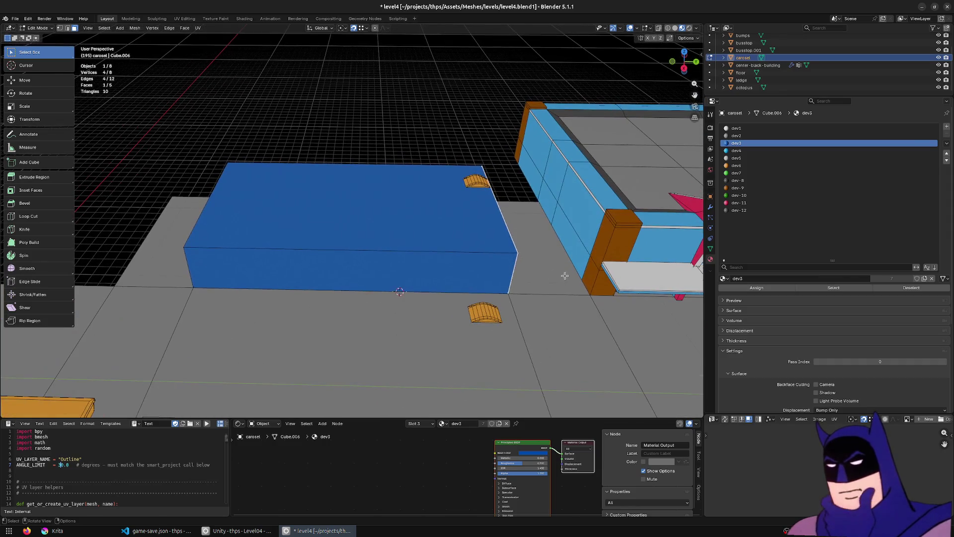
key("g")
key("y")
left_click(591, 270)
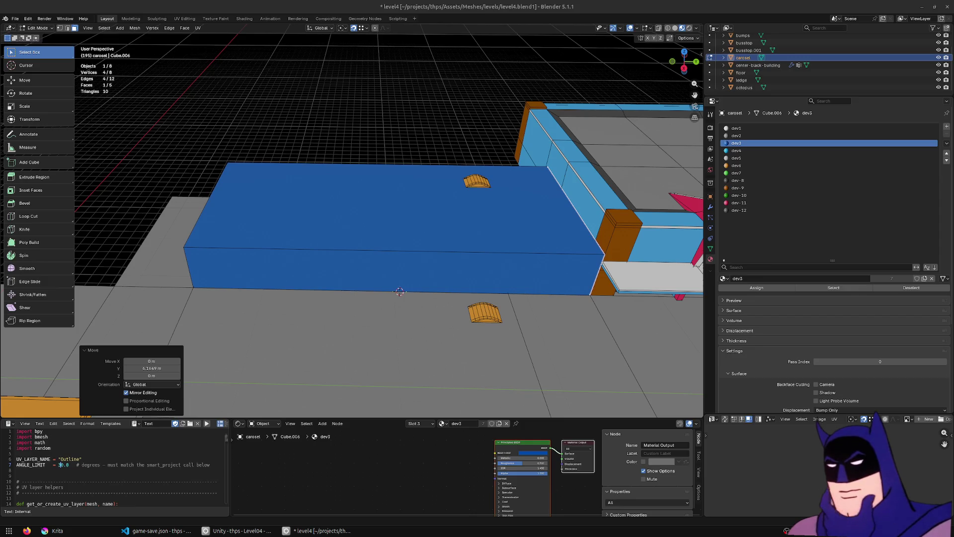
Step: Take a screenshot and orbit to a low close view of the box near the beams
key("Print")
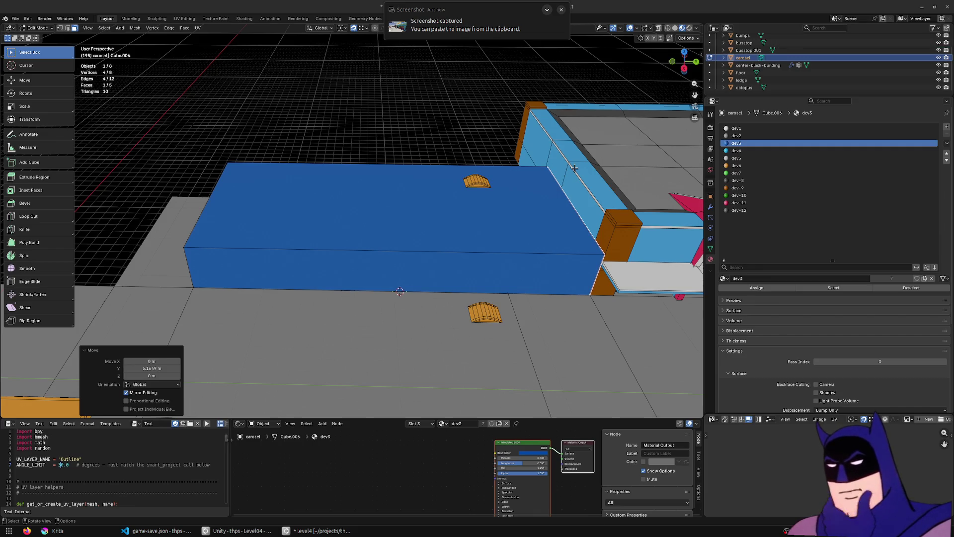
left_click(547, 279)
scroll(548, 279, "down", 3)
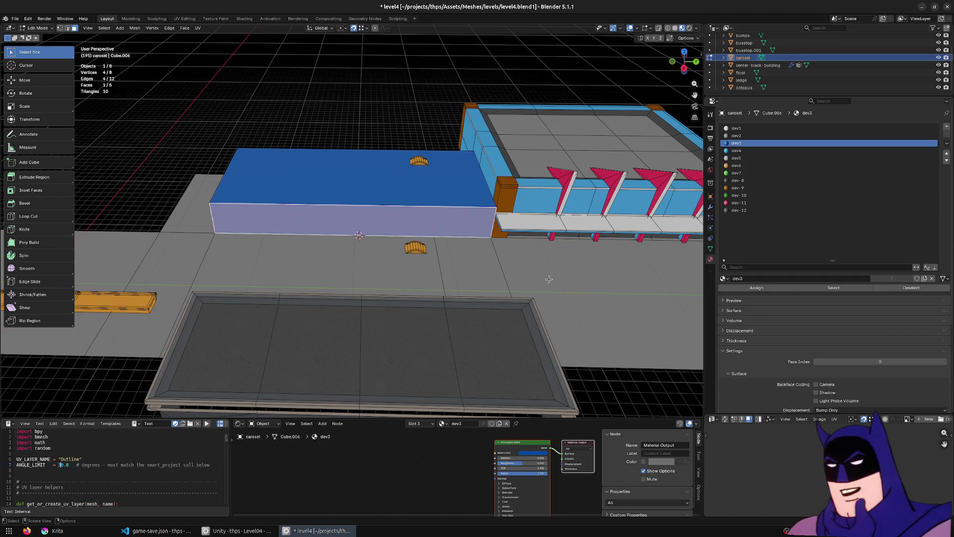
left_click_drag(636, 230, 397, 228)
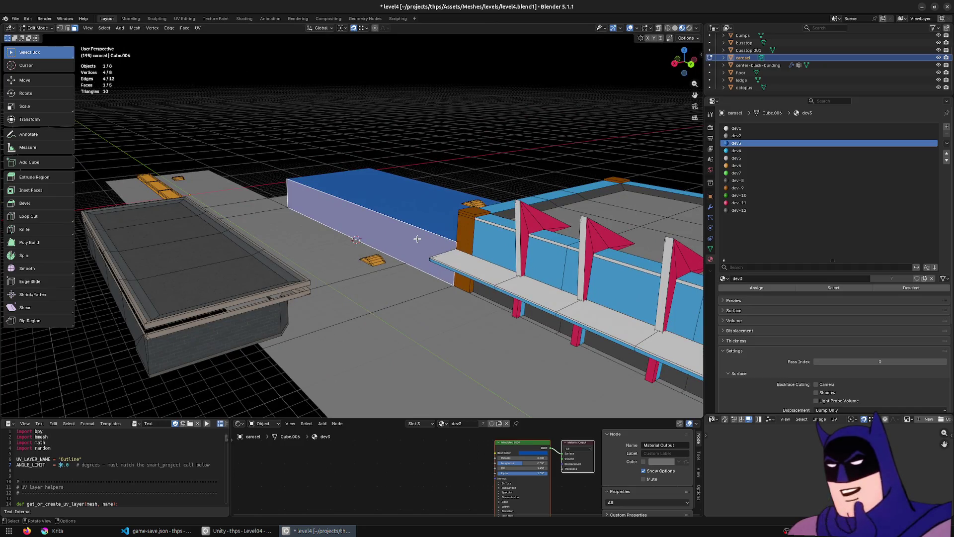
scroll(417, 239, "up", 3)
mouse_move(417, 239)
left_mouse_down()
mouse_move(401, 220)
mouse_move(298, 188)
left_mouse_up()
left_click_drag(258, 239, 279, 233)
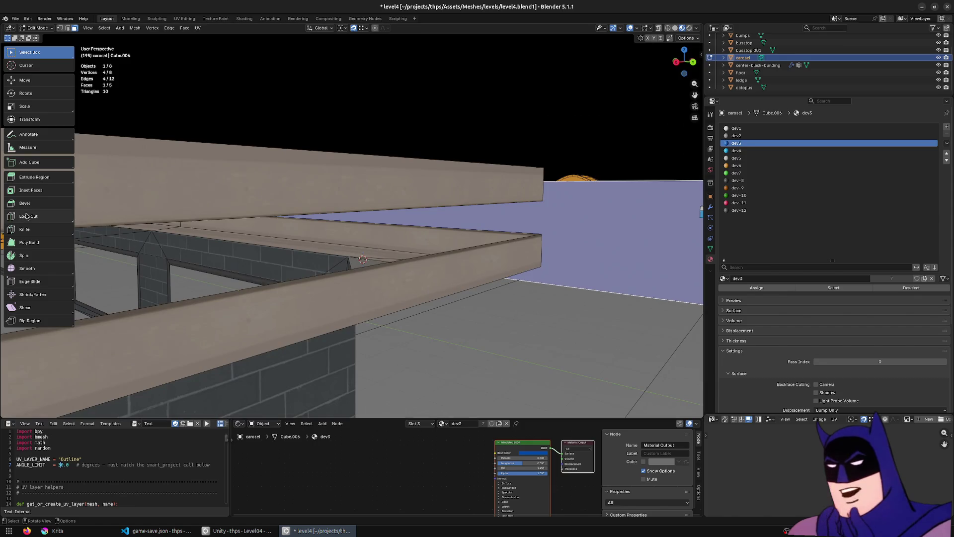
left_click(27, 216)
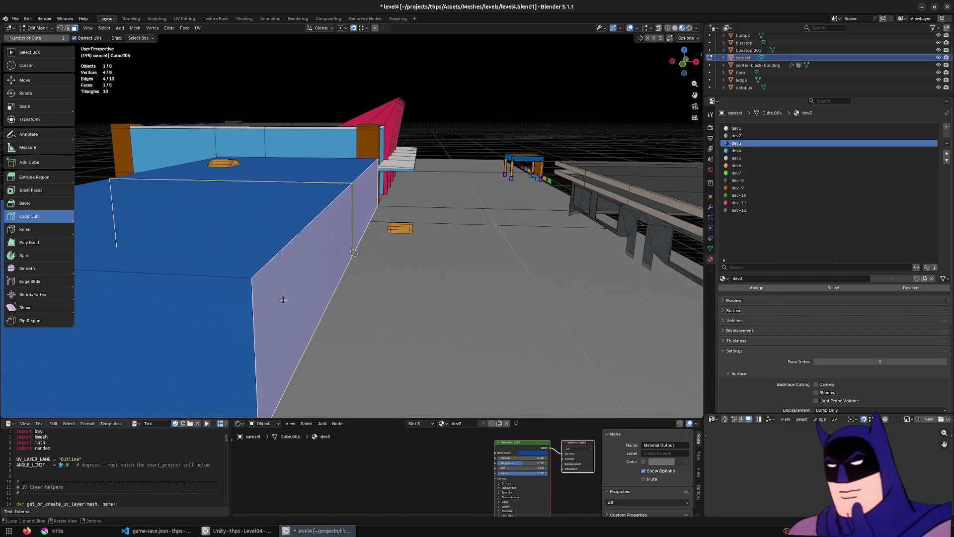
Step: Add a horizontal loop cut around the carosel box
left_click(318, 274)
left_click(29, 51)
mouse_move(350, 162)
left_mouse_down()
mouse_move(160, 152)
mouse_move(462, 286)
mouse_move(388, 220)
mouse_move(437, 228)
left_mouse_up()
key("g")
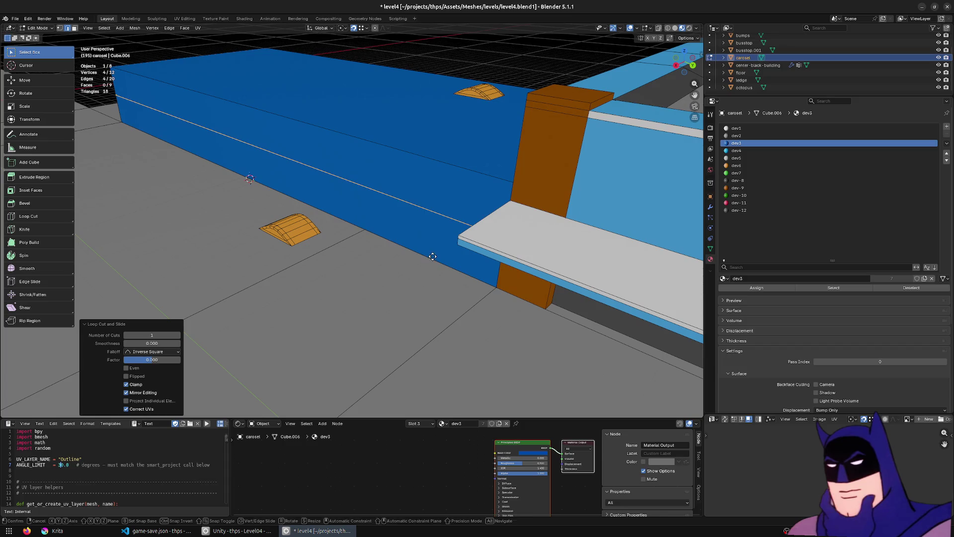
key("z")
key("Escape")
left_click(309, 133)
left_click_drag(139, 89, 242, 287)
Step: Raise the thin rim face loop about 0.34 m along Z
left_click(273, 337, "alt")
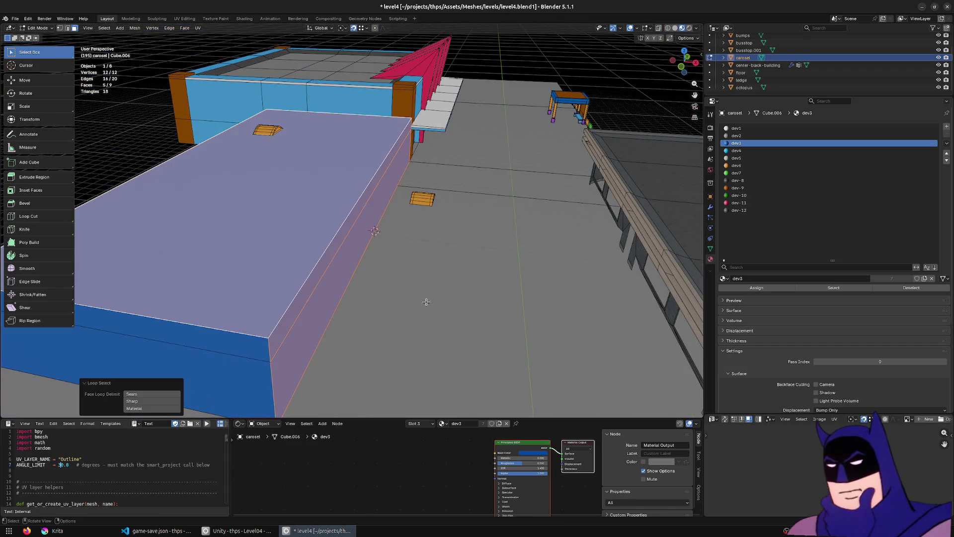
left_click_drag(438, 314, 314, 305)
key("g")
key("z")
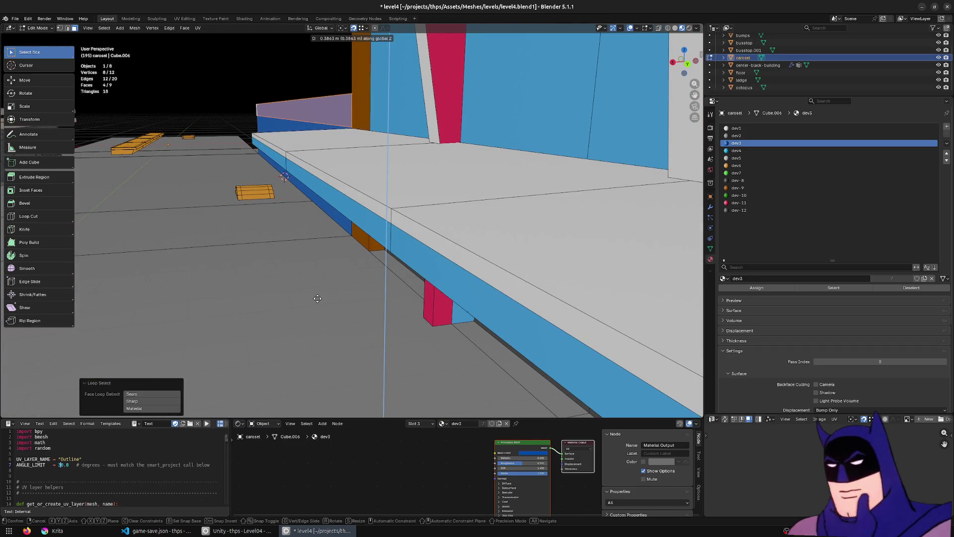
left_click(322, 296)
key("g")
key("z")
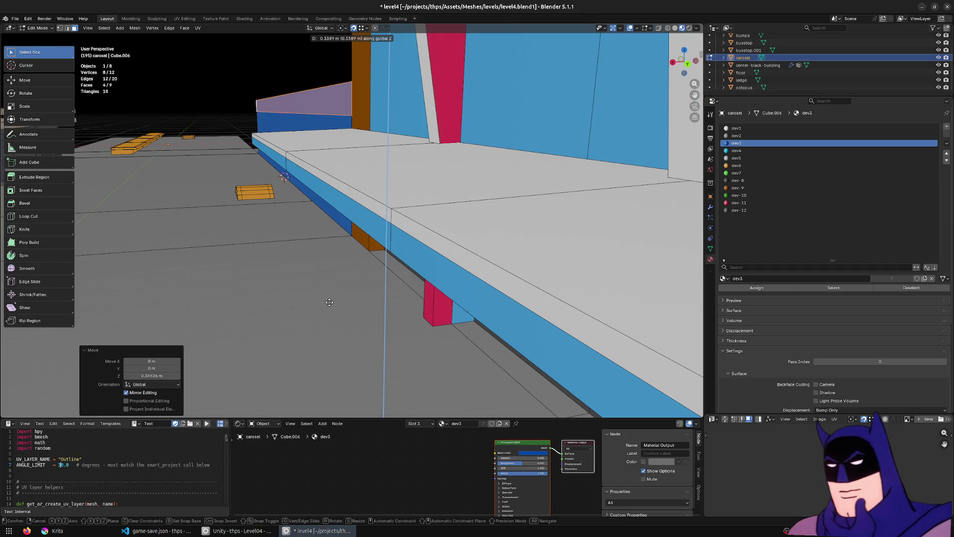
left_click(329, 303)
Step: Select the short vertical edge at the purple strip's end in edge mode
mouse_move(304, 215)
left_mouse_down()
mouse_move(358, 229)
mouse_move(409, 202)
left_mouse_up()
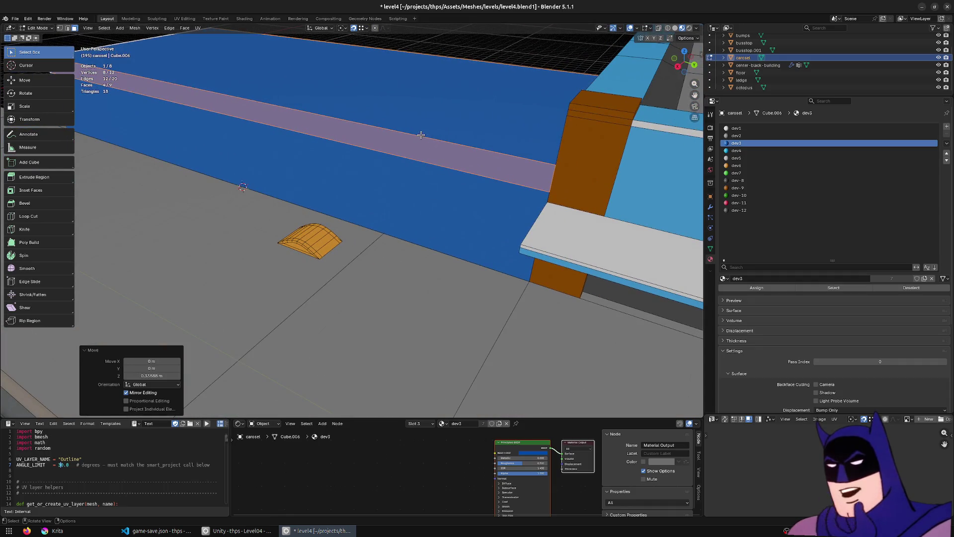
left_click(422, 137)
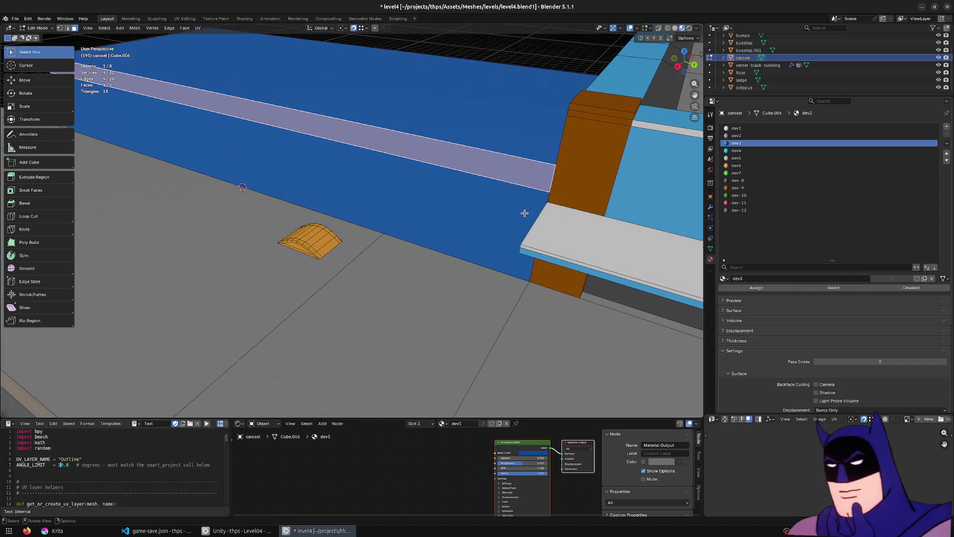
key("2")
left_click(553, 186)
key("KP_7")
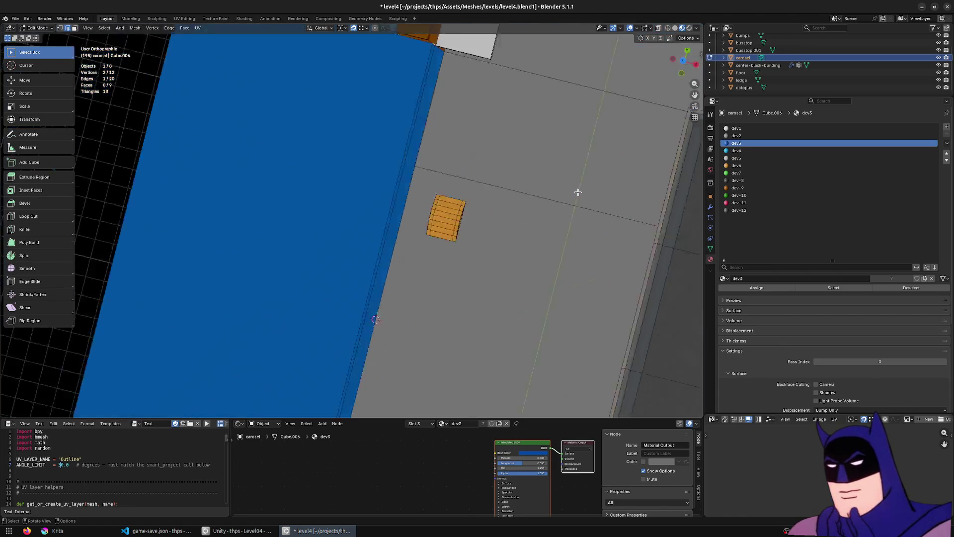
Step: Extrude the selected end edge into a small face reaching toward the orange pillar
key("KP_Decimal")
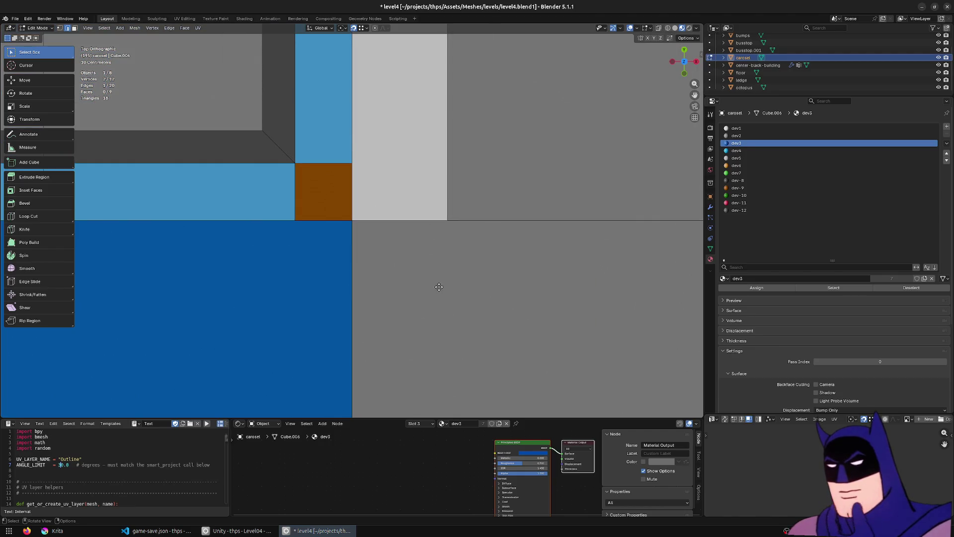
key("e")
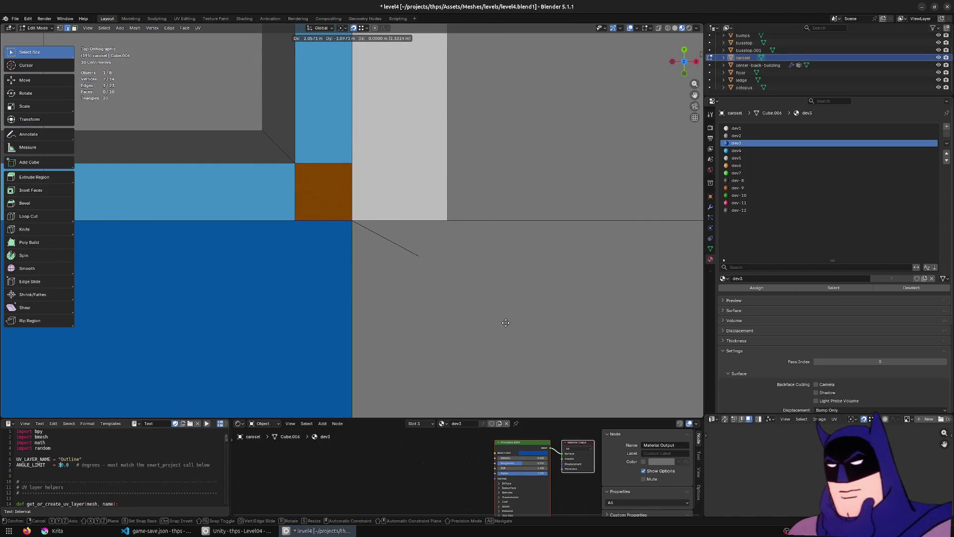
left_click(506, 322)
left_click_drag(453, 235, 397, 201)
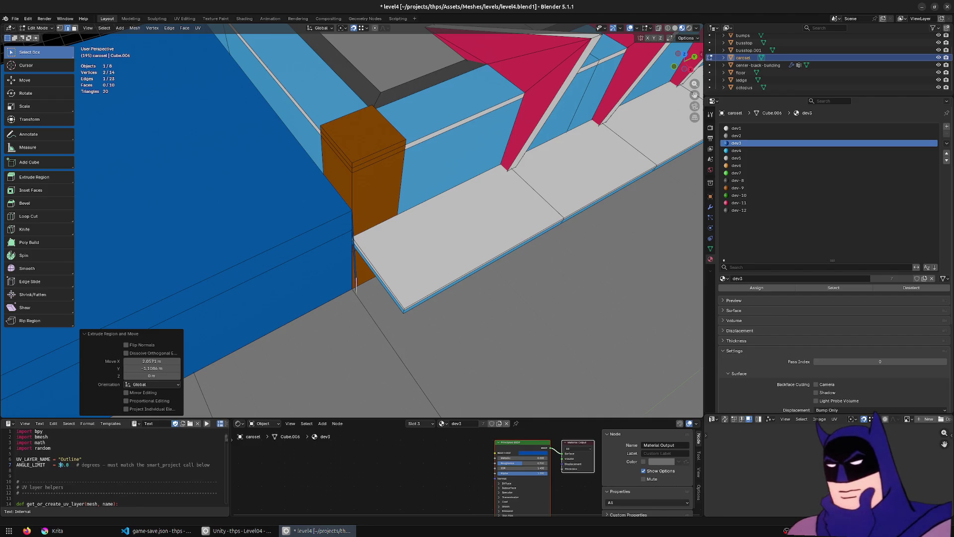
left_click_drag(378, 223, 318, 218)
left_click(326, 224)
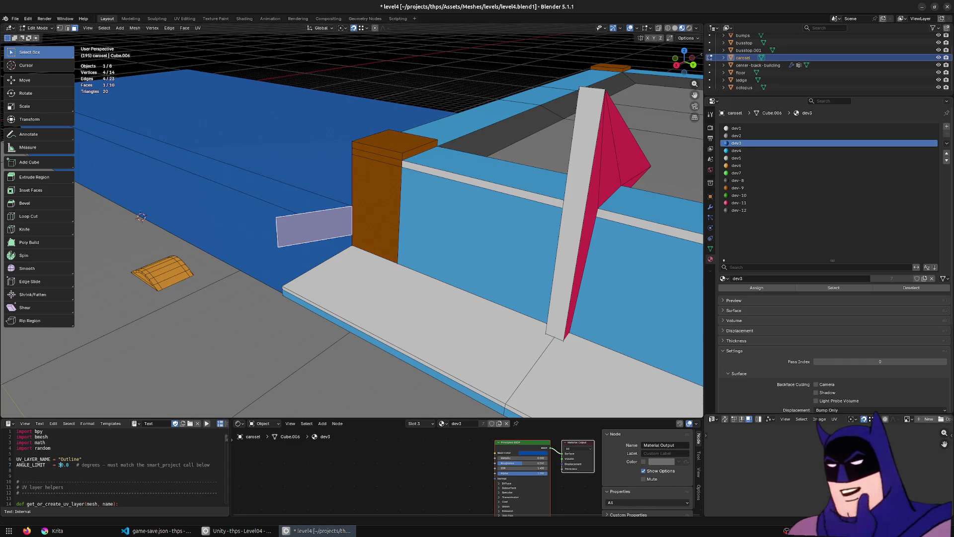
scroll(352, 224, "down", 4)
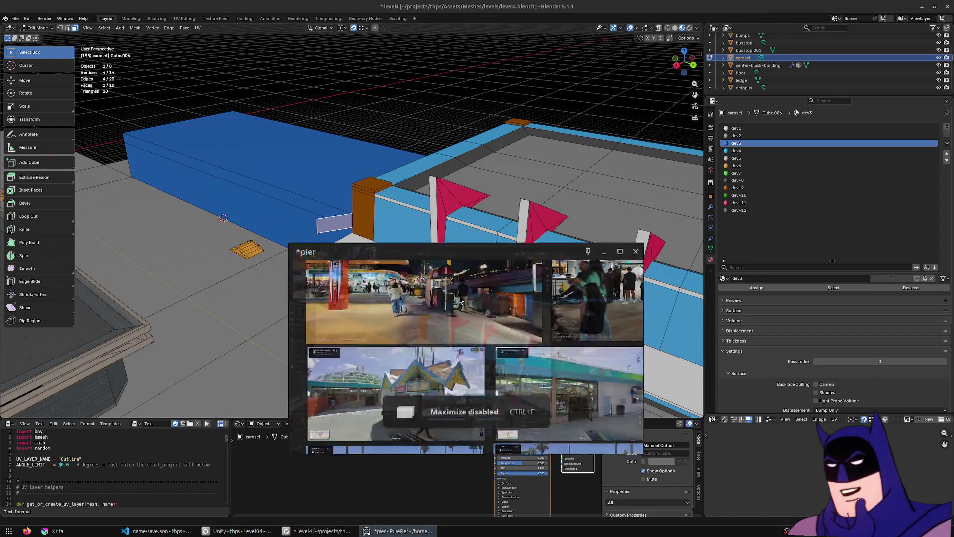
Step: Show the reference board full screen and enlarge the carousel street-view image
key("ctrl+f")
scroll(395, 244, "down", 3)
scroll(340, 207, "up", 5)
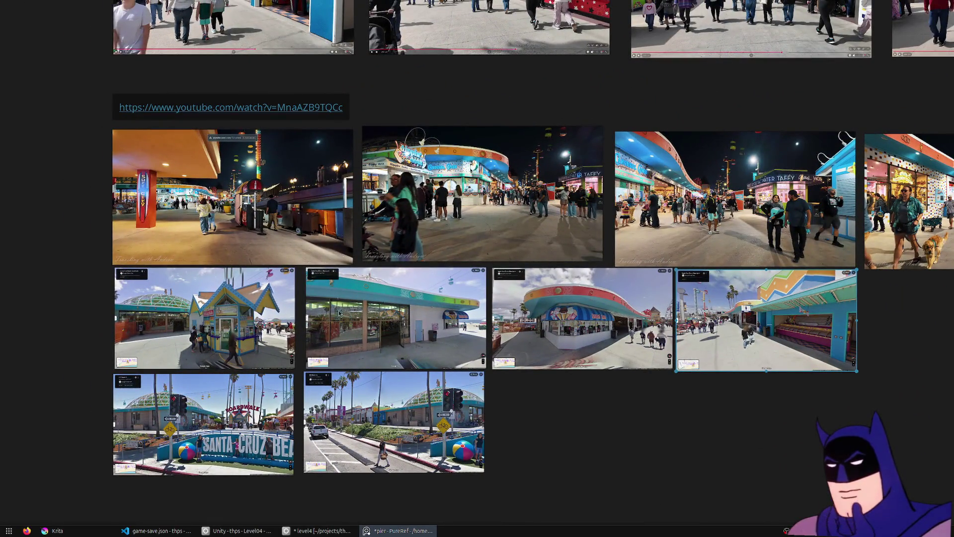
double_click(352, 324)
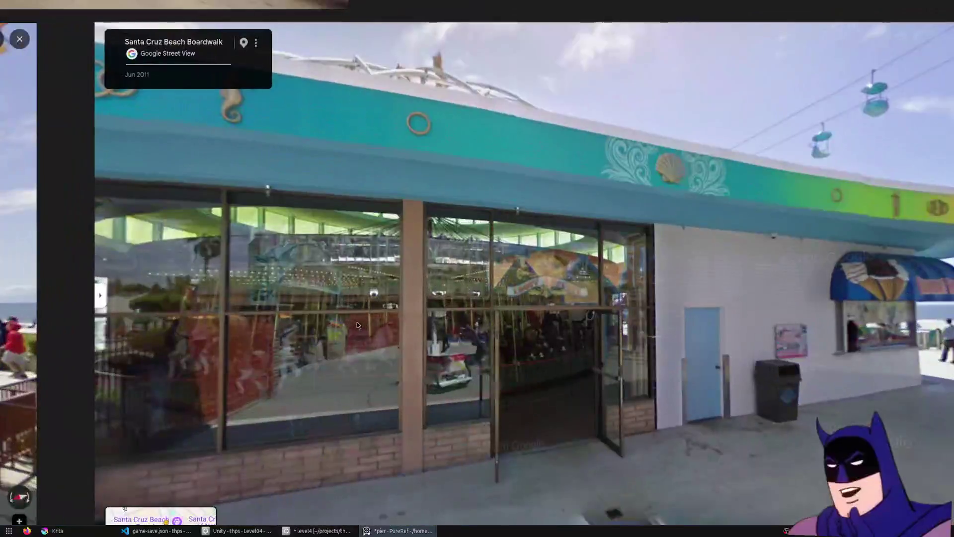
scroll(510, 289, "up", 3)
scroll(511, 287, "down", 2)
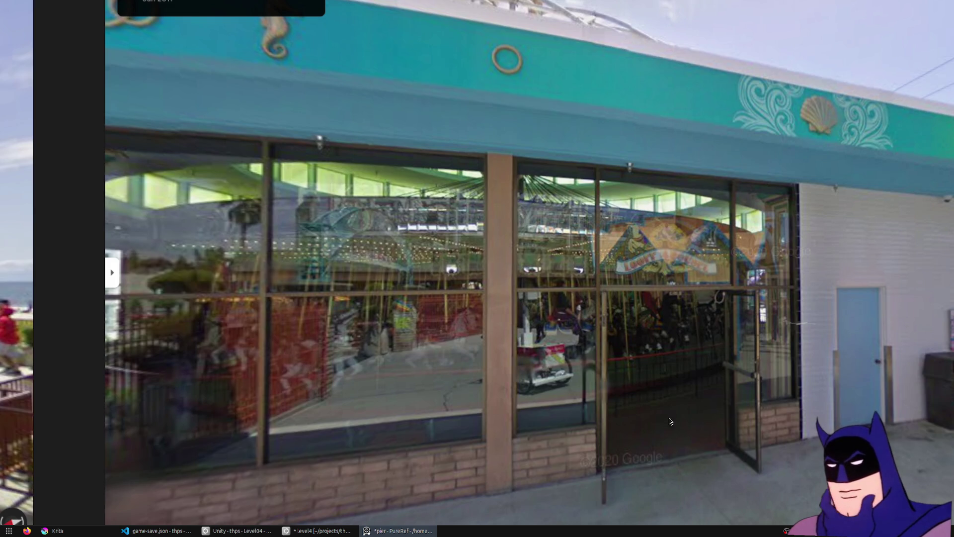
scroll(533, 308, "down", 6)
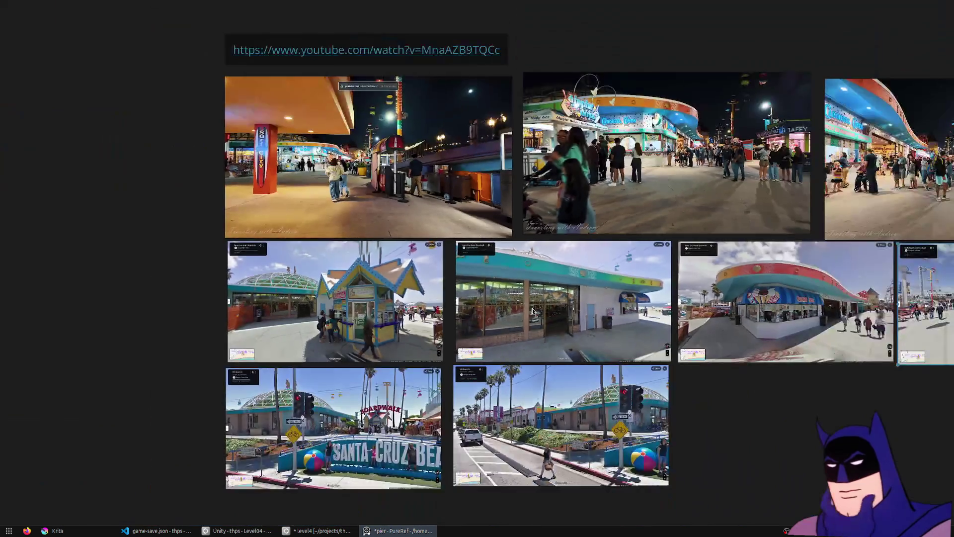
scroll(560, 290, "up", 6)
scroll(560, 291, "down", 5)
scroll(560, 291, "up", 6)
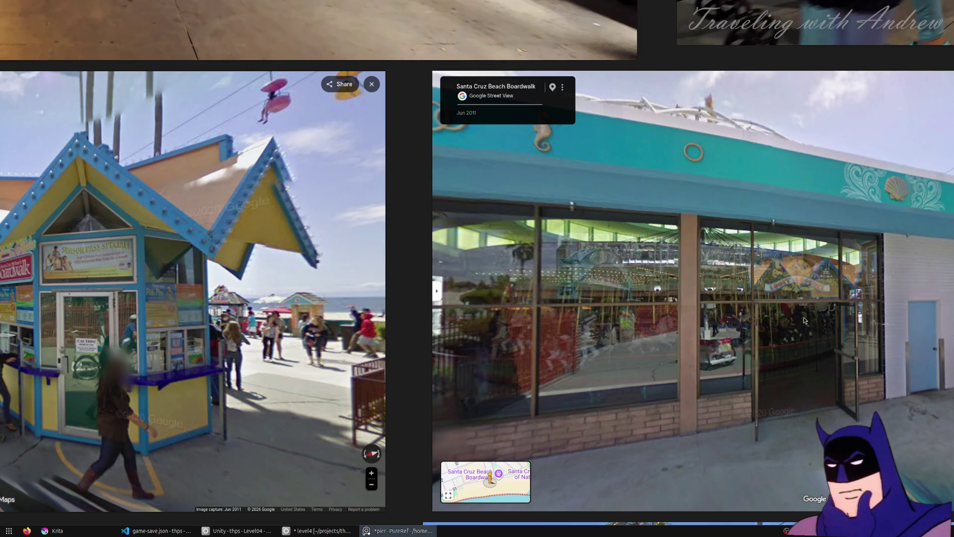
scroll(716, 306, "down", 5)
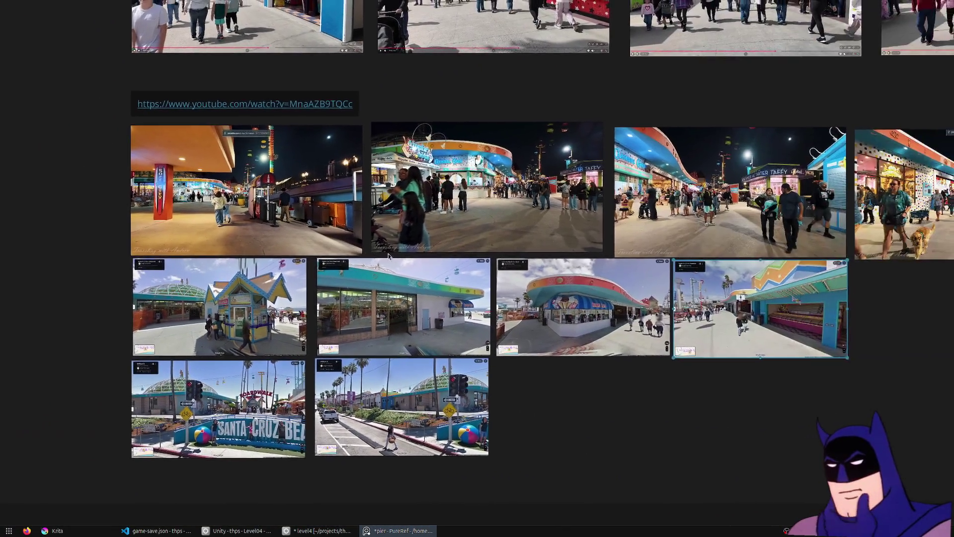
scroll(614, 322, "up", 5)
scroll(614, 322, "up", 3)
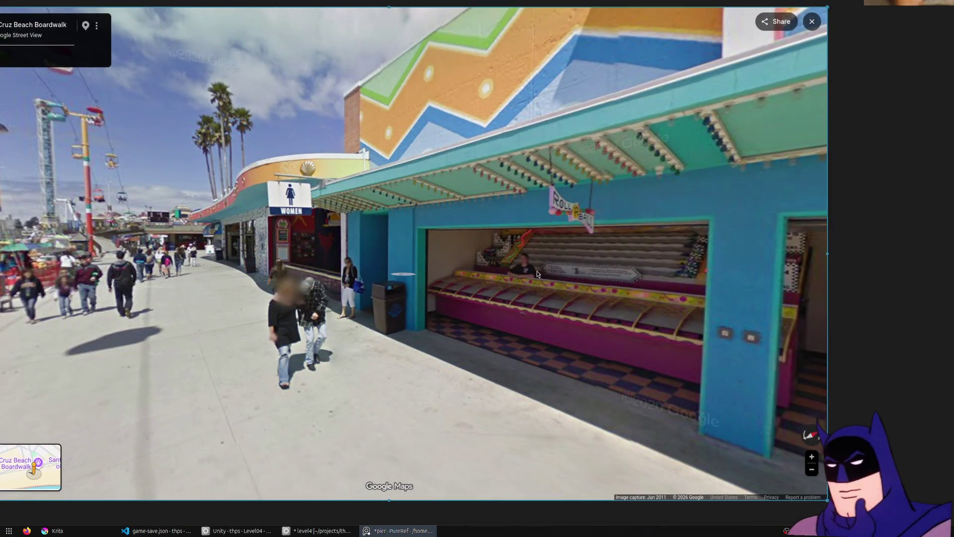
scroll(592, 298, "down", 6)
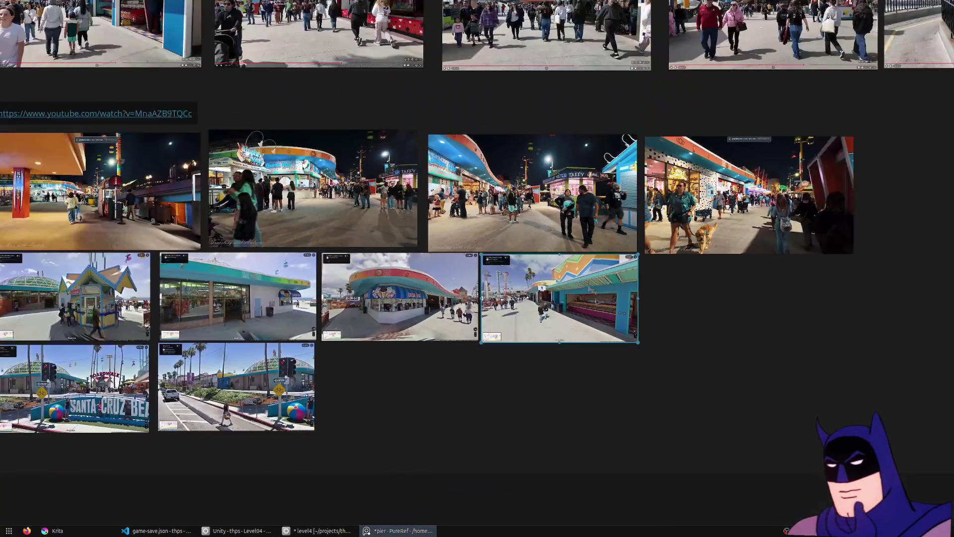
scroll(632, 348, "up", 3)
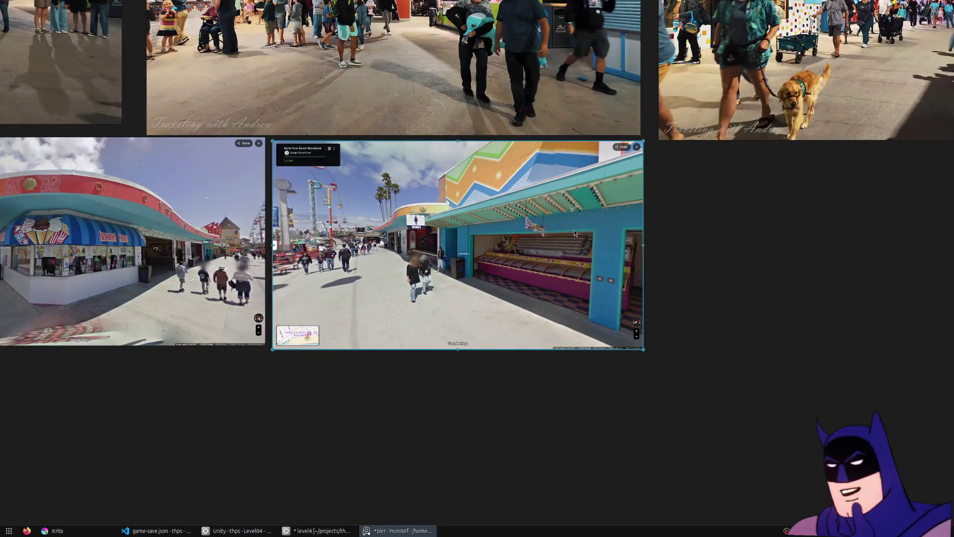
Step: Look over the aerial boardwalk strip, storefront and street-view photos, then close PureRef
left_click_drag(574, 233, 527, 410)
scroll(554, 276, "down", 5)
scroll(458, 386, "up", 5)
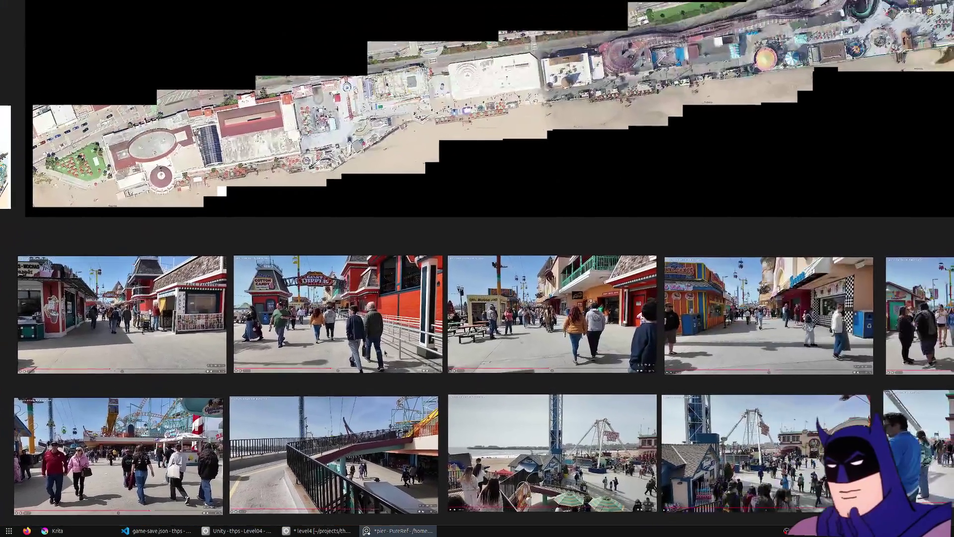
scroll(348, 258, "down", 3)
mouse_move(348, 257)
left_mouse_down()
mouse_move(526, 319)
mouse_move(507, 196)
left_mouse_up()
scroll(653, 147, "up", 5)
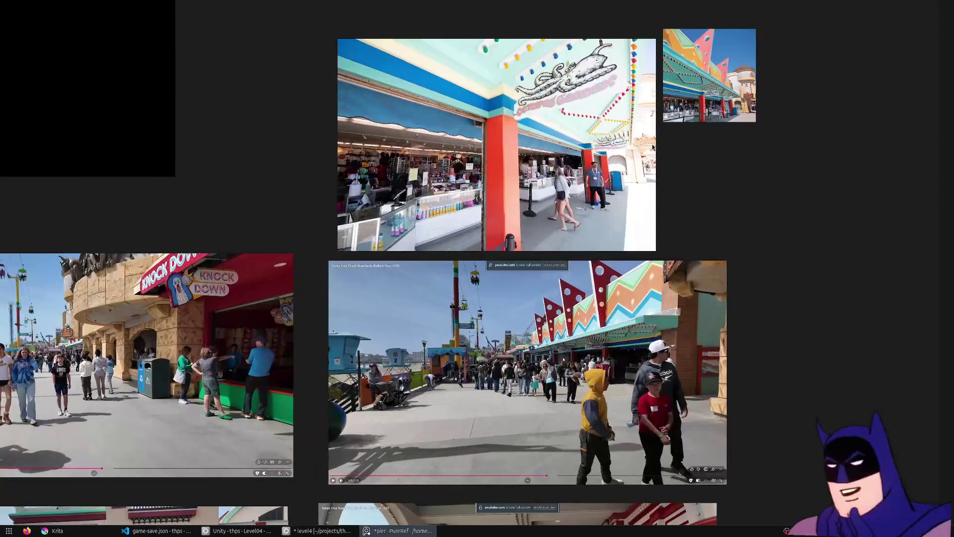
scroll(458, 233, "up", 3)
left_click_drag(446, 218, 448, 284)
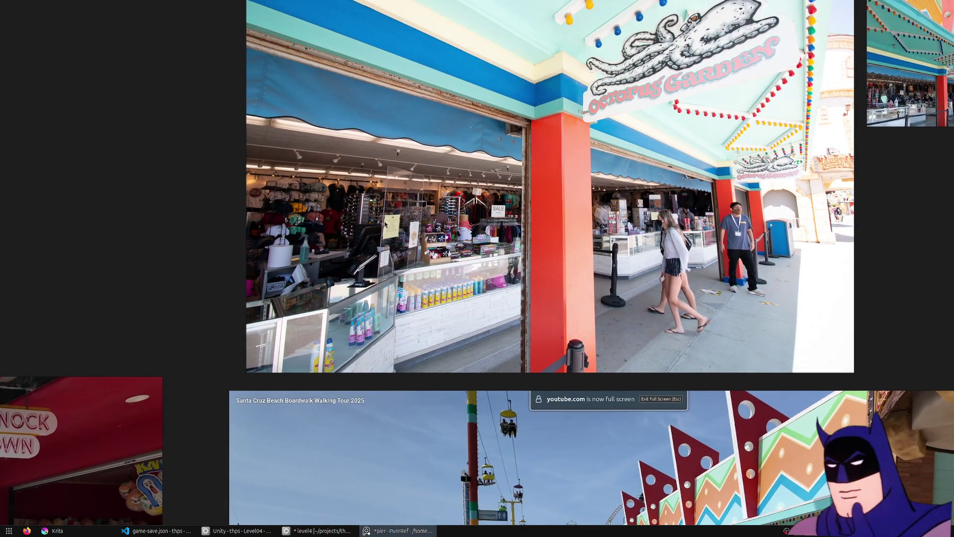
scroll(550, 196, "down", 5)
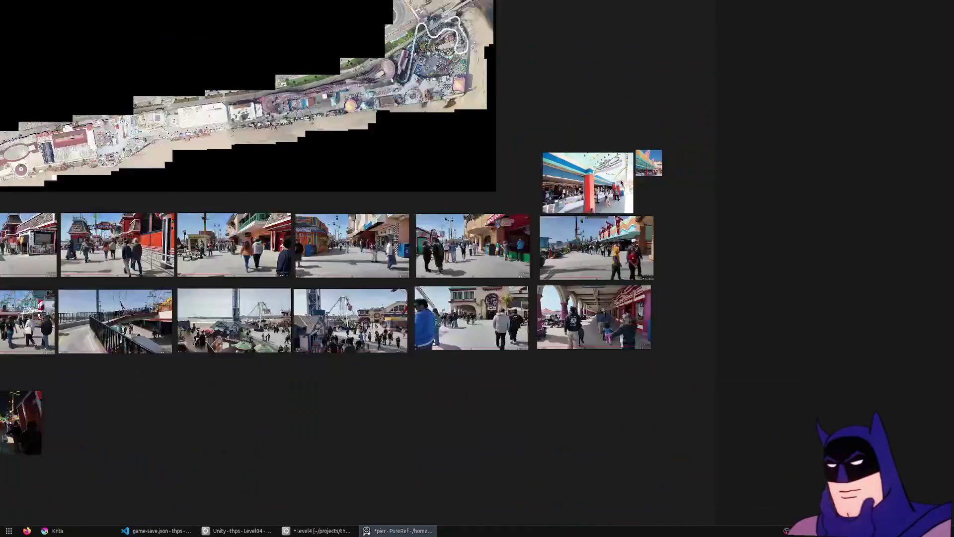
scroll(583, 220, "up", 3)
scroll(467, 372, "up", 2)
scroll(459, 260, "up", 2)
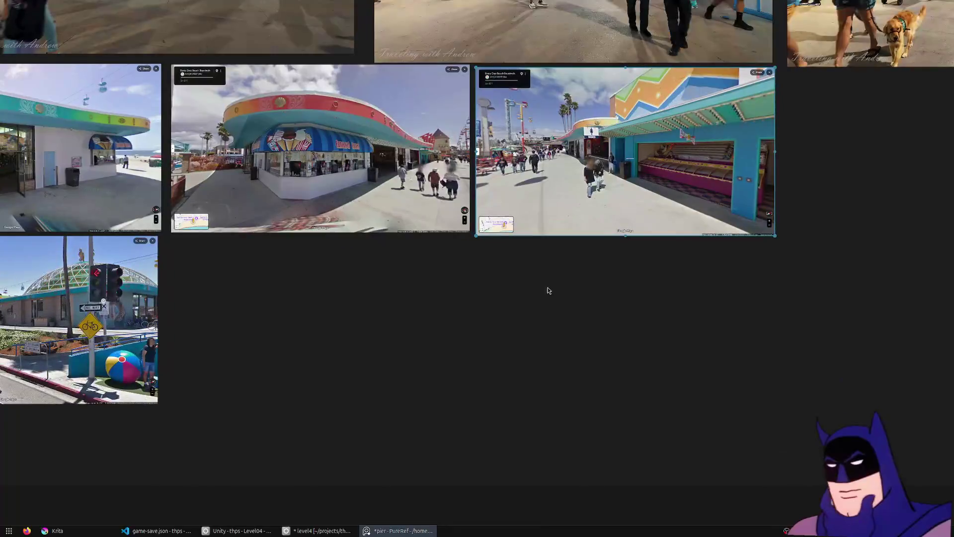
left_click_drag(547, 290, 568, 370)
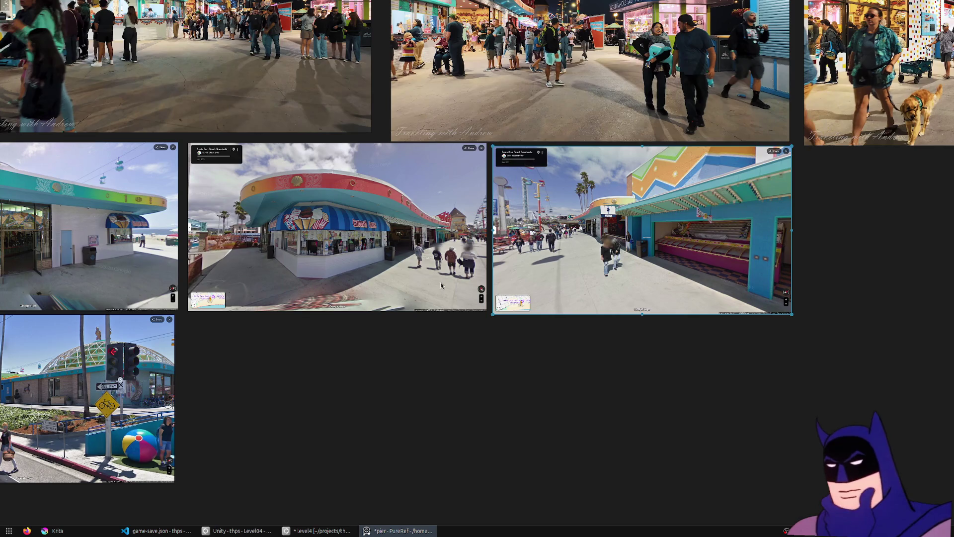
scroll(683, 253, "up", 10)
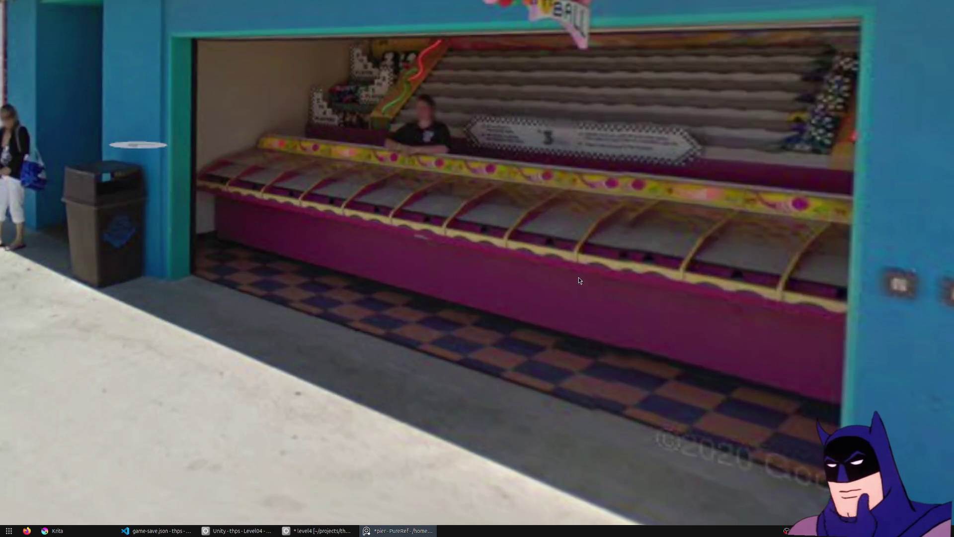
scroll(578, 280, "down", 12)
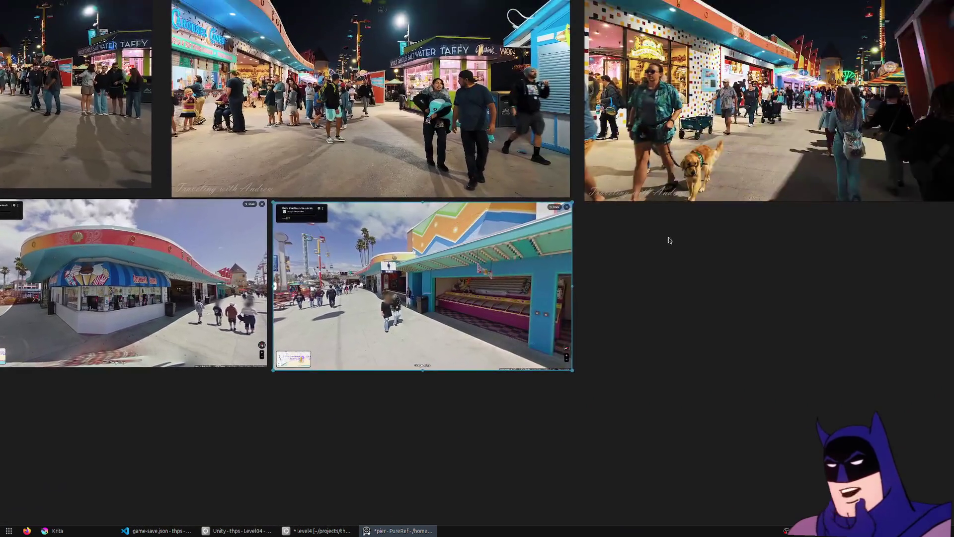
mouse_move(669, 241)
left_mouse_down()
mouse_move(535, 282)
mouse_move(569, 311)
left_mouse_up()
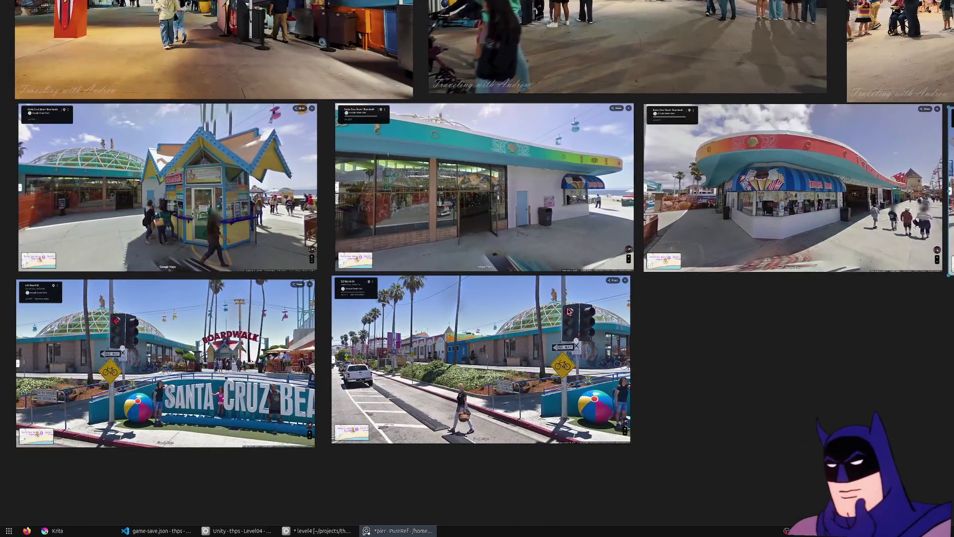
scroll(449, 255, "up", 3)
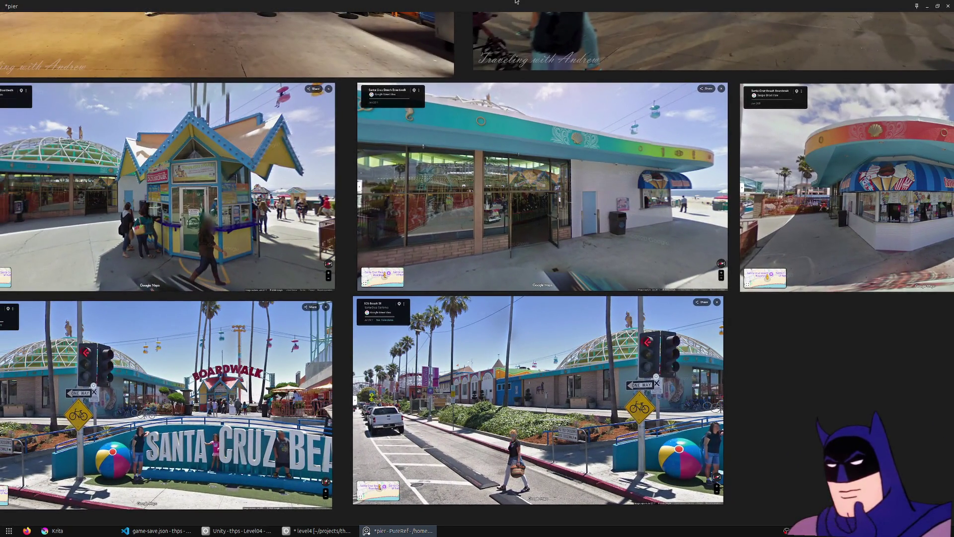
key("alt+F4")
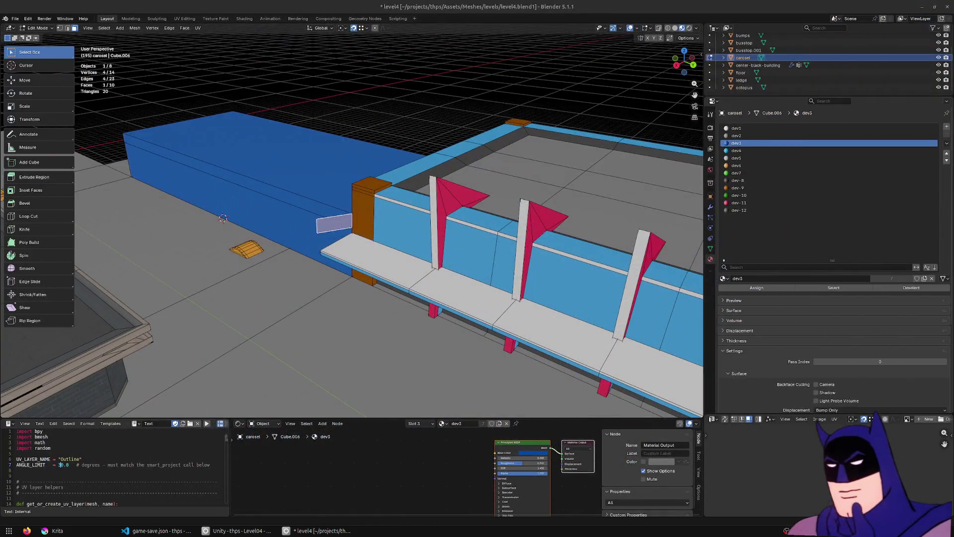
Step: Move the thin face along Y onto the carousel ledge
scroll(320, 207, "down", 2)
scroll(334, 219, "up", 5)
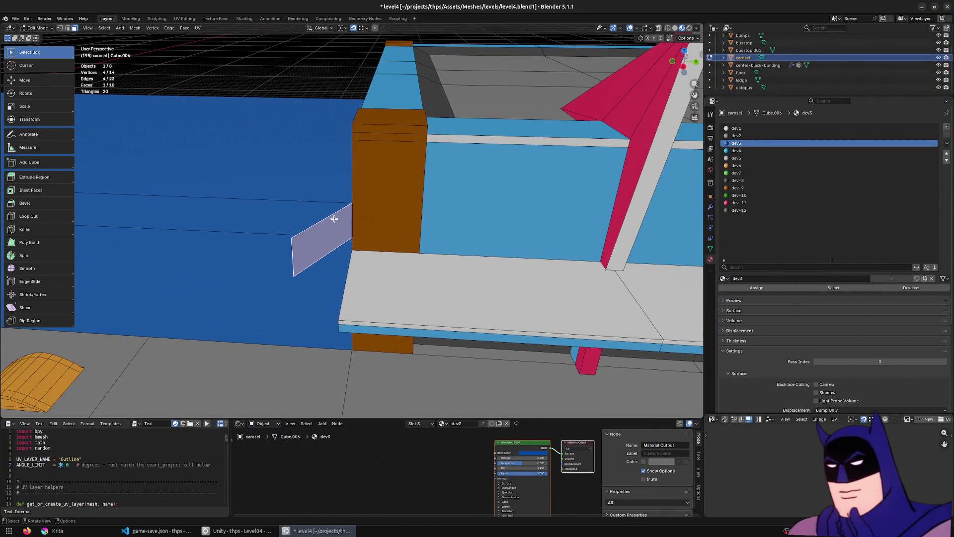
scroll(331, 218, "down", 2)
scroll(323, 209, "up", 5)
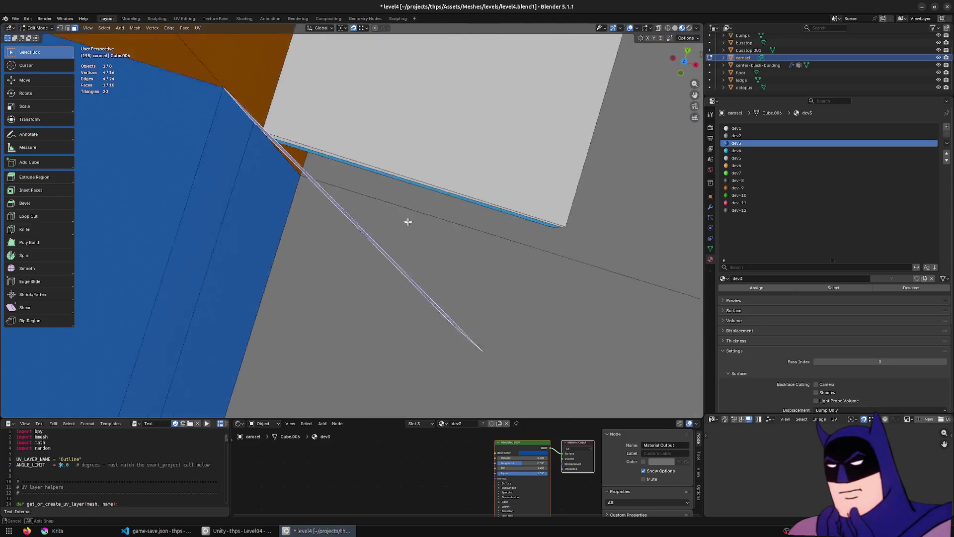
scroll(314, 197, "down", 3)
key("g")
key("y")
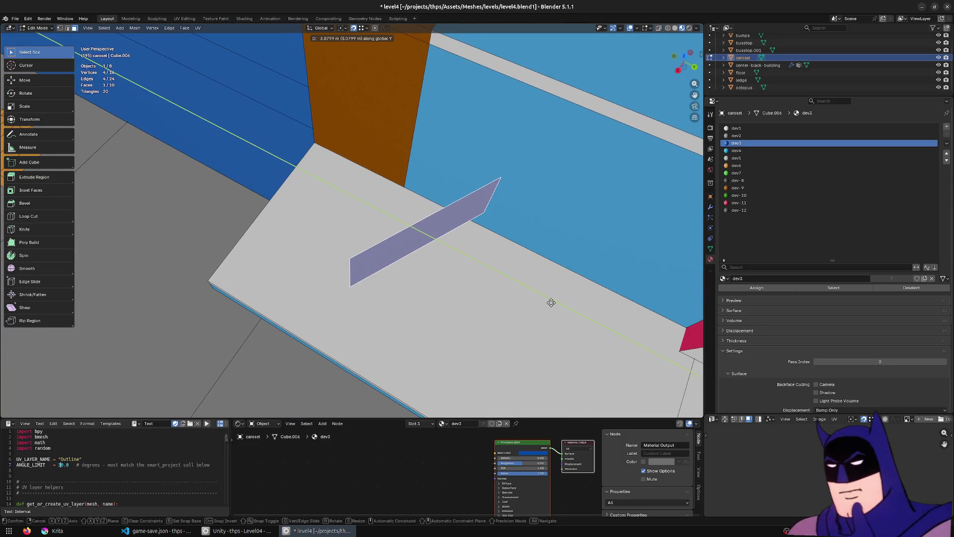
left_click(528, 303)
Step: In top view, reposition an edge of the face and extrude it twice into a bent three-panel strip
key("2")
left_click(326, 263)
left_click_drag(377, 276, 367, 263)
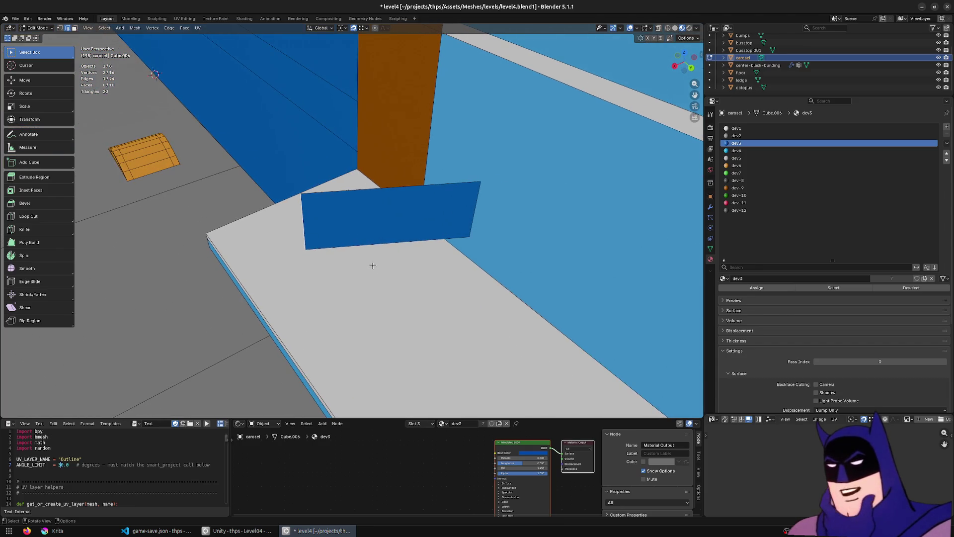
key("KP_7")
key("KP_Decimal")
scroll(373, 264, "down", 4)
key("g")
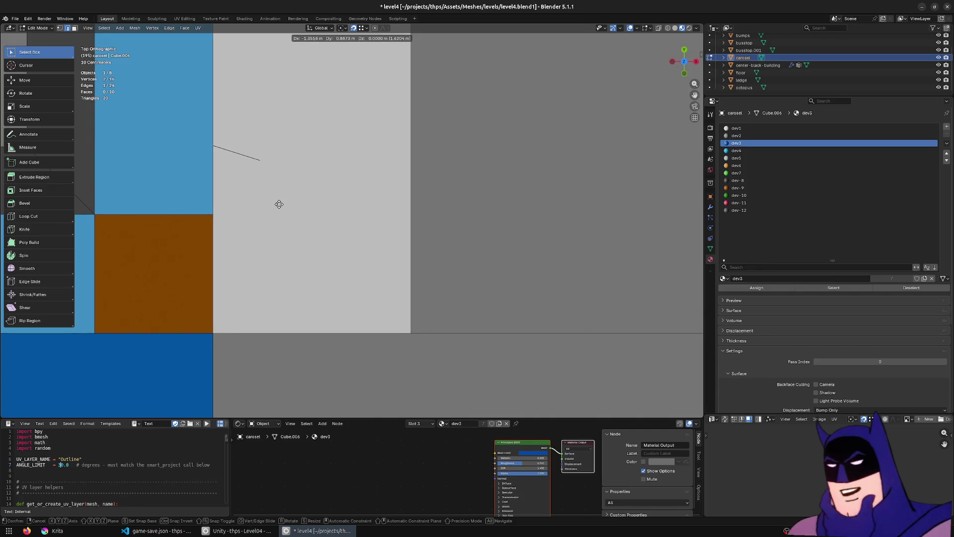
left_click(279, 204)
key("e")
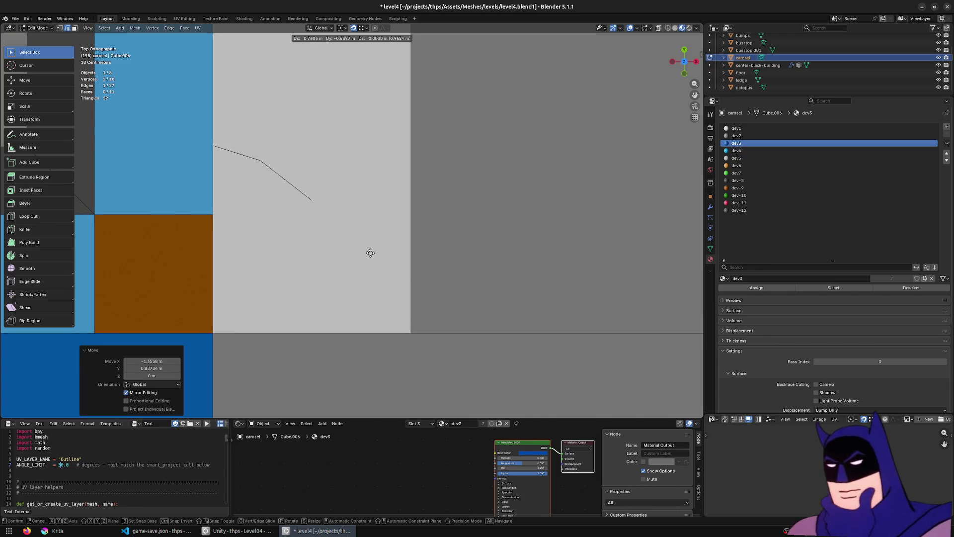
left_click(374, 257)
key("e")
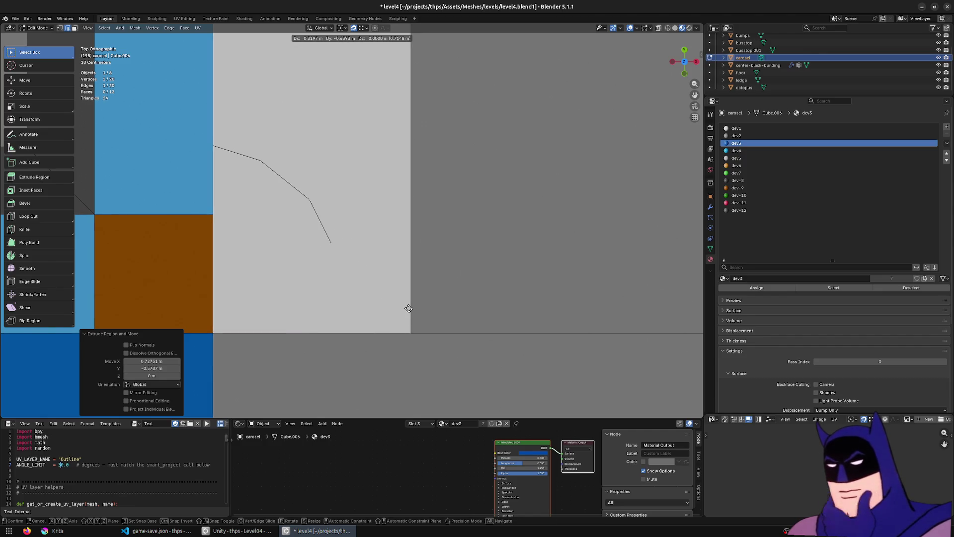
left_click(415, 311)
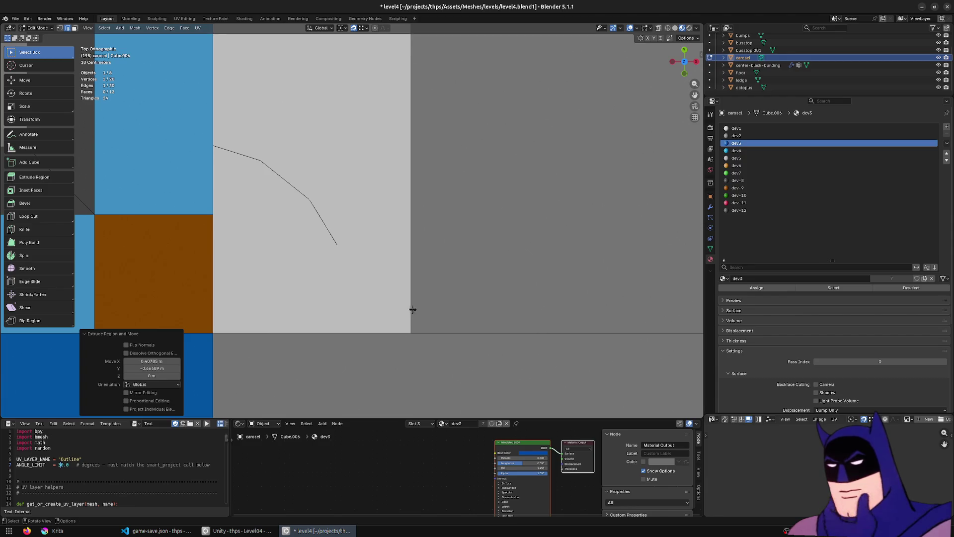
Step: Delete the middle and left panels of the extruded strip
mouse_move(295, 173)
left_mouse_down()
mouse_move(352, 215)
mouse_move(253, 179)
mouse_move(312, 211)
mouse_move(287, 209)
left_mouse_up()
left_click_drag(501, 171, 464, 163)
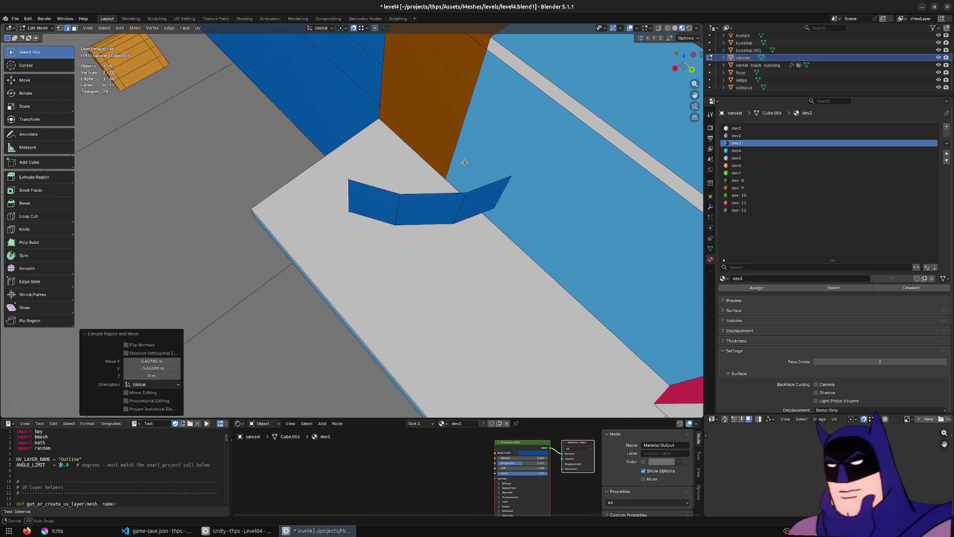
left_click(430, 204)
left_click(379, 195, "shift")
key("x")
left_click(426, 228)
Step: Move the leftover sliver's edge 0.22 m along Y
key("2")
left_click(478, 204)
key("g")
key("y")
left_click(497, 209)
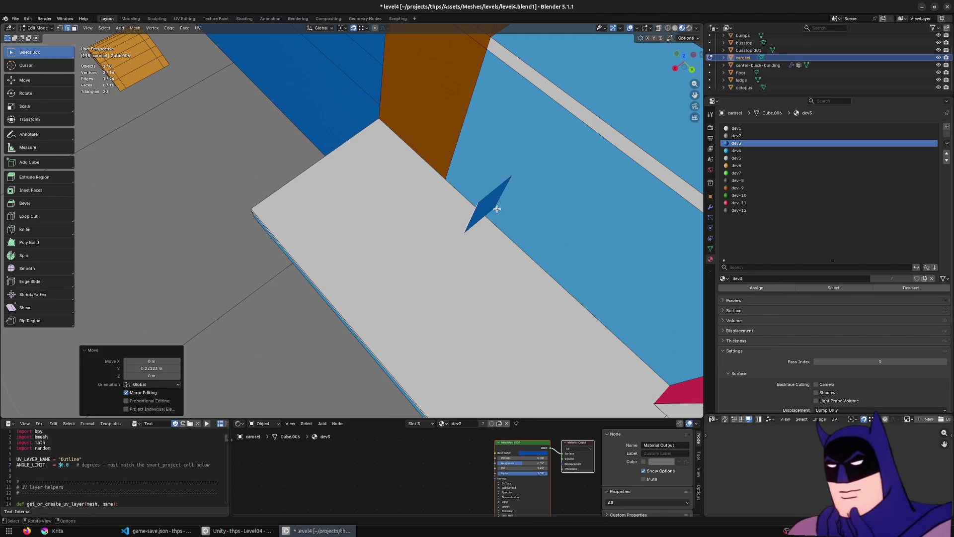
mouse_move(460, 173)
left_mouse_down()
mouse_move(496, 144)
mouse_move(503, 204)
mouse_move(545, 191)
left_mouse_up()
Step: Extrude the sliver's top vertex about 1.24 m along Y and frame it
key("1")
left_click(506, 189)
key("e")
key("y")
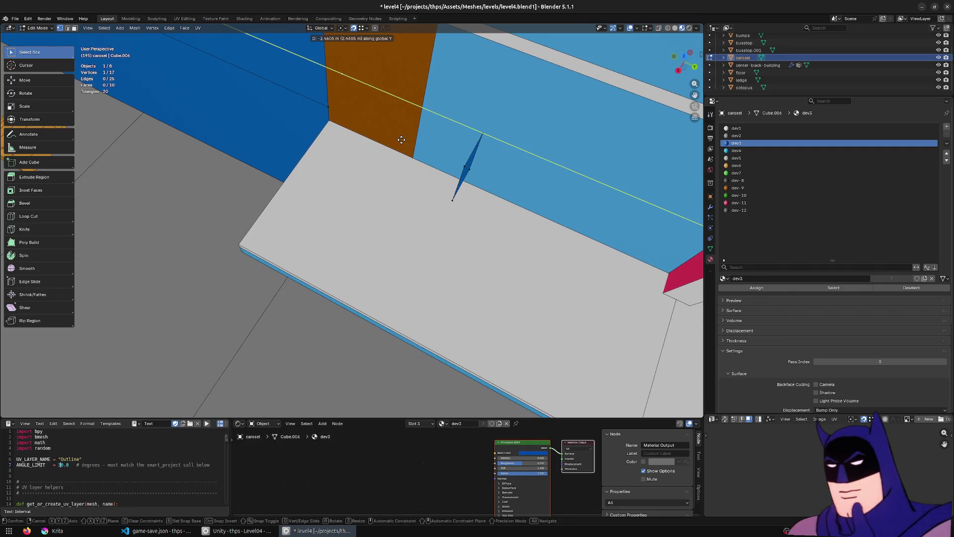
left_click(471, 161)
key("Home")
key("KP_Decimal")
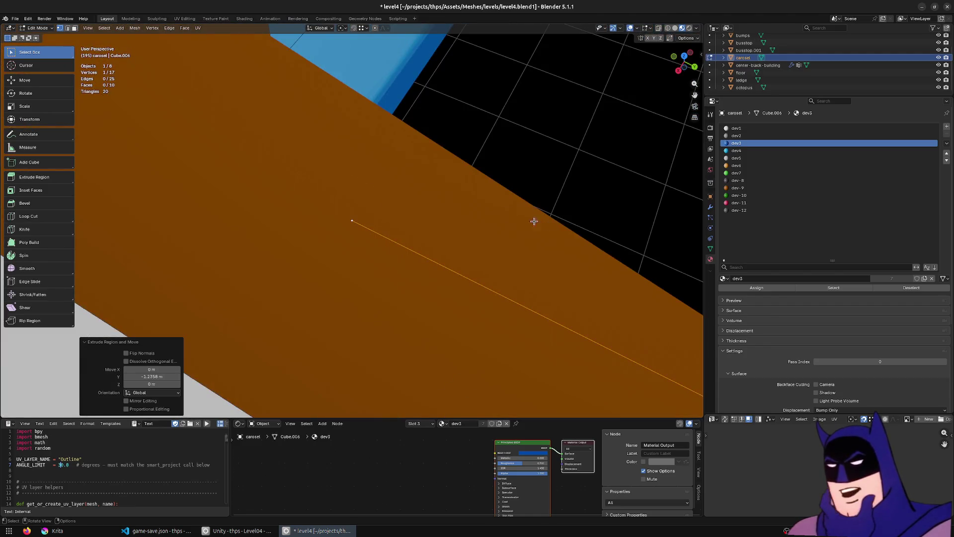
Step: Snap the 3D cursor to the selected vertex with 'Cursor to Selected' and choose the Spin tool
key("F3")
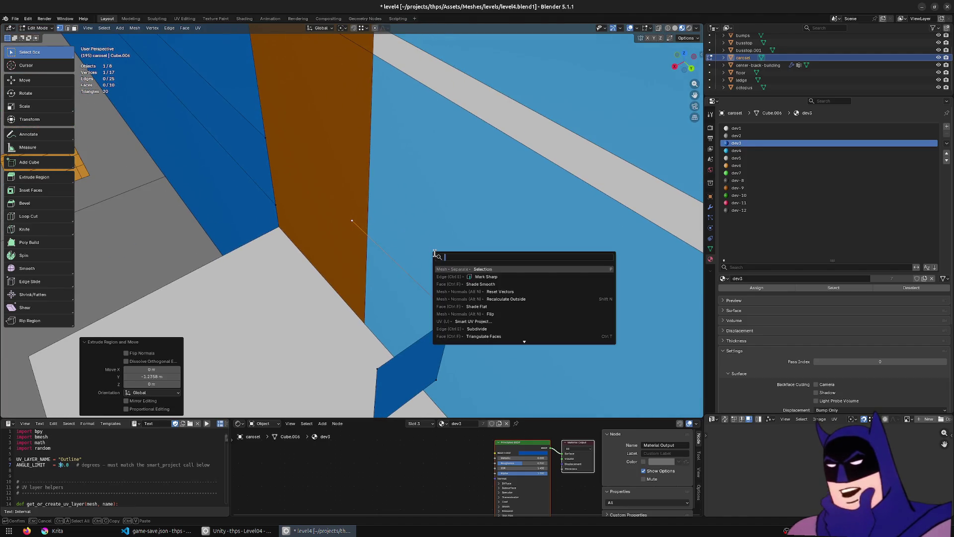
type("cursor to sele")
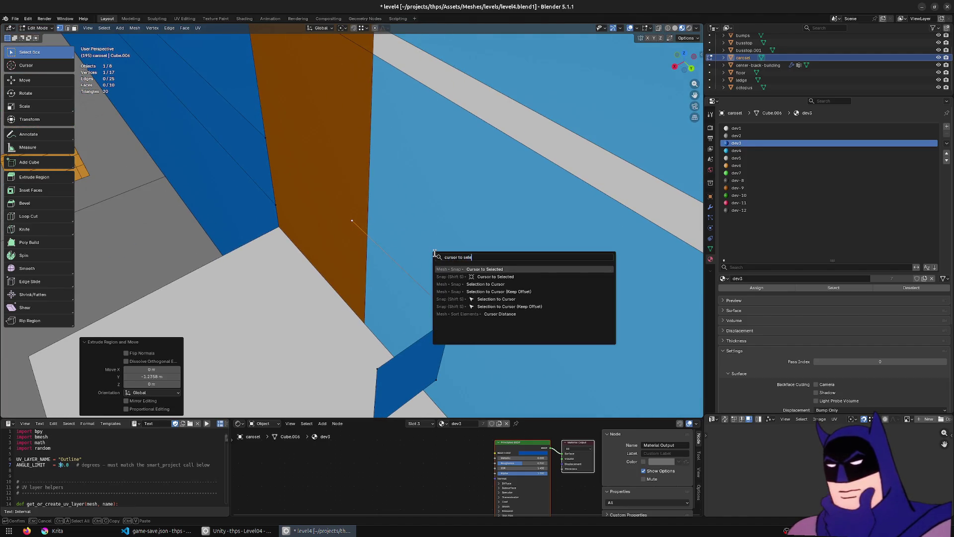
key("Return")
left_click_drag(435, 253, 400, 362)
key("2")
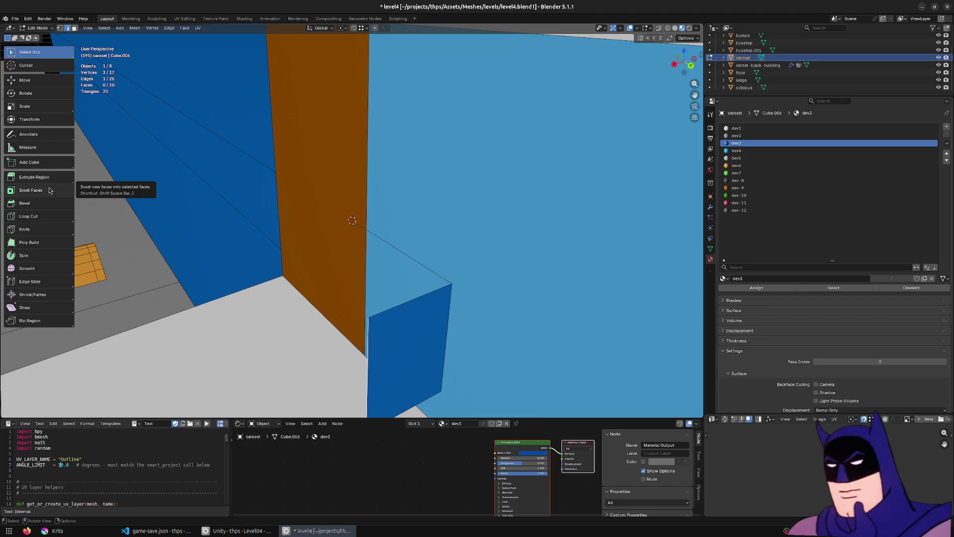
left_click(53, 256)
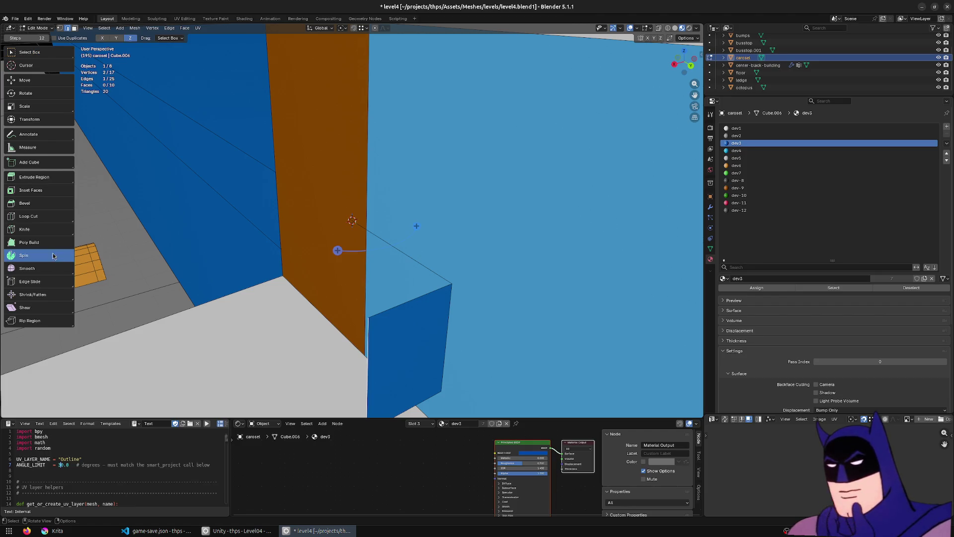
left_click_drag(397, 252, 315, 269)
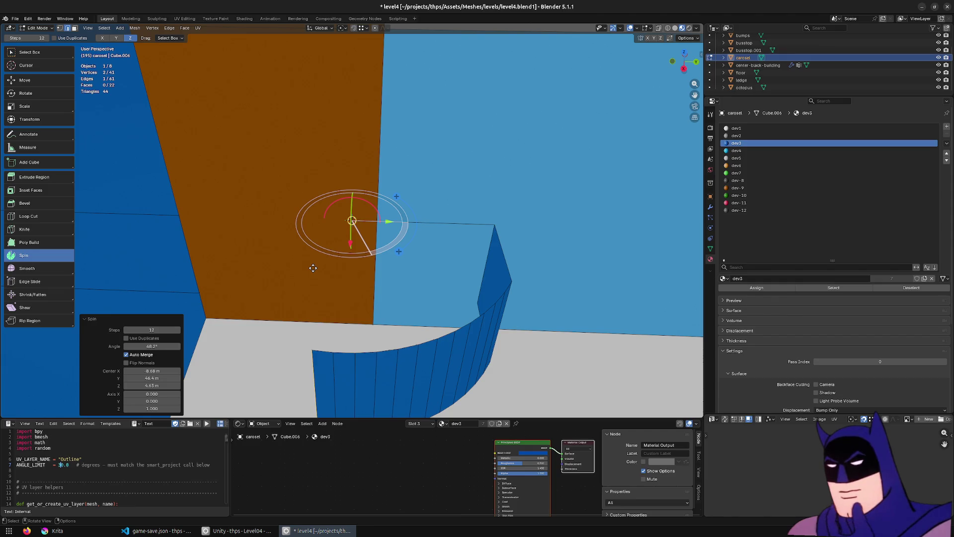
key("ctrl+z")
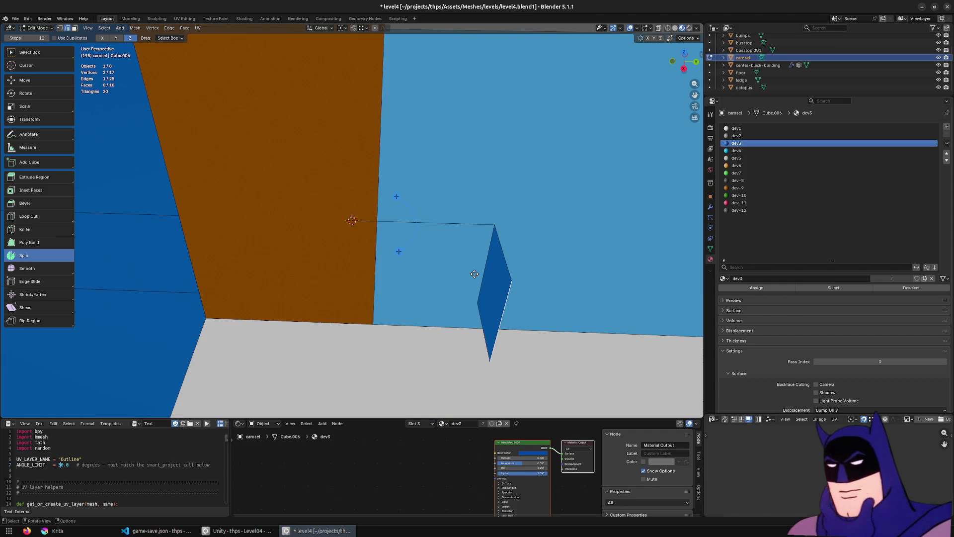
left_click(364, 222)
key("e")
key("x")
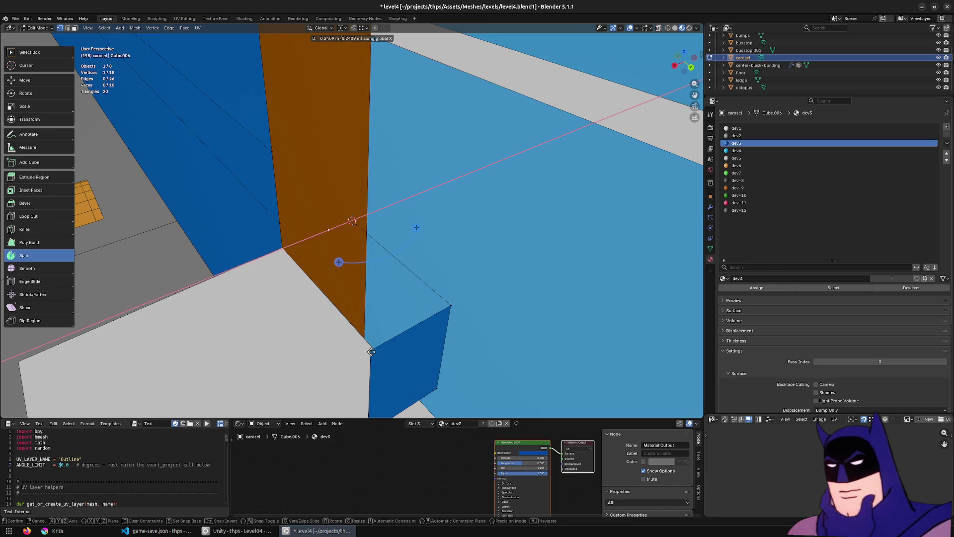
left_click(389, 356)
key("g")
key("x")
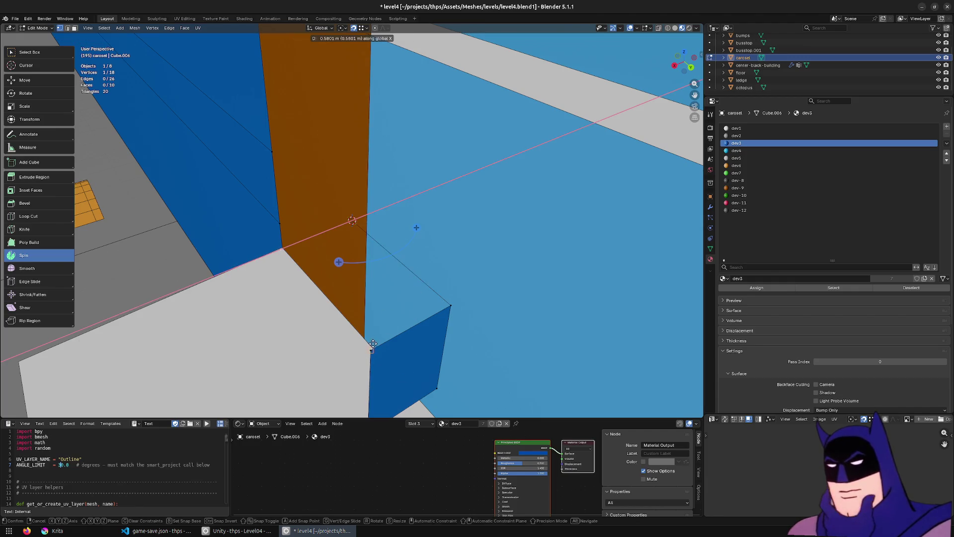
left_click(373, 349)
key("F3")
key("Return")
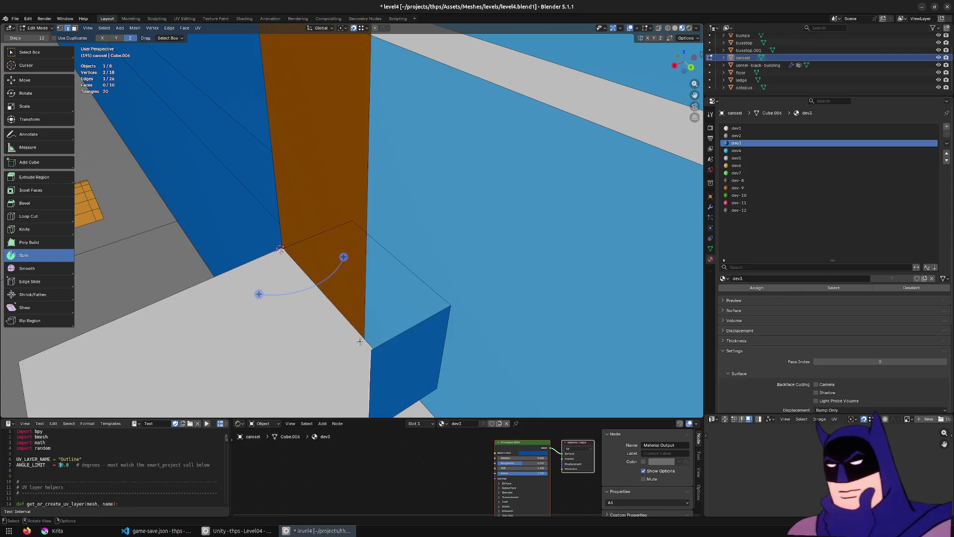
left_click_drag(344, 257, 182, 298)
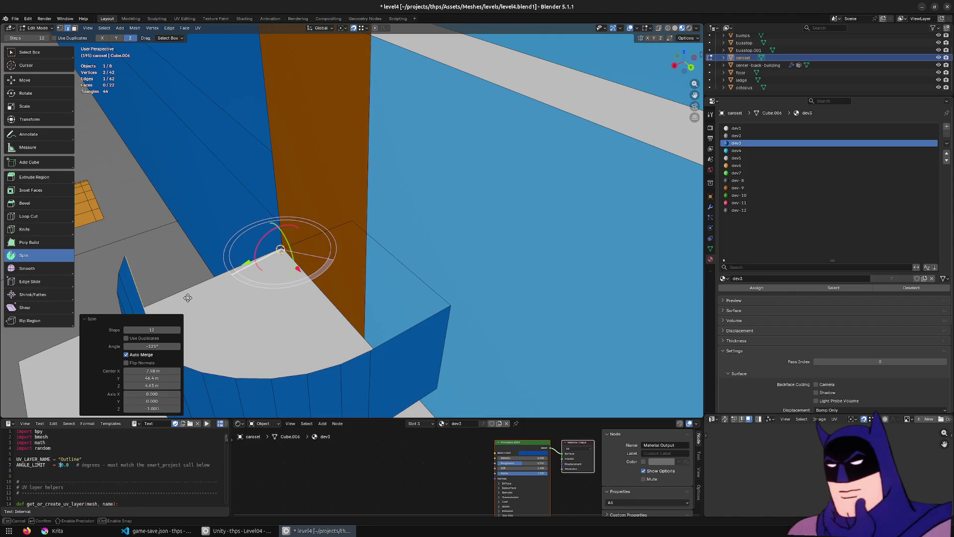
mouse_move(193, 297)
left_mouse_down()
mouse_move(299, 280)
mouse_move(392, 298)
mouse_move(397, 195)
left_mouse_up()
key("ctrl+z")
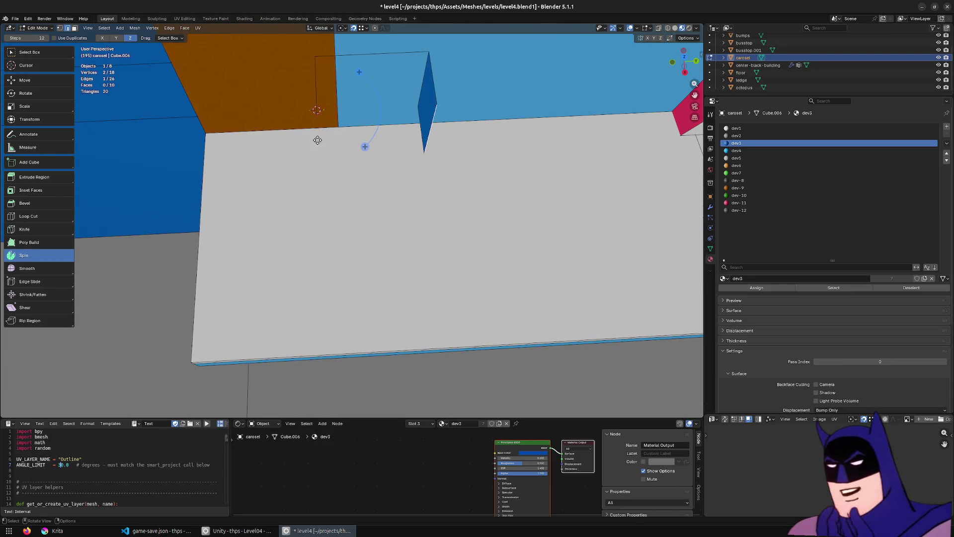
Step: Move the ledge vertex along Y to 1.1907 m and snap the 3D cursor onto it
key("g")
key("y")
left_click(430, 276)
key("F3")
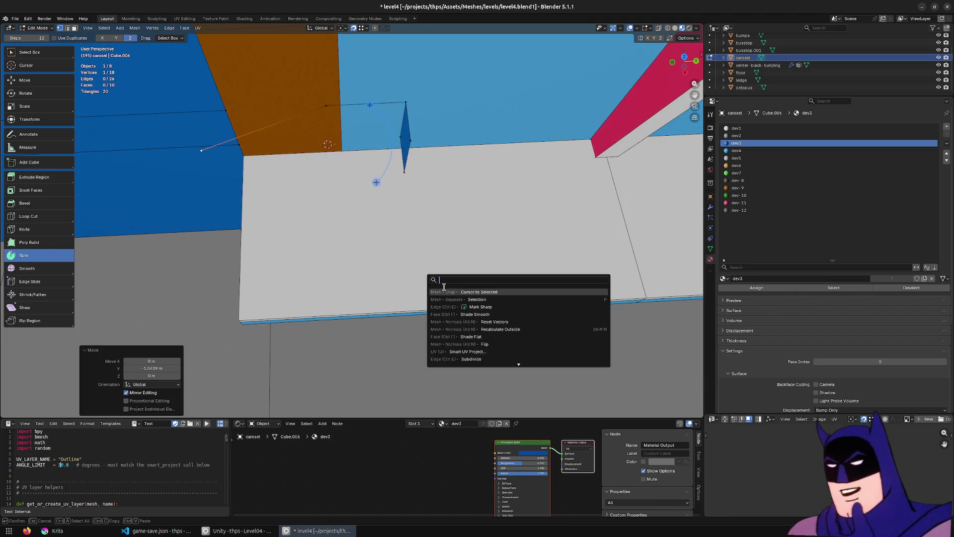
key("Escape")
key("g")
key("y")
left_click(420, 259)
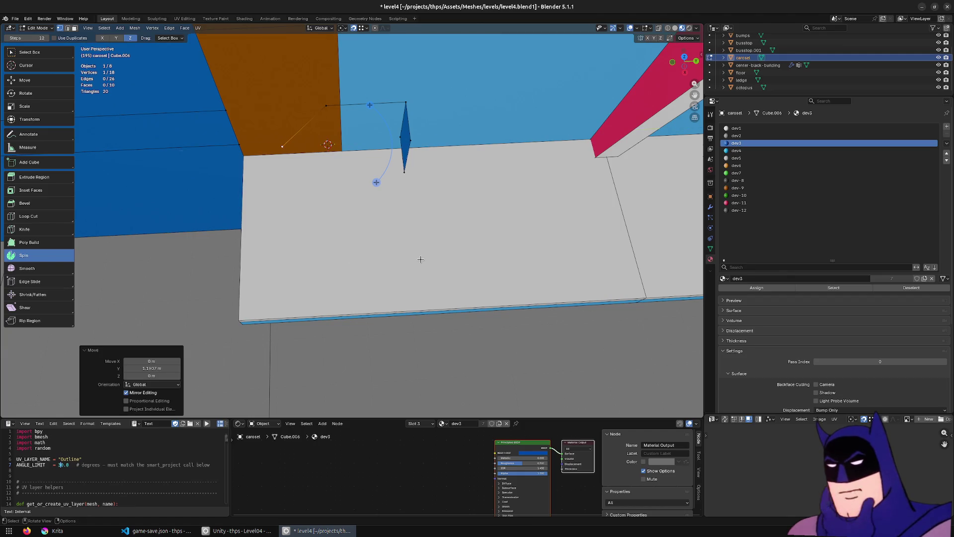
key("F3")
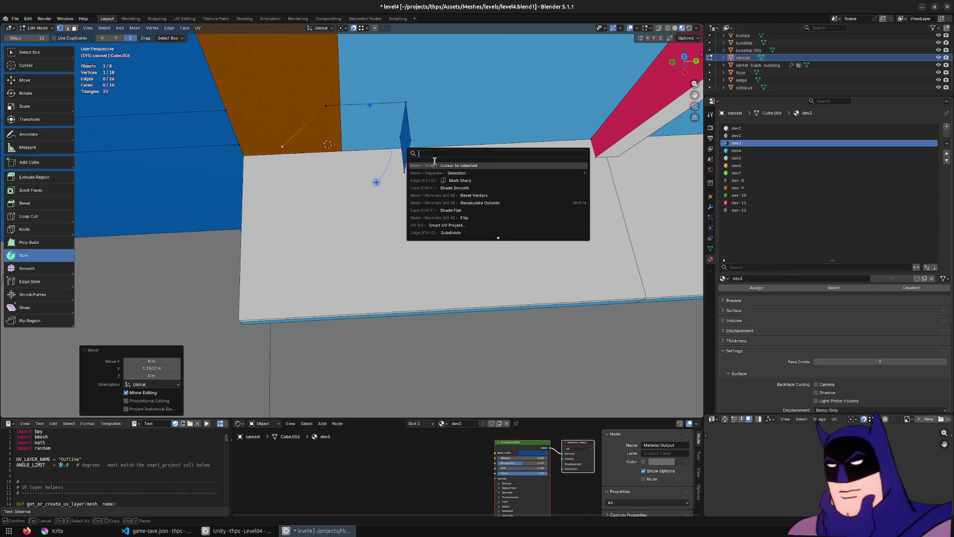
key("Return")
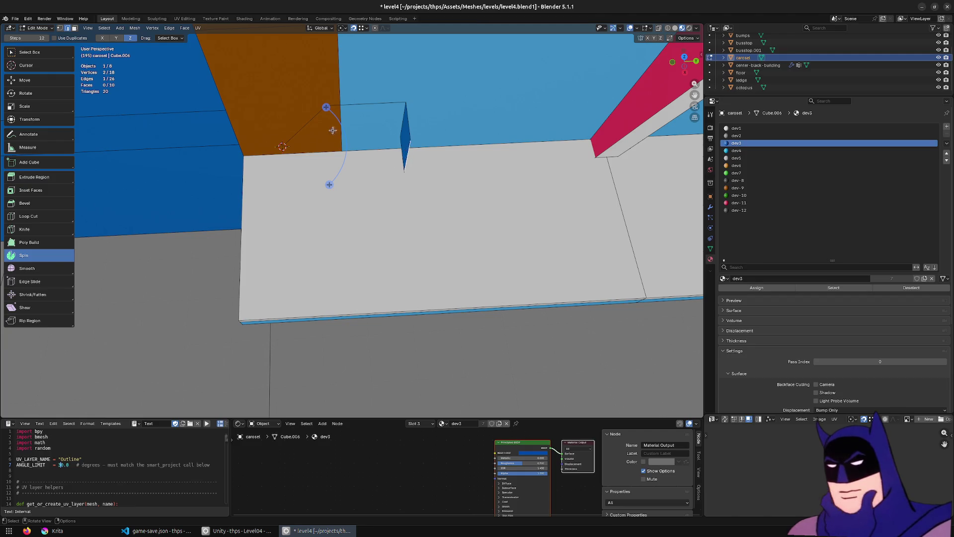
Step: Spin the edge into a 12-step curved wall sweeping about 226° around the ledge
mouse_move(329, 185)
left_mouse_down()
mouse_move(40, 257)
mouse_move(31, 280)
mouse_move(401, 254)
left_mouse_up()
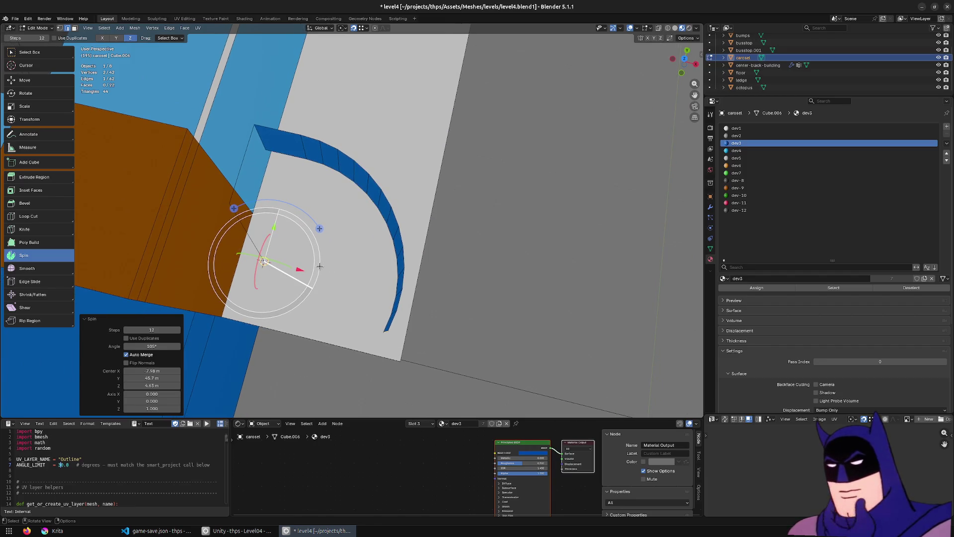
key("ctrl+z")
mouse_move(319, 229)
left_mouse_down()
mouse_move(362, 298)
mouse_move(305, 198)
mouse_move(483, 318)
mouse_move(224, 367)
mouse_move(132, 357)
mouse_move(171, 350)
left_mouse_up()
mouse_move(488, 211)
left_mouse_down()
mouse_move(378, 179)
mouse_move(407, 159)
mouse_move(438, 117)
left_mouse_up()
left_click(437, 116, "shift")
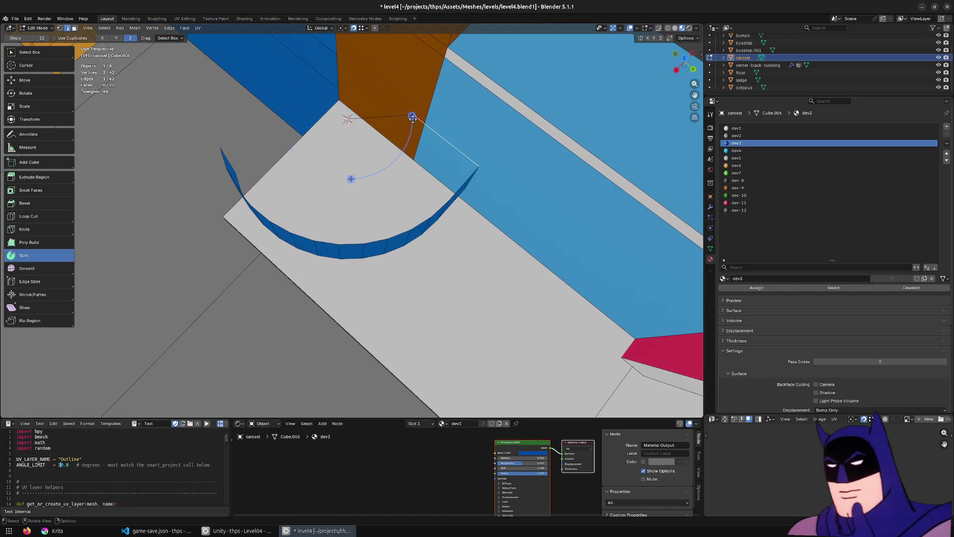
Step: Delete the stray vertex and shift the wall's end edge along Y
key("x")
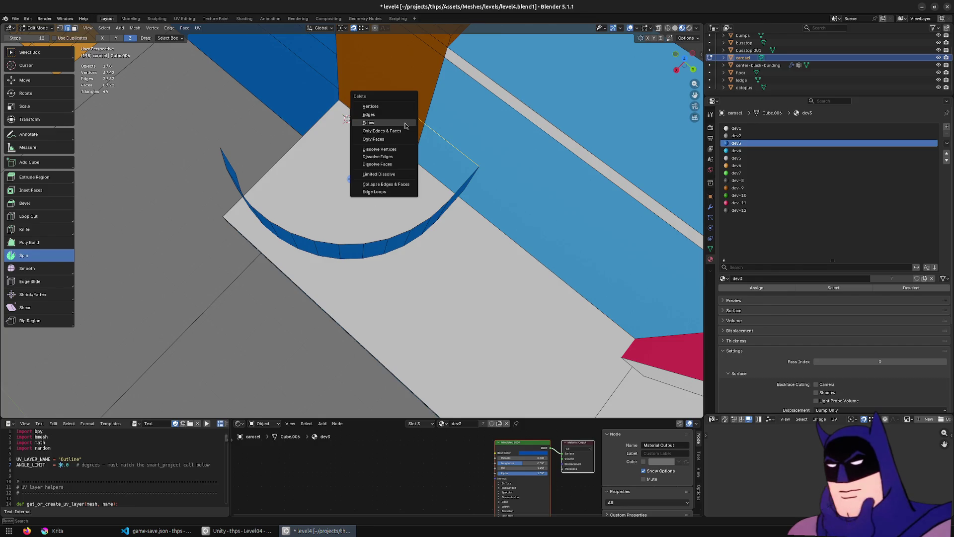
left_click(398, 115)
left_click_drag(398, 114, 518, 203)
key("g")
key("y")
left_click(526, 210)
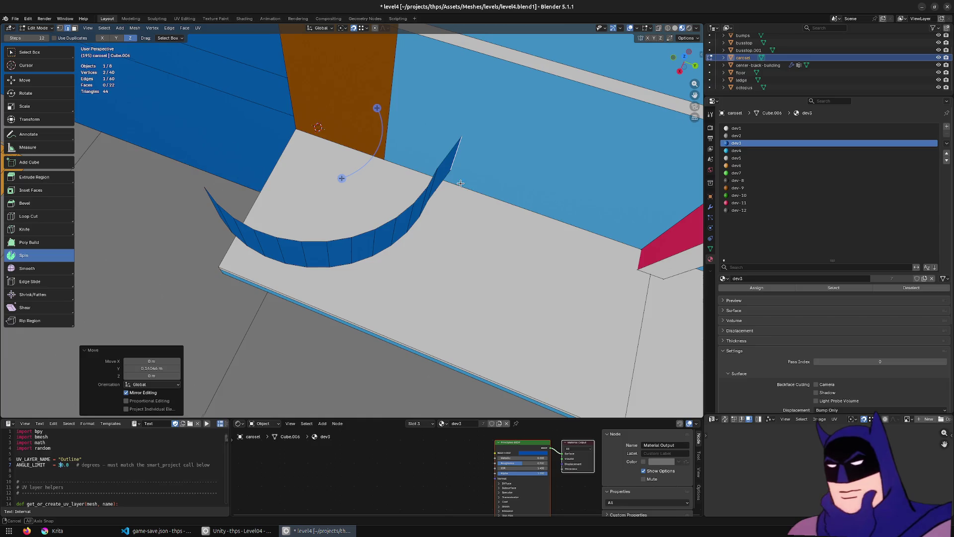
key("g")
key("y")
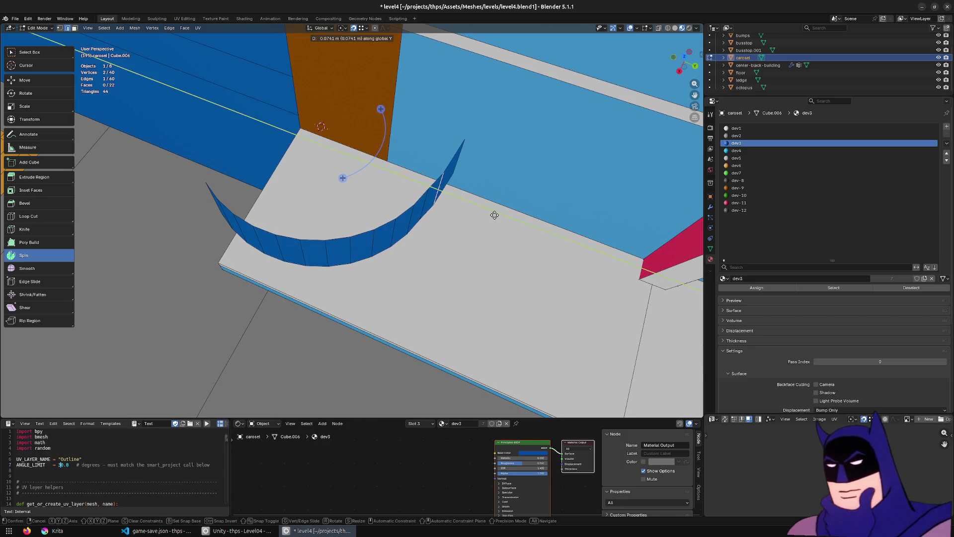
left_click(493, 215)
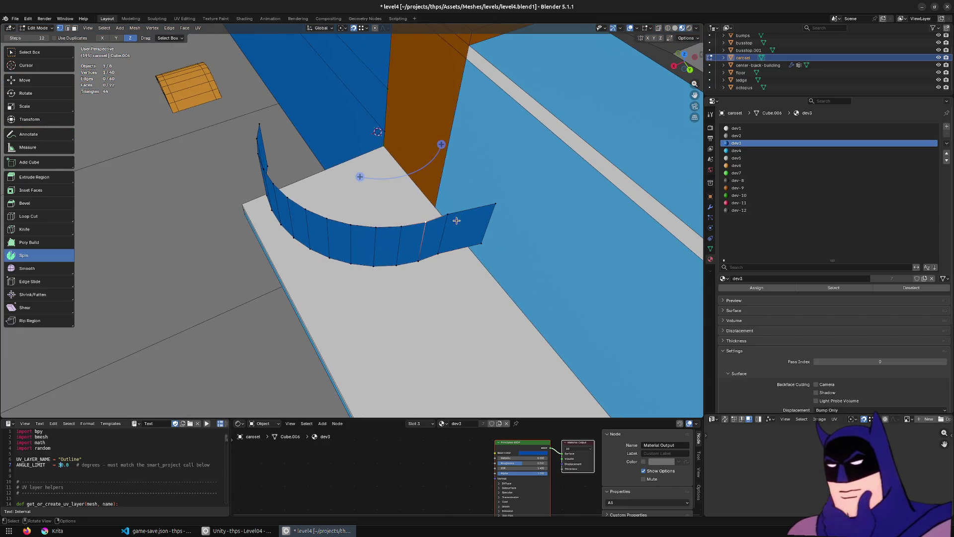
Step: Join the two end vertices with an edge and move them to Y 0.042297 m in top view
key("f")
key("KP_8")
key("KP_4")
key("KP_4")
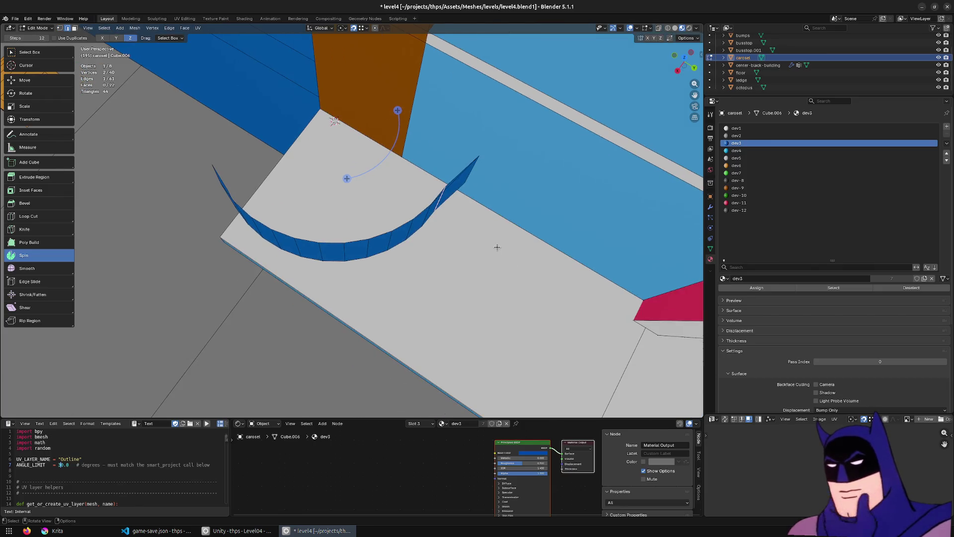
key("KP_7")
key("KP_Decimal")
key("g")
key("y")
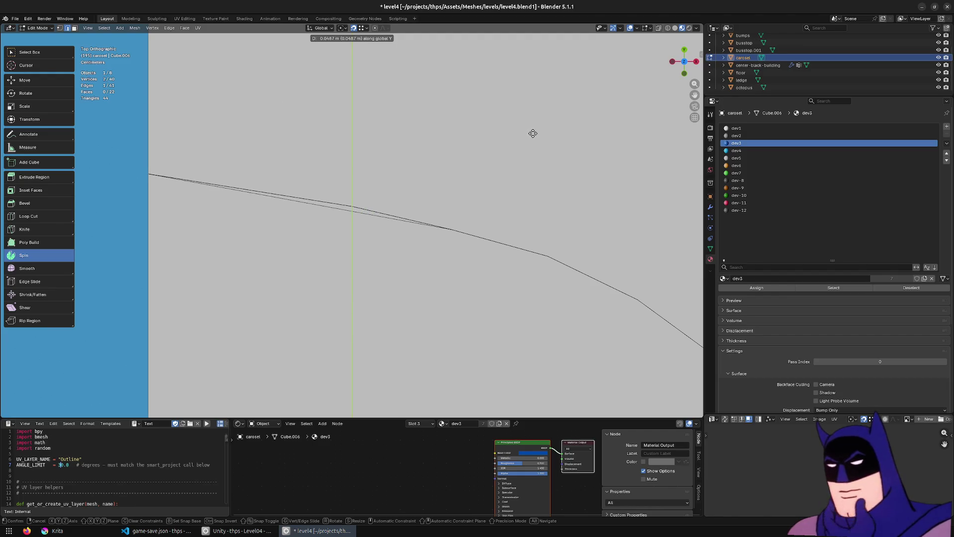
left_click(528, 135)
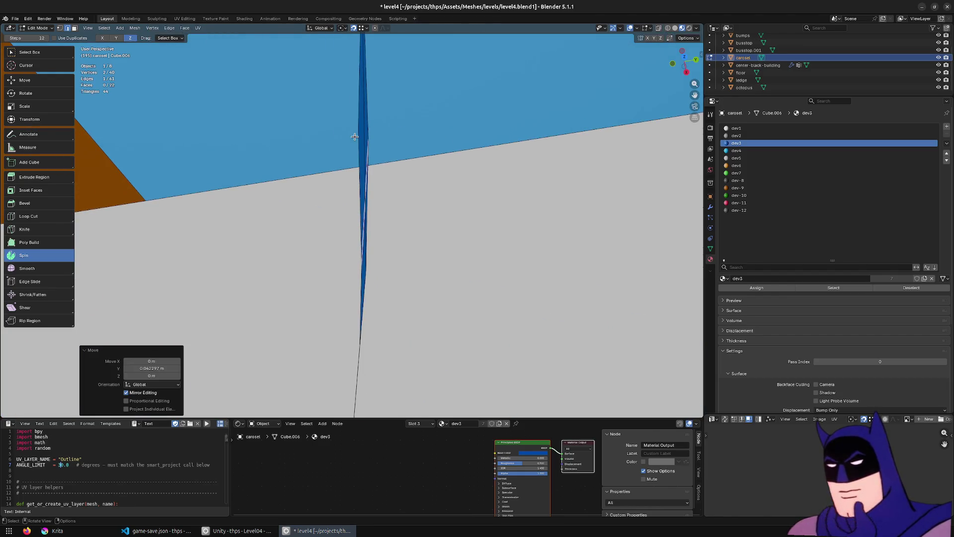
Step: Delete the helper edge, then box-select one face of the curved wall
key("x")
left_click(364, 138)
scroll(424, 149, "down", 5)
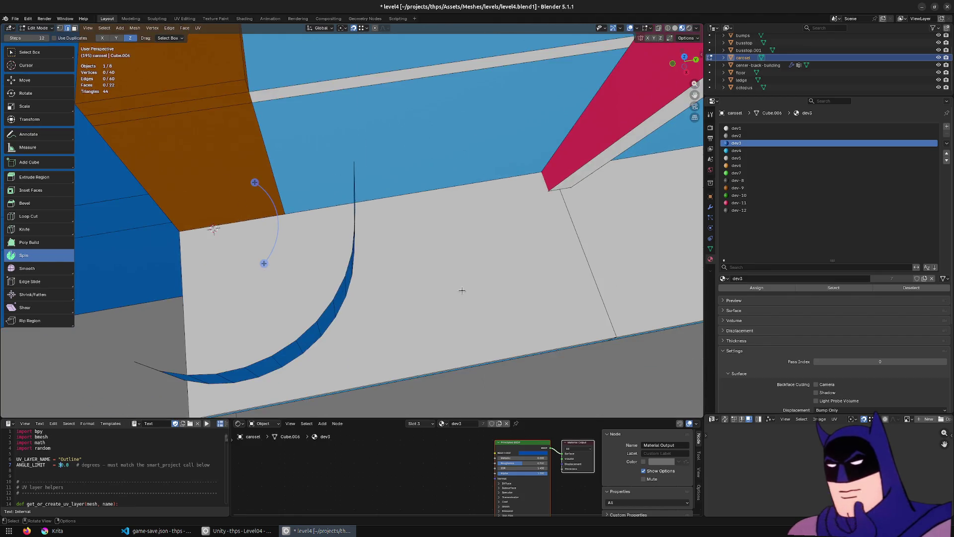
left_click(30, 51)
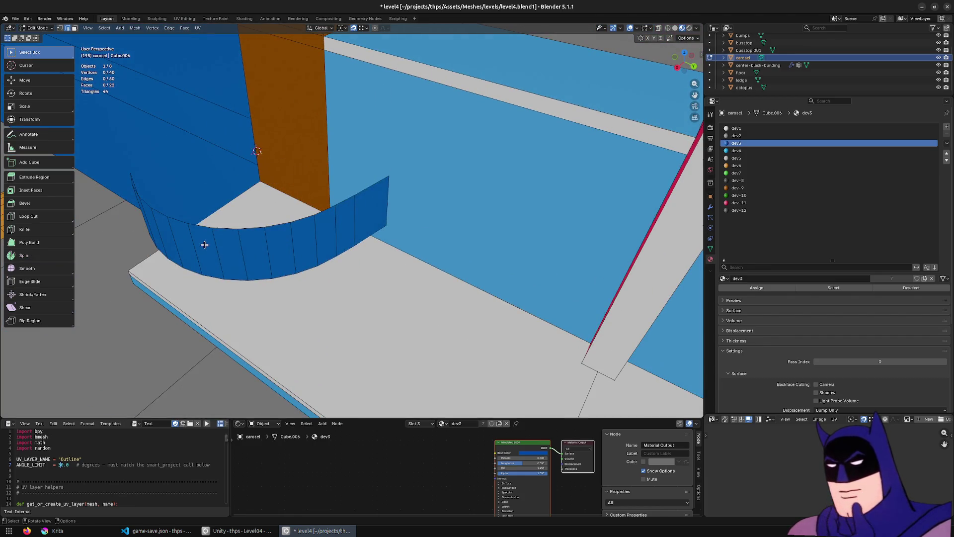
left_click(256, 293)
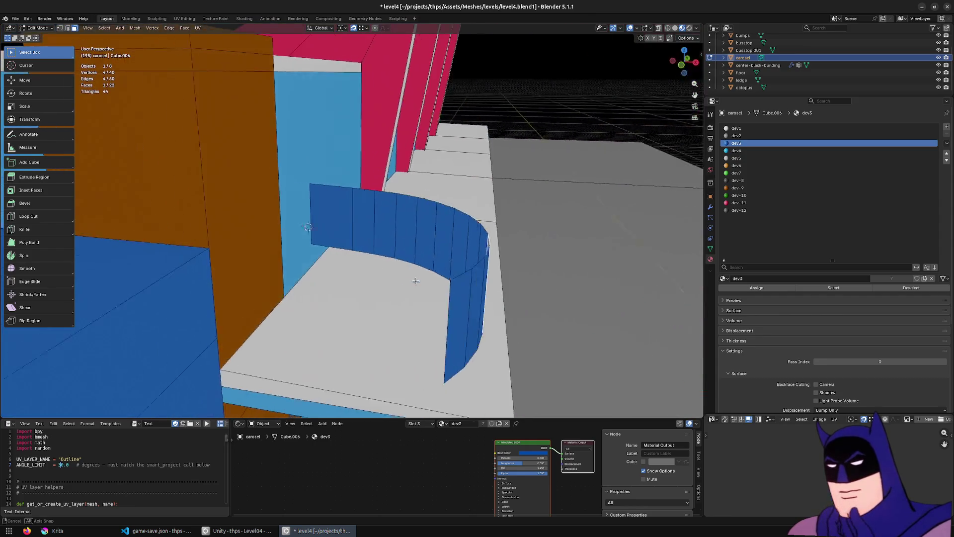
Step: Dissolve several vertical edges of the curved wall
key("2")
left_click(332, 237)
key("ctrl+x")
left_click(297, 254)
scroll(388, 256, "up", 2)
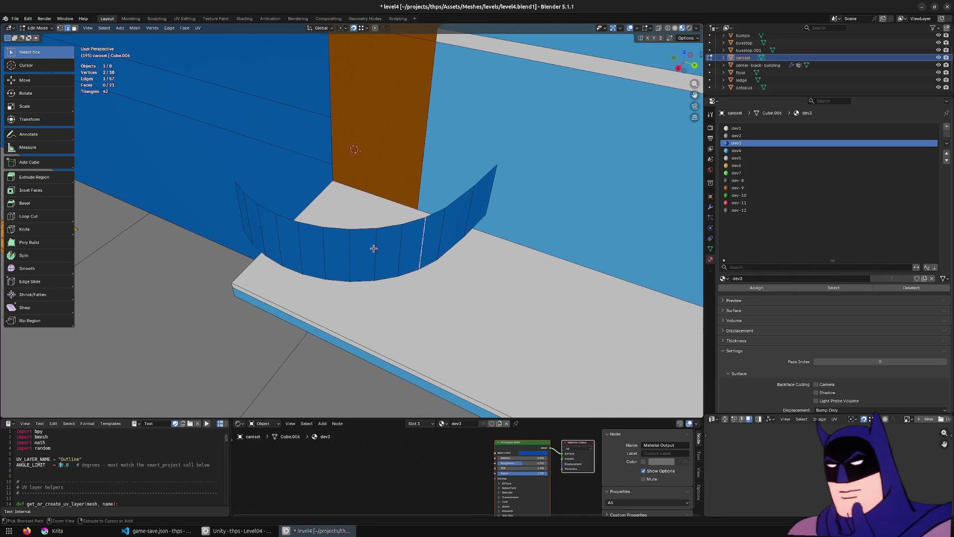
key("ctrl+x")
left_click(303, 245)
key("ctrl+x")
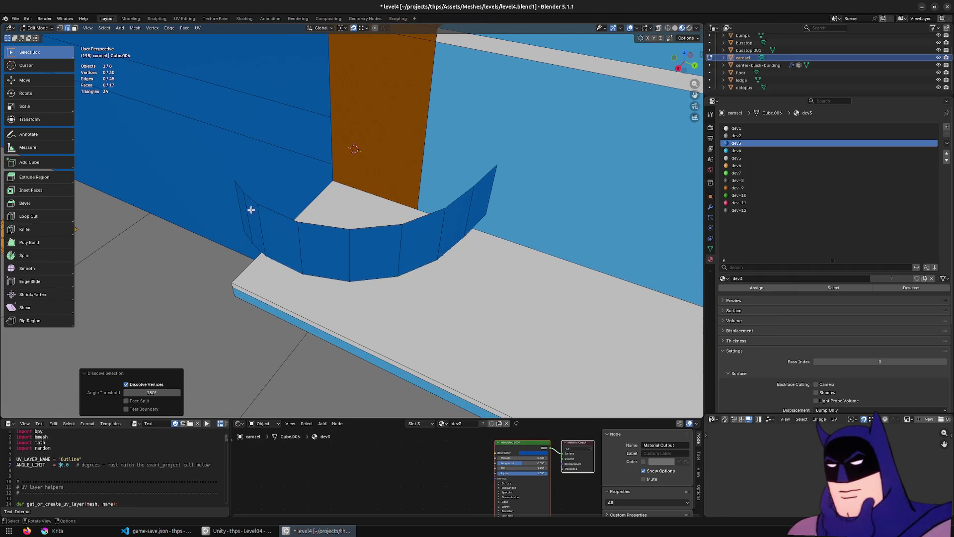
left_click(251, 210)
key("ctrl+x")
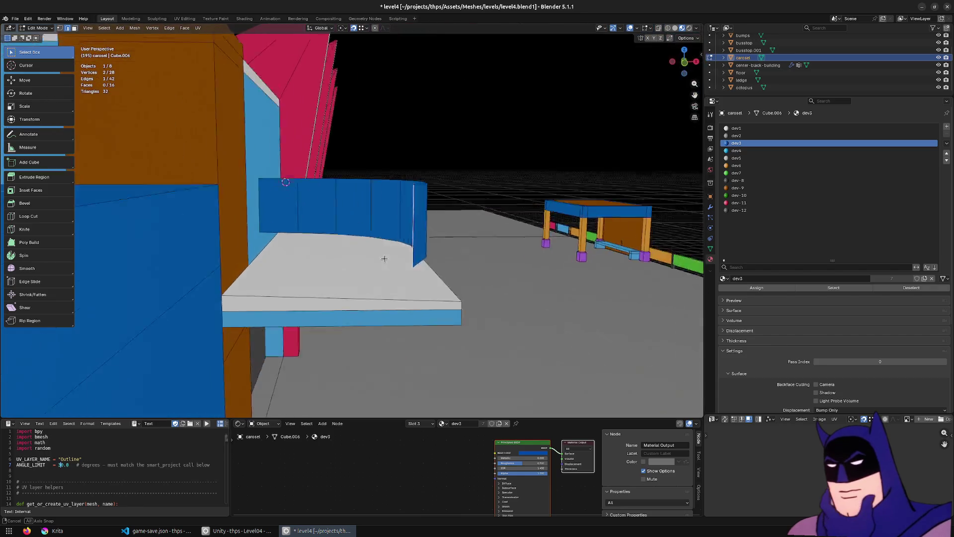
mouse_move(384, 258)
left_mouse_down()
mouse_move(352, 283)
mouse_move(198, 292)
mouse_move(276, 277)
mouse_move(264, 273)
mouse_move(266, 256)
left_mouse_up()
Step: Select the wall's bottom edge loop and raise it along Z
left_click(426, 226, "alt")
key("g")
key("z")
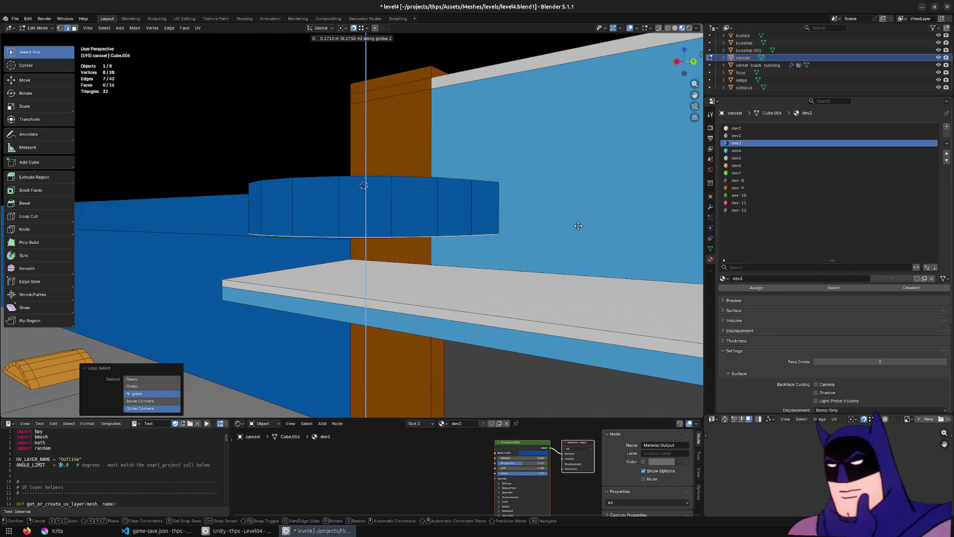
left_click(578, 225)
mouse_move(328, 283)
left_mouse_down()
mouse_move(324, 298)
mouse_move(320, 279)
left_mouse_up()
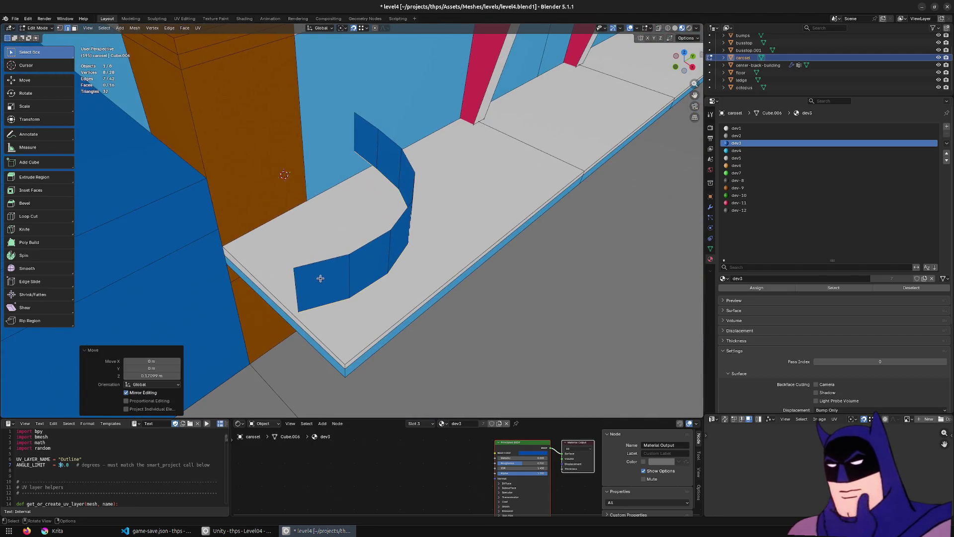
scroll(446, 275, "down", 2)
left_click_drag(445, 275, 497, 263)
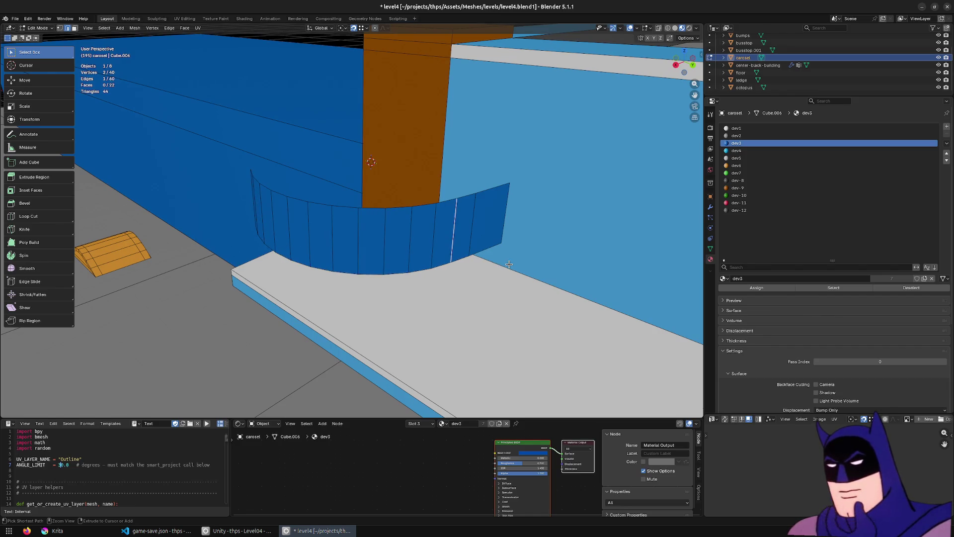
Step: Lift the bottom loop 0.33 m higher and fine-tune its height from the side
left_click(421, 269, "alt")
key("g")
key("z")
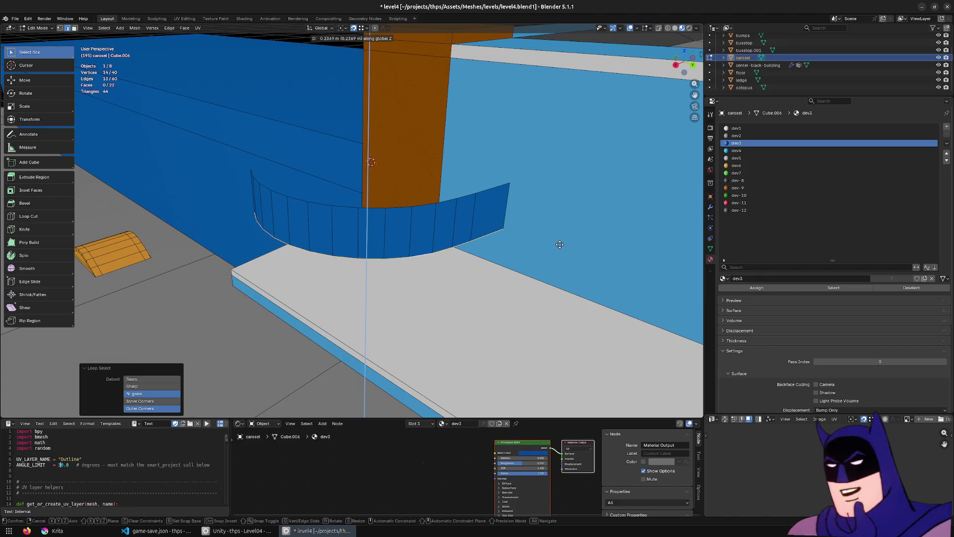
left_click(562, 237)
mouse_move(408, 270)
left_mouse_down()
mouse_move(571, 213)
mouse_move(603, 212)
mouse_move(560, 210)
left_mouse_up()
key("g")
key("z")
left_click(562, 211)
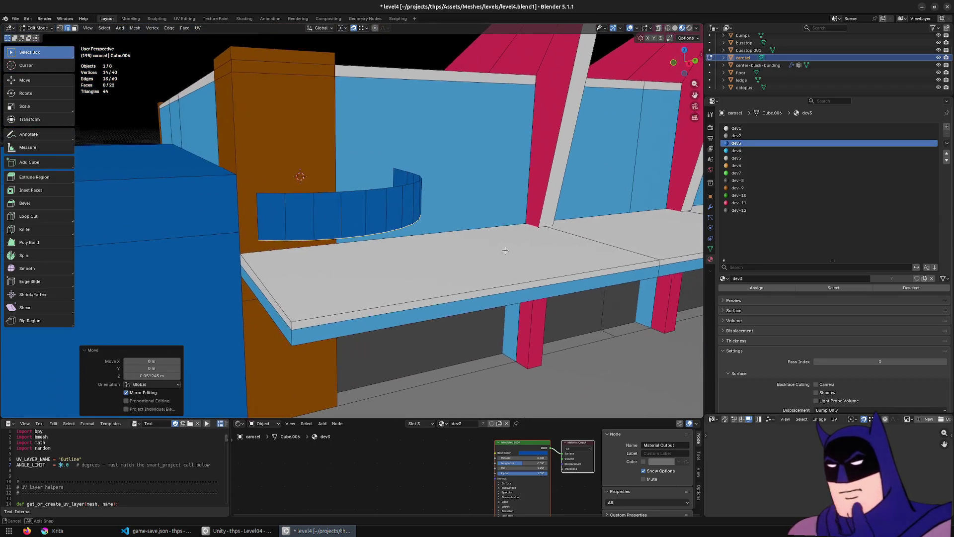
Step: Select the whole curved strip from the top view and scale it along the cursor X axis
left_click(274, 219)
key("KP_7")
scroll(275, 219, "down", 10)
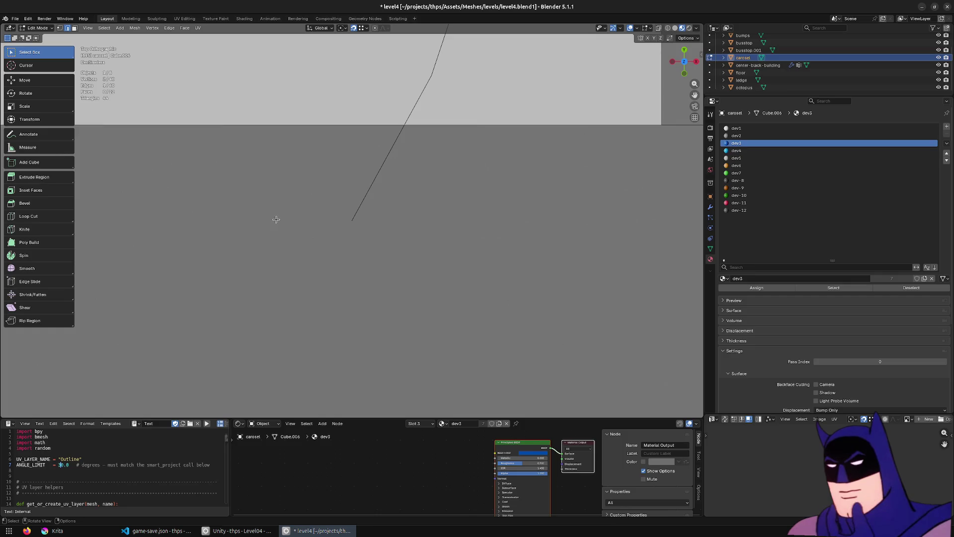
scroll(419, 267, "down", 3)
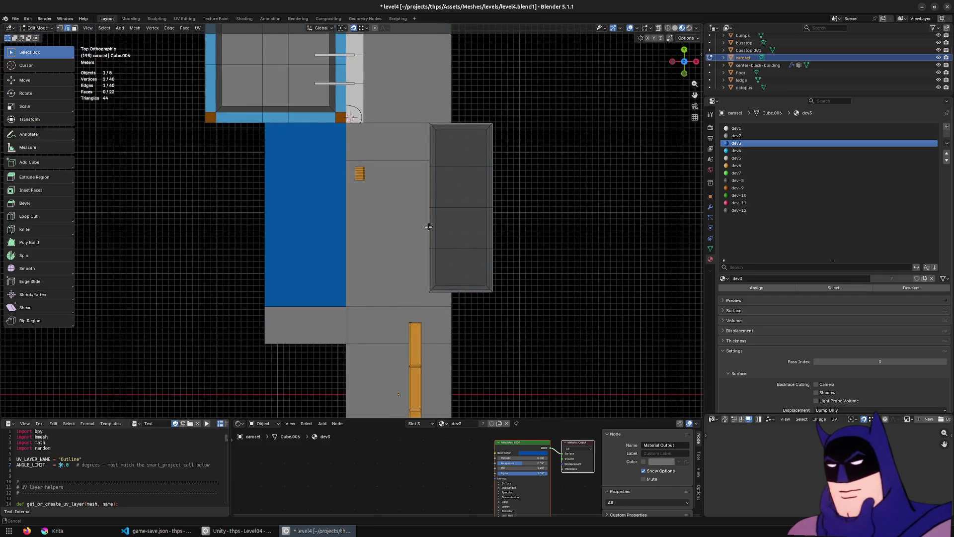
scroll(416, 266, "up", 1)
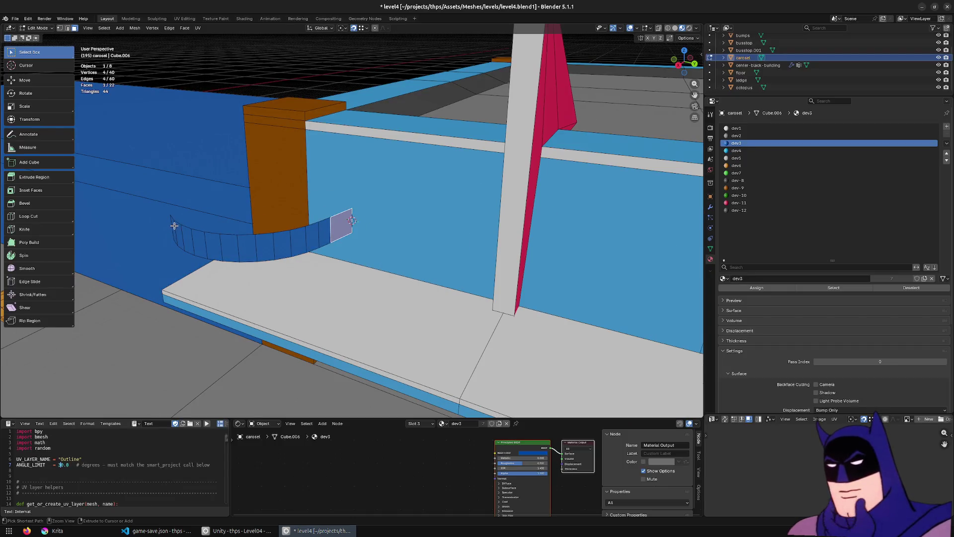
left_click(174, 226, "ctrl")
left_click(321, 28)
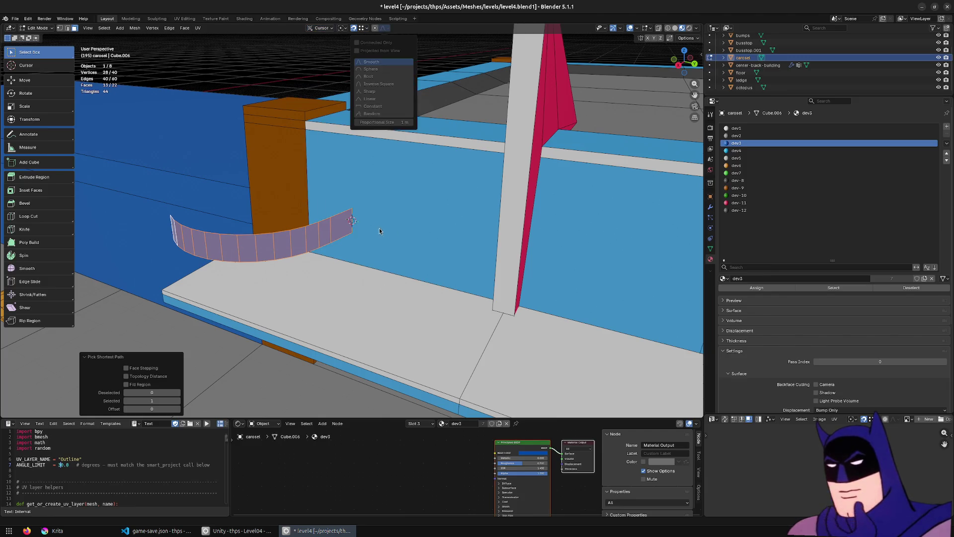
key("s")
key("x")
left_click(405, 238)
Step: Stretch the strip along Y, then rescale it to 1.181 along X
left_click(321, 28)
key("s")
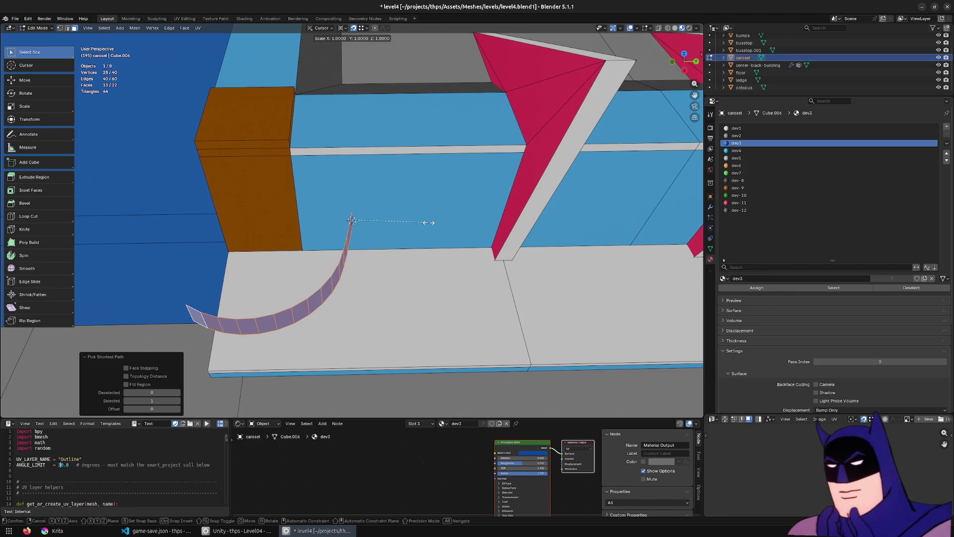
key("y")
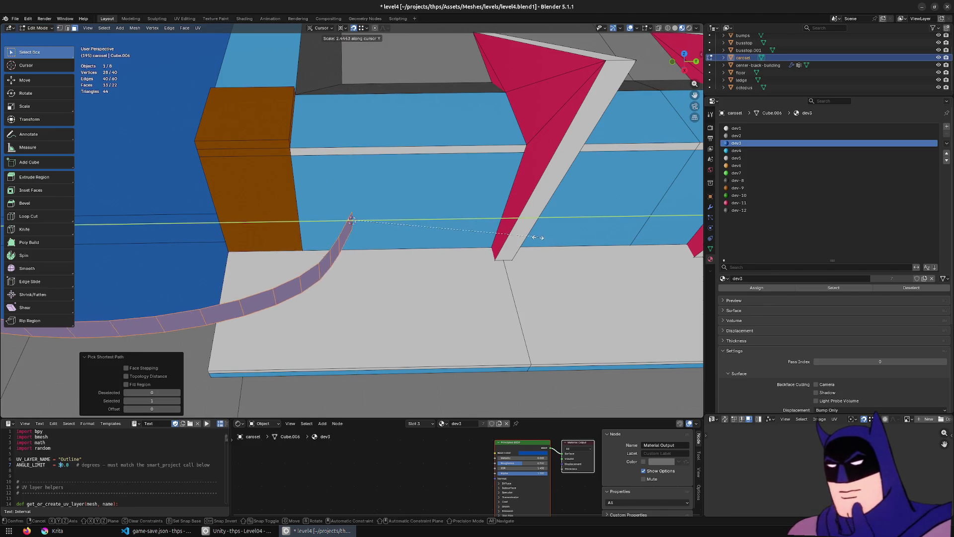
left_click(539, 234)
key("s")
key("x")
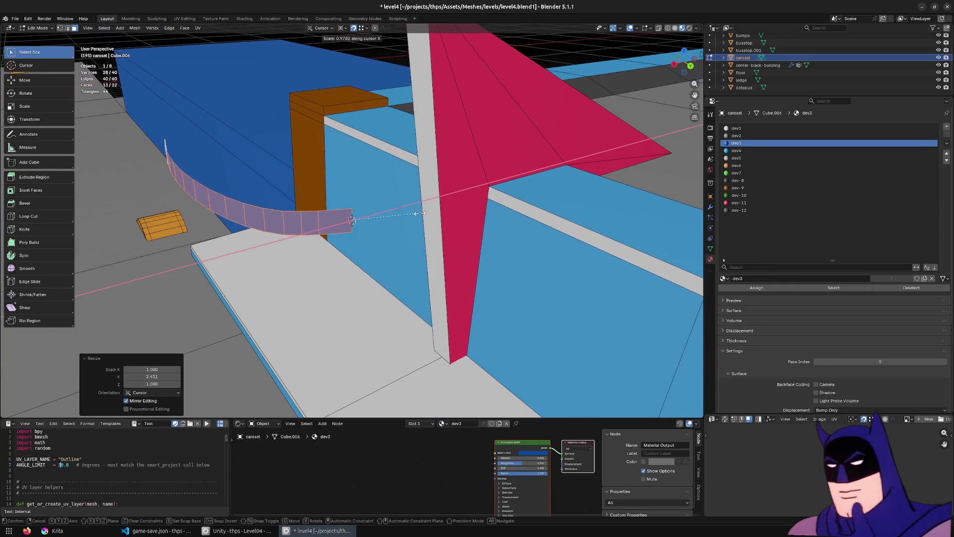
left_click(414, 208)
Step: Shrink the curved strip back along the cursor Y axis
mouse_move(414, 209)
left_mouse_down()
mouse_move(524, 216)
mouse_move(524, 240)
mouse_move(496, 223)
mouse_move(358, 219)
mouse_move(368, 225)
mouse_move(394, 195)
mouse_move(366, 219)
left_mouse_up()
key("s")
key("y")
left_click(480, 243)
key("s")
key("y")
left_click(456, 261)
mouse_move(456, 261)
left_mouse_down()
mouse_move(502, 232)
mouse_move(573, 267)
mouse_move(571, 257)
mouse_move(550, 260)
mouse_move(573, 256)
mouse_move(567, 247)
mouse_move(517, 264)
mouse_move(451, 256)
left_mouse_up()
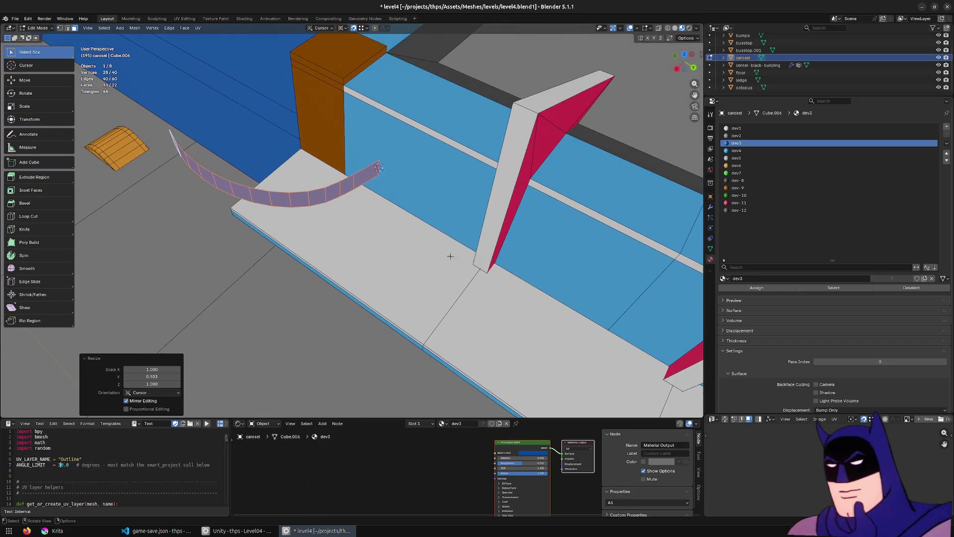
Step: Slide the strip's end about 0.048 m along Y to meet the ledge
key("2")
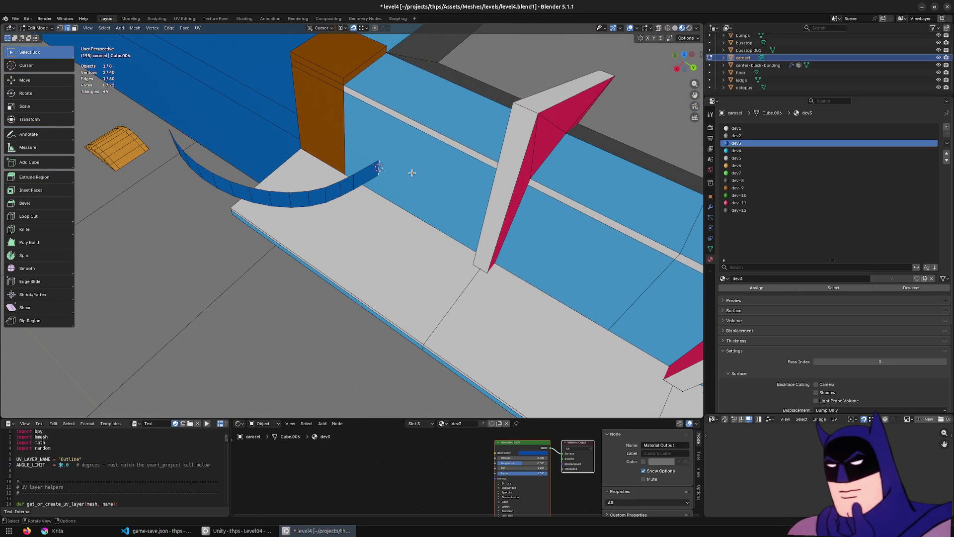
key("KP_7")
key("g")
key("y")
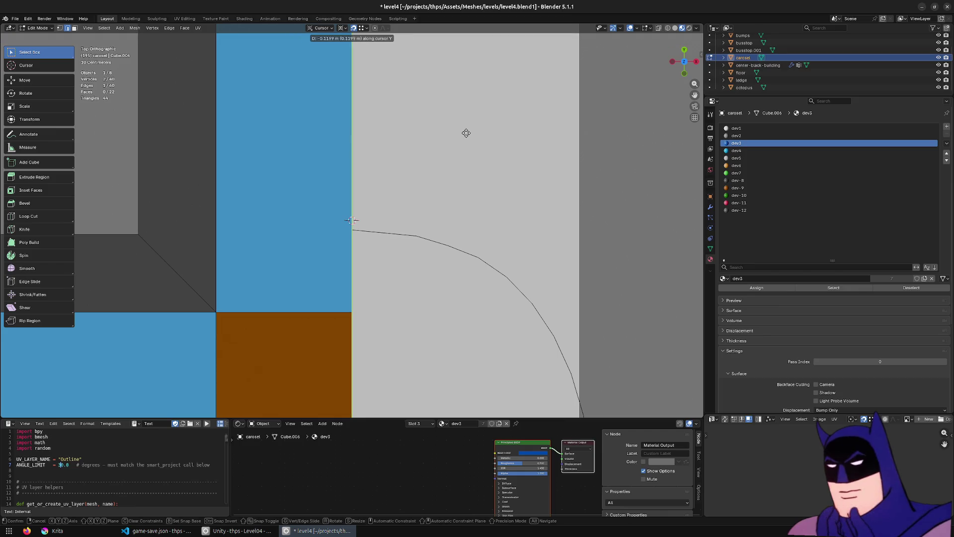
left_click(469, 128)
left_click_drag(470, 128, 413, 215)
Step: Select the strip's left vertical edge and frame it from above
left_click(383, 211)
key("KP_7")
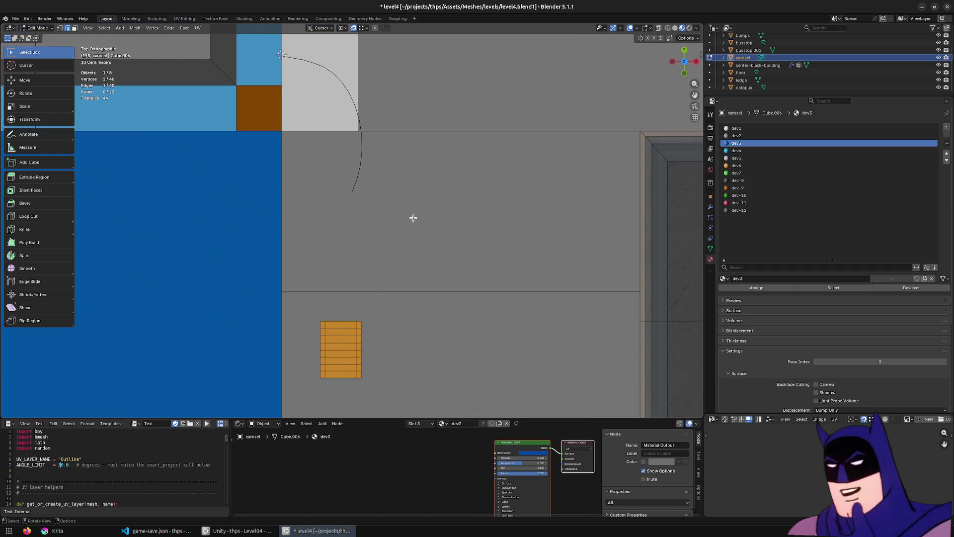
key("KP_Decimal")
scroll(412, 215, "down", 5)
mouse_move(353, 279)
left_mouse_down()
mouse_move(348, 144)
mouse_move(203, 303)
mouse_move(392, 308)
mouse_move(380, 296)
mouse_move(462, 291)
left_mouse_up()
Step: Select the two lower front faces of the blue box
key("alt+a")
left_click(203, 303)
left_click(206, 298, "shift")
scroll(383, 293, "up", 1)
scroll(383, 293, "down", 3)
scroll(463, 291, "up", 3)
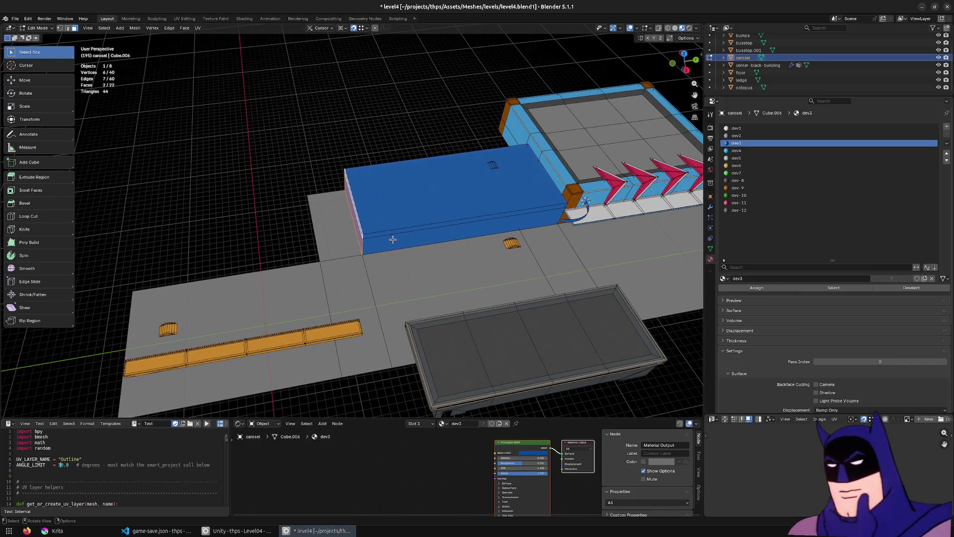
Step: Select the blue box's top and end faces and shorten it about 1.4 m along Y
scroll(393, 239, "down", 2)
left_click_drag(393, 240, 426, 236)
scroll(426, 237, "up", 2)
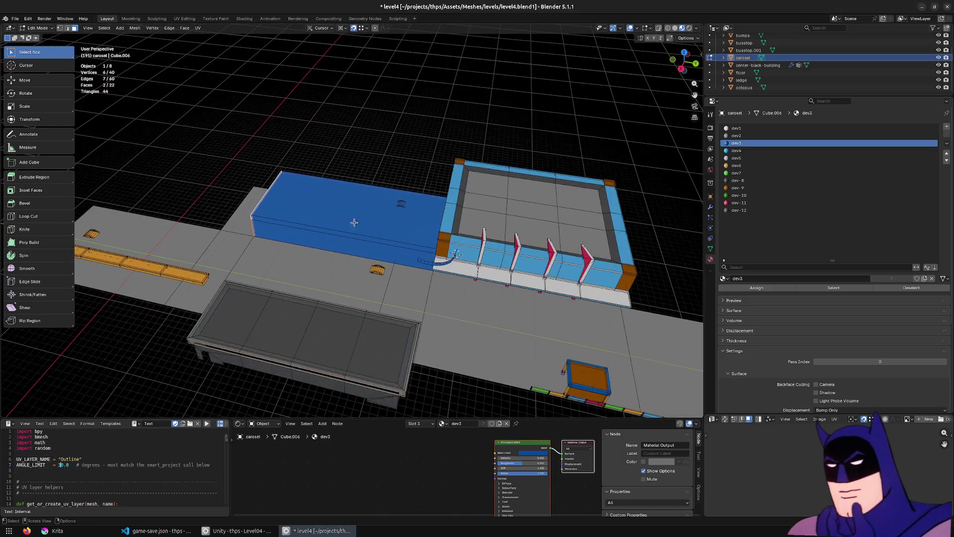
left_click(348, 204)
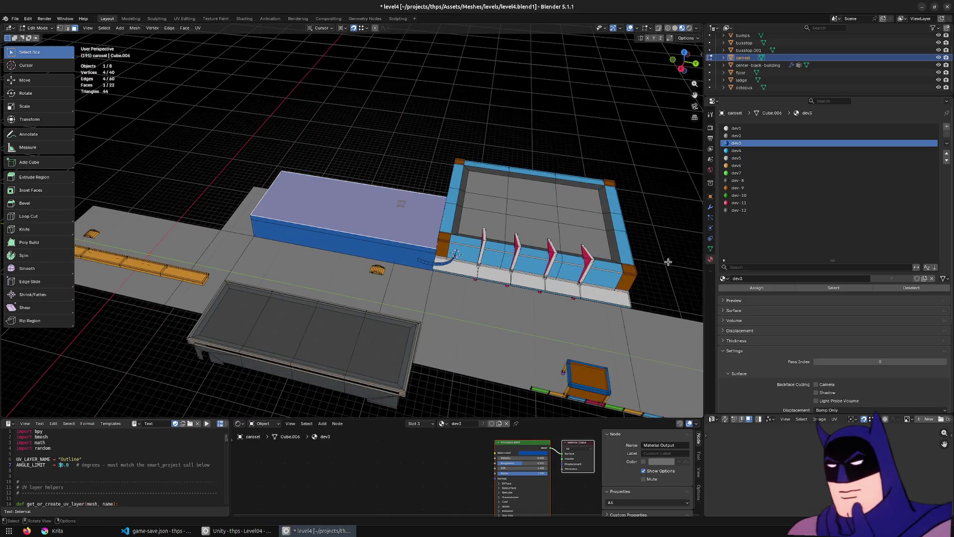
left_click_drag(643, 254, 616, 295)
key("KP_7")
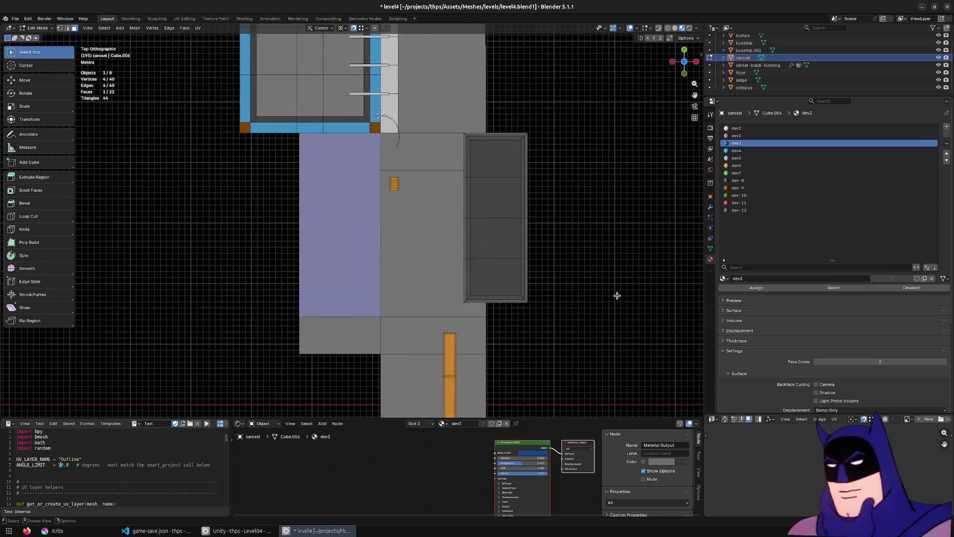
scroll(505, 277, "down", 4)
mouse_move(505, 276)
left_mouse_down()
mouse_move(468, 294)
mouse_move(348, 252)
mouse_move(358, 342)
left_mouse_up()
scroll(358, 342, "up", 5)
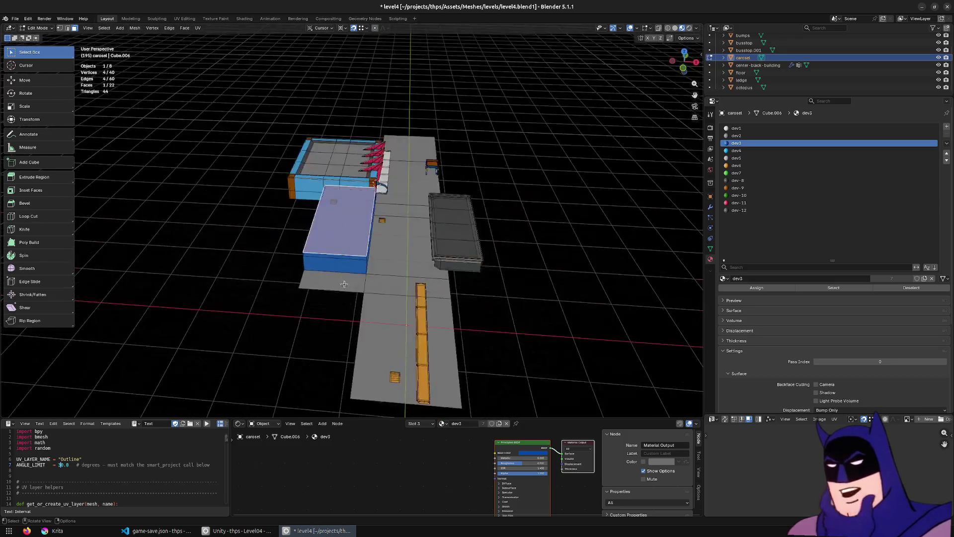
left_click(346, 339, "shift")
key("g")
key("y")
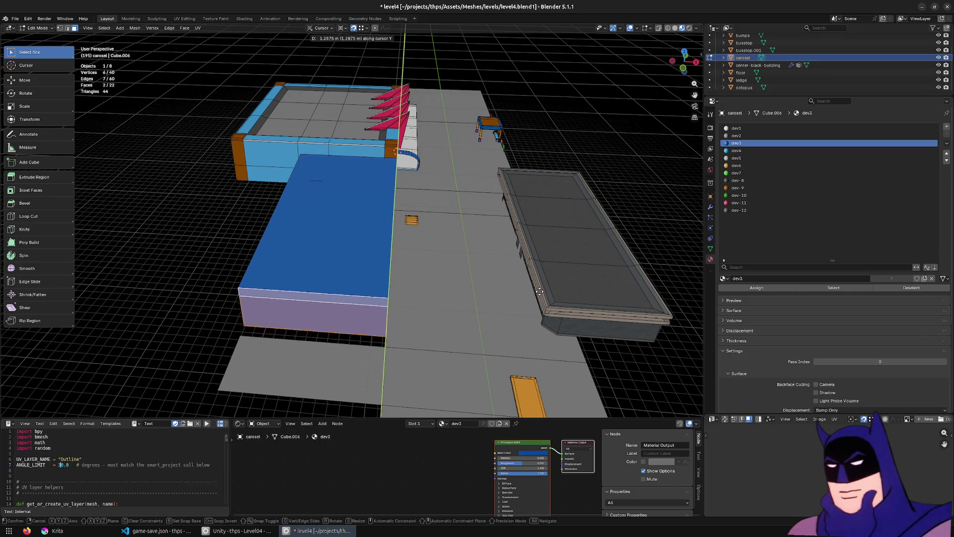
left_click(540, 291)
Step: Push the box's two front faces out about 9 m along X
left_click_drag(540, 292, 304, 257)
key("alt+a")
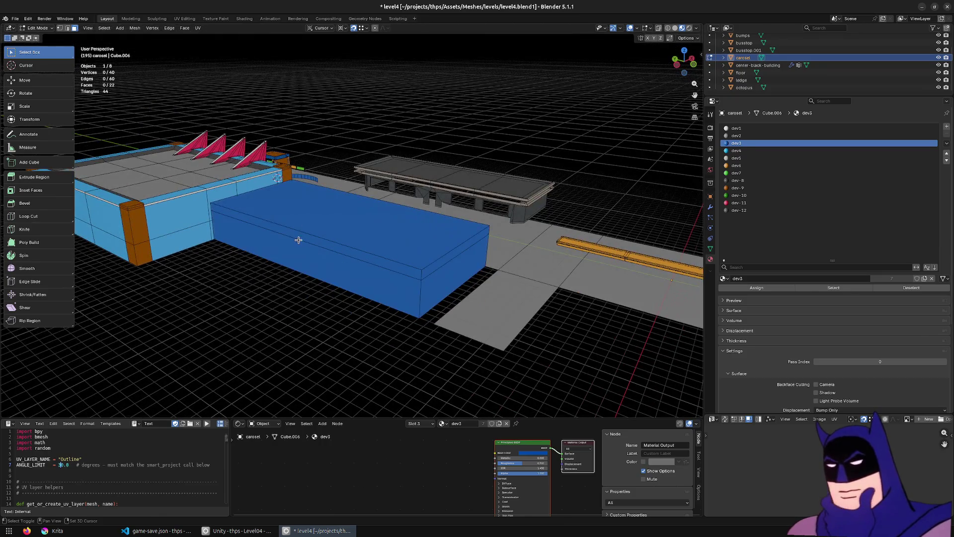
left_click(279, 230)
left_click(276, 236, "shift")
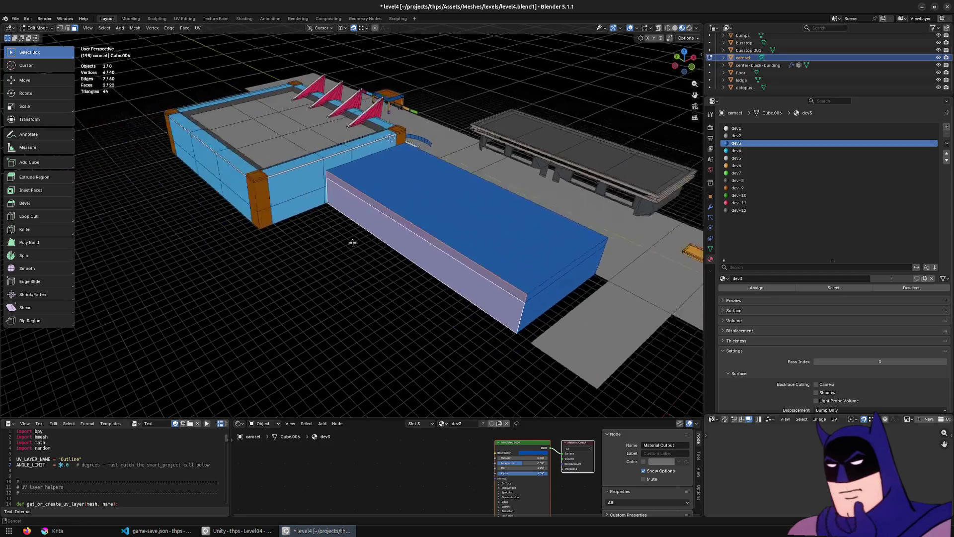
key("g")
key("y")
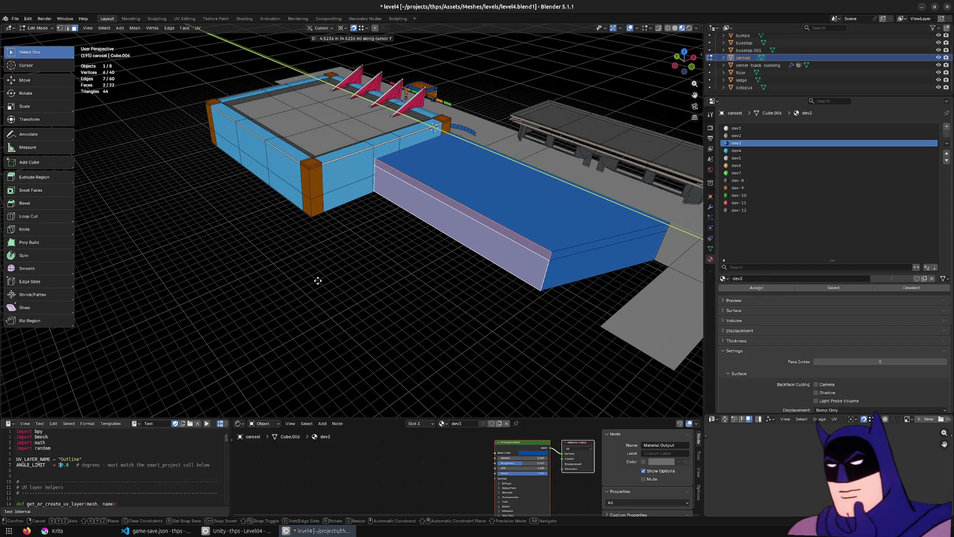
key("x")
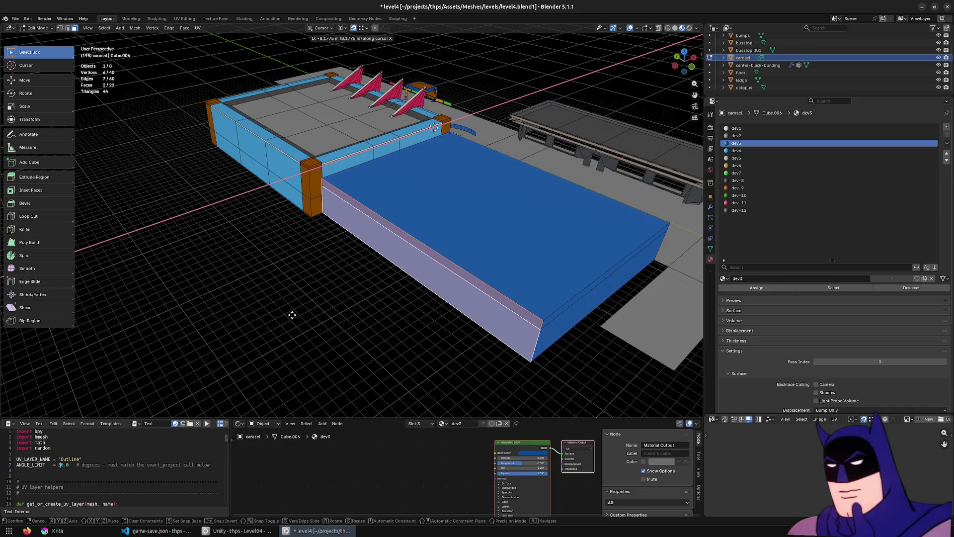
left_click(288, 316)
mouse_move(287, 316)
left_mouse_down()
mouse_move(494, 187)
mouse_move(401, 193)
mouse_move(524, 228)
mouse_move(457, 222)
left_mouse_up()
scroll(400, 194, "down", 5)
Step: Move the selected carosel vertices along X in wireframe, then return to Object Mode
key("Tab")
left_click(456, 223)
left_click(456, 223, "shift")
key("Tab")
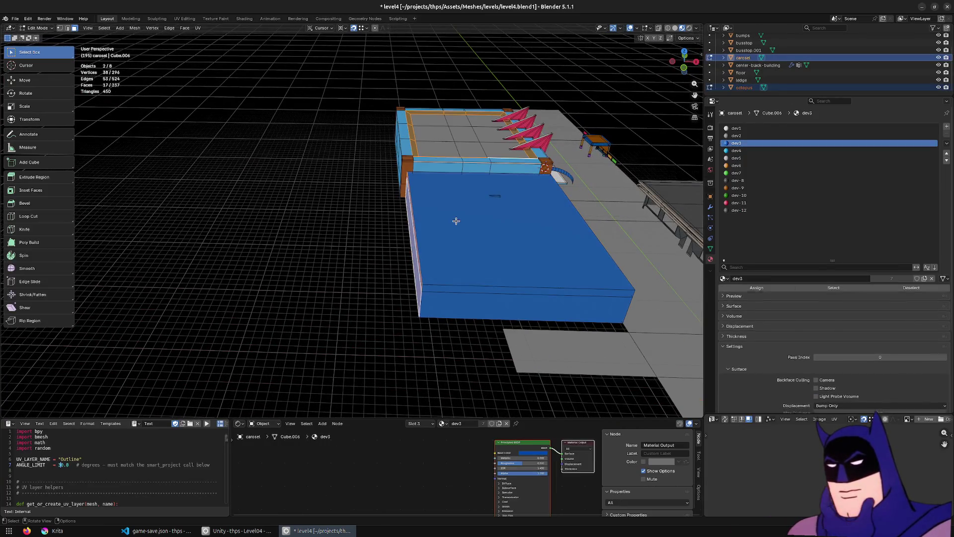
key("shift+z")
mouse_move(378, 323)
left_mouse_down()
mouse_move(370, 318)
mouse_move(323, 351)
mouse_move(426, 72)
mouse_move(469, 237)
left_mouse_up()
key("g")
key("y")
key("x")
left_click(431, 74)
key("Tab")
Step: Restore solid shading, select only the carosel, and check the pier reference images
key("z")
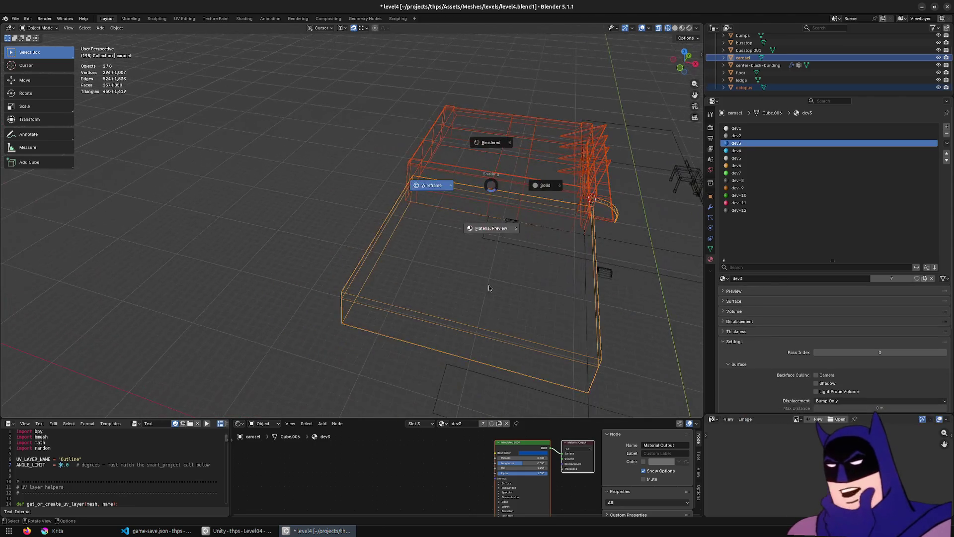
left_click(488, 285)
left_click(487, 280)
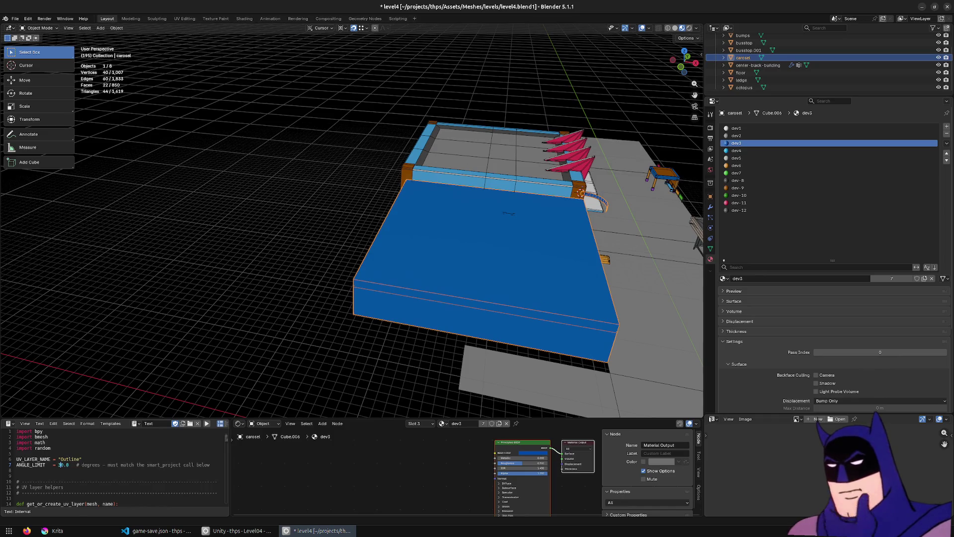
key("ctrl+f")
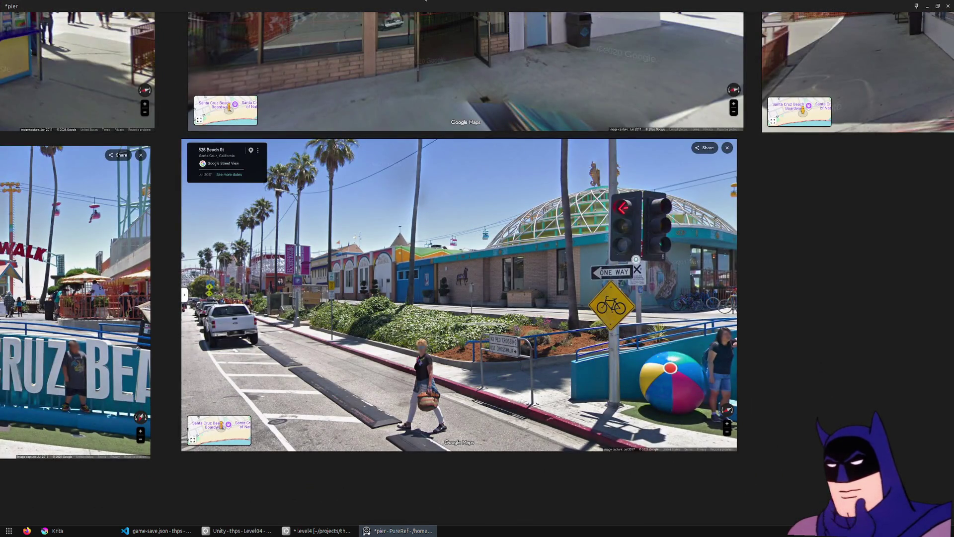
key("alt+F4")
left_click_drag(378, 318, 421, 352)
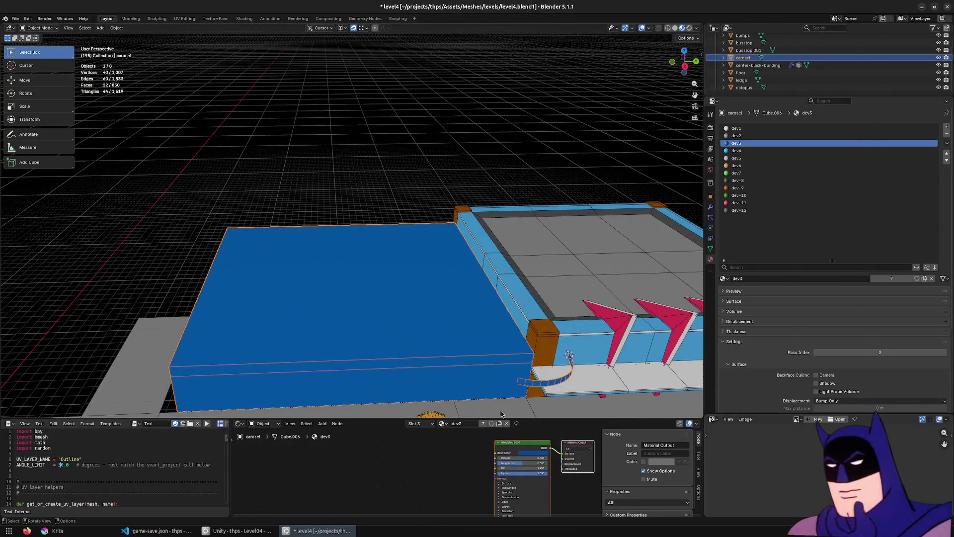
Step: Copy the curved strip along Y to the blue block's far corner
key("Tab")
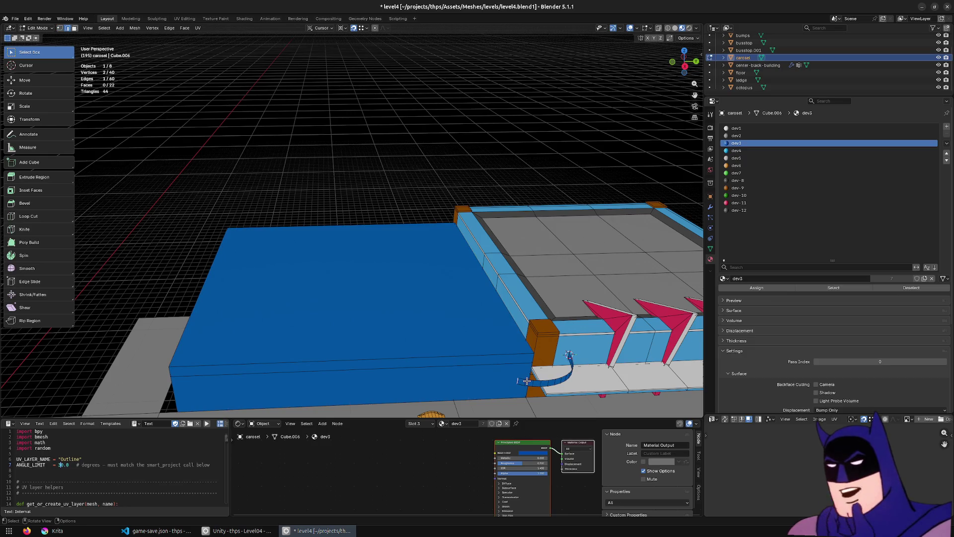
key("KP_7")
scroll(405, 260, "up", 5)
left_click_drag(405, 262, 268, 268)
left_click(273, 184, "alt")
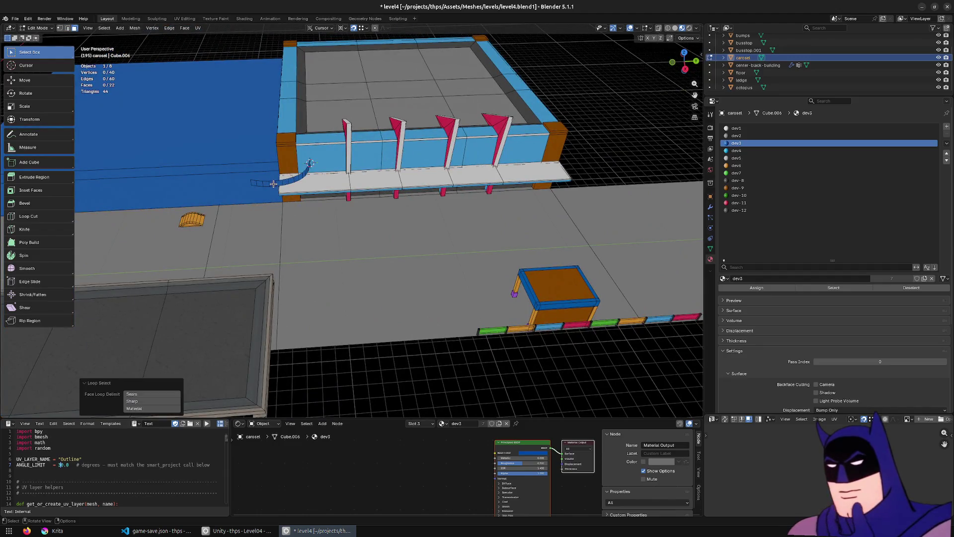
scroll(309, 162, "up", 3)
key("e")
key("y")
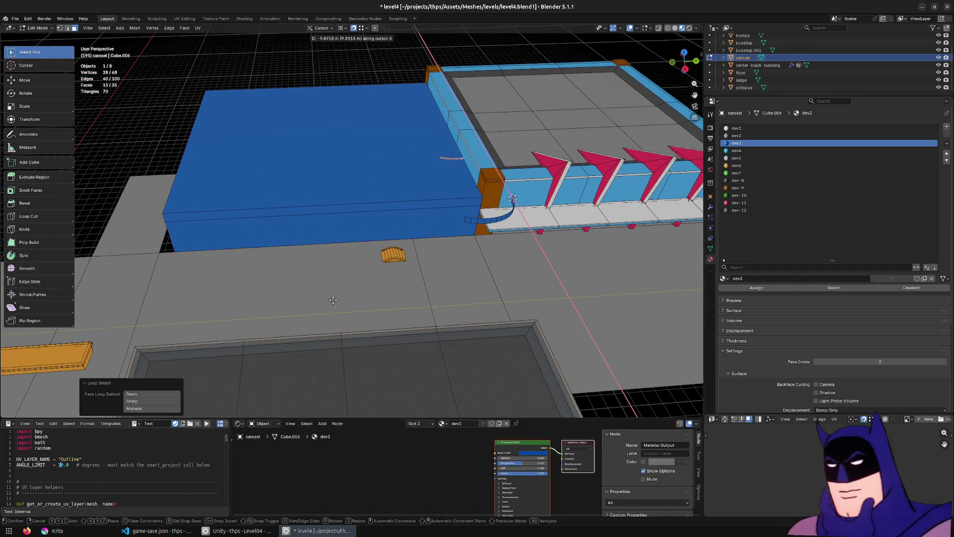
left_click(171, 318)
Step: Mirror the copy with a Y scale of -1 and flip its normals
key("s")
key("y")
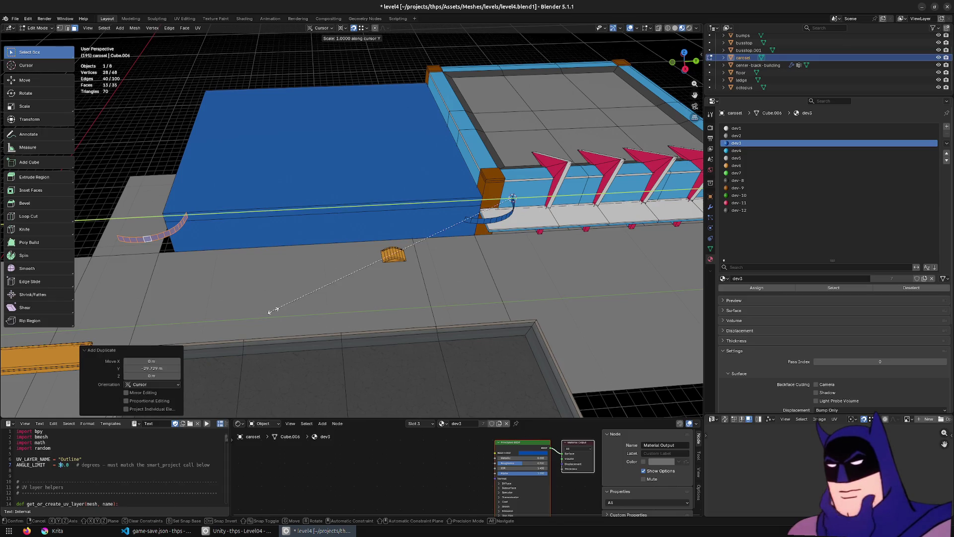
left_click(273, 310)
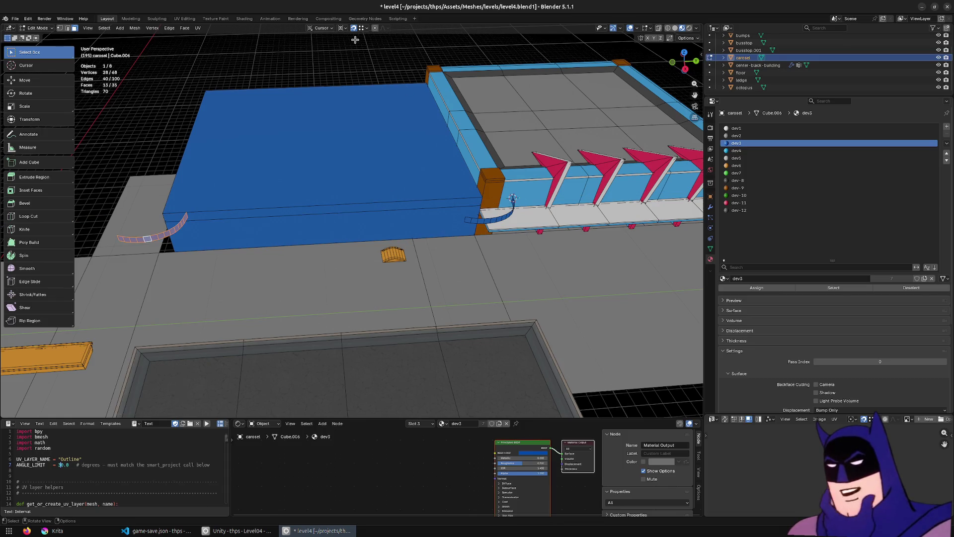
left_click(342, 29)
left_click(320, 28)
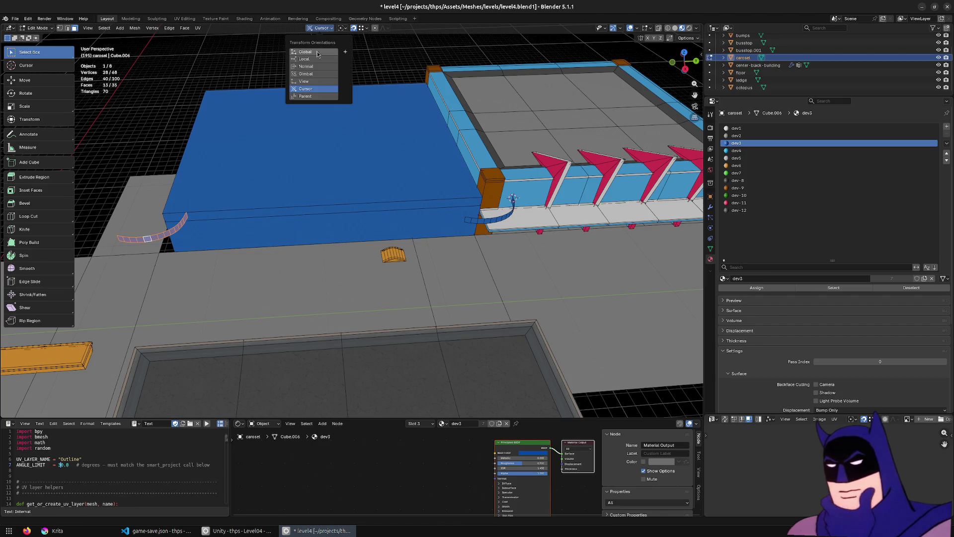
type("sy-1")
key("Return")
key("alt+n")
left_click(552, 263)
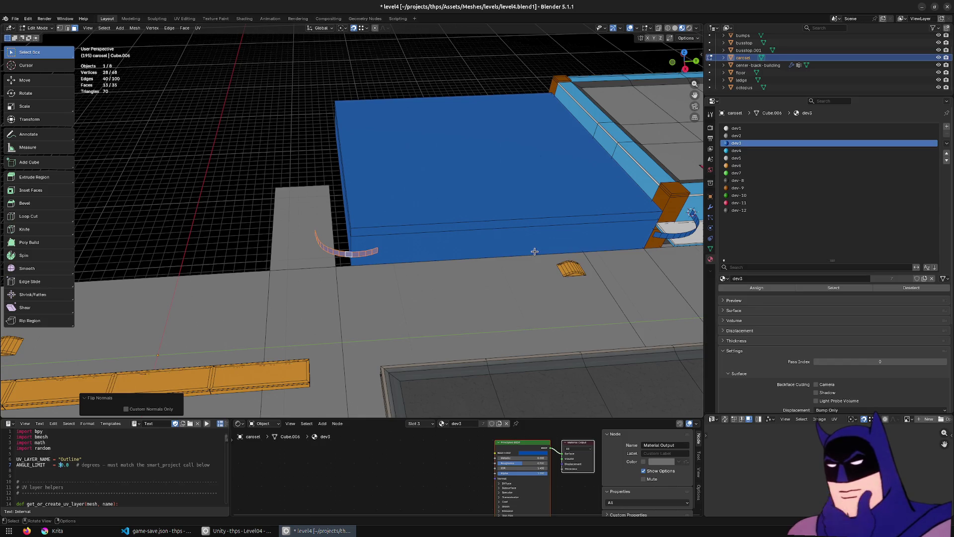
scroll(566, 262, "up", 3)
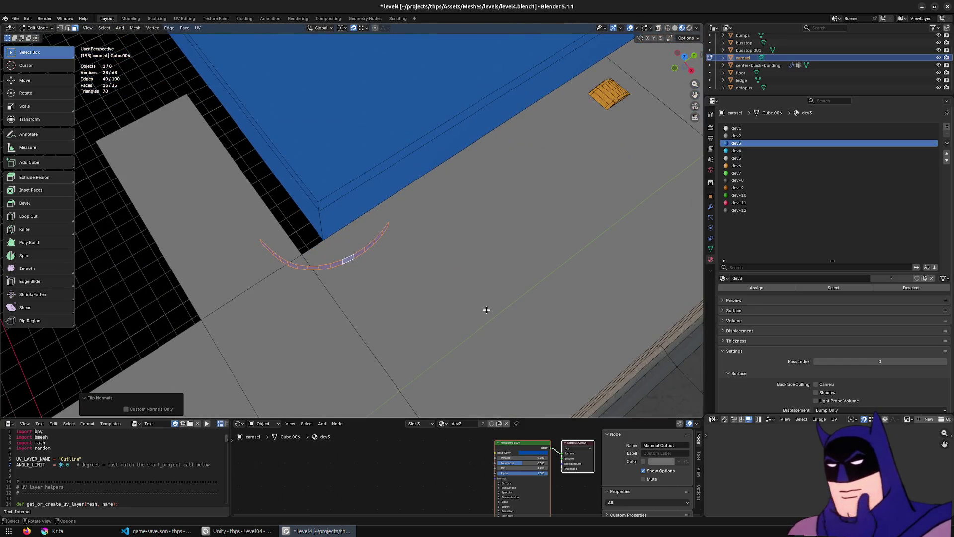
Step: Nudge the copied strip along global Y from the top view
key("KP_7")
scroll(487, 310, "up", 2)
scroll(485, 308, "down", 1)
key("g")
key("y")
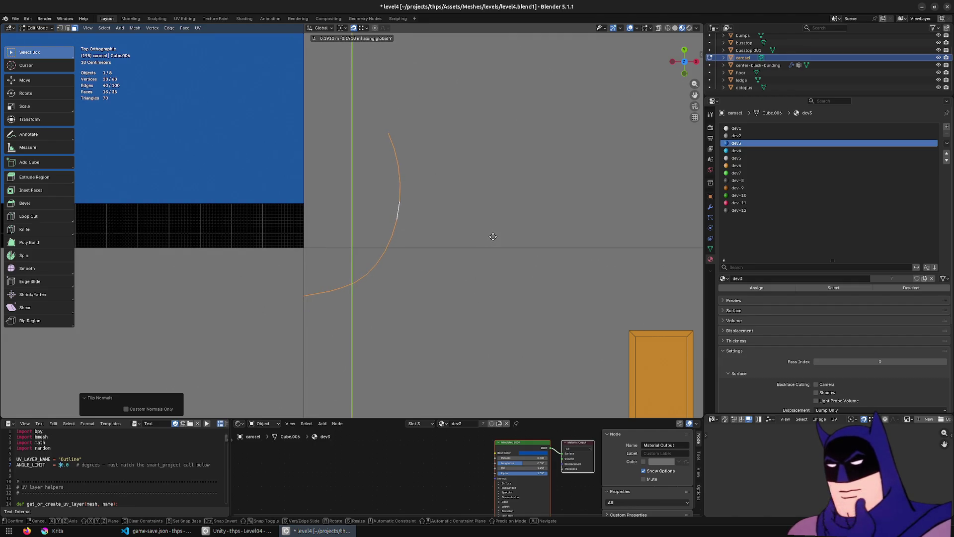
left_click(493, 236)
Step: Delete the lower faces of the curved strip
scroll(318, 259, "up", 3)
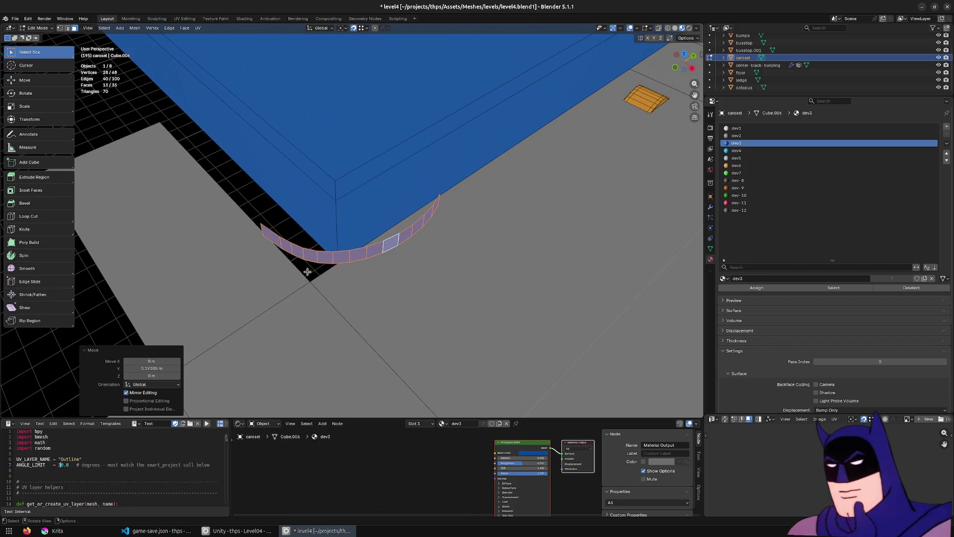
left_click(340, 259)
key("KP_7")
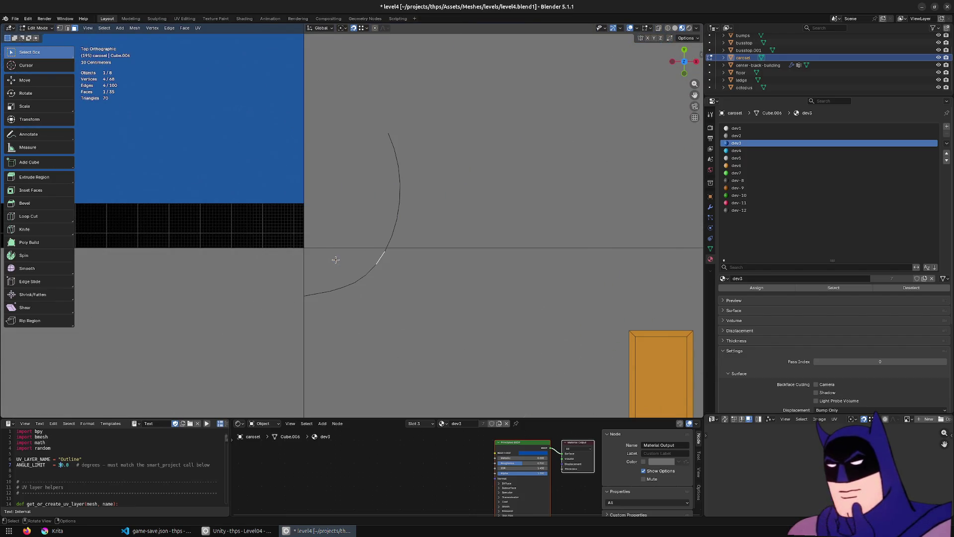
left_click_drag(376, 259, 359, 260)
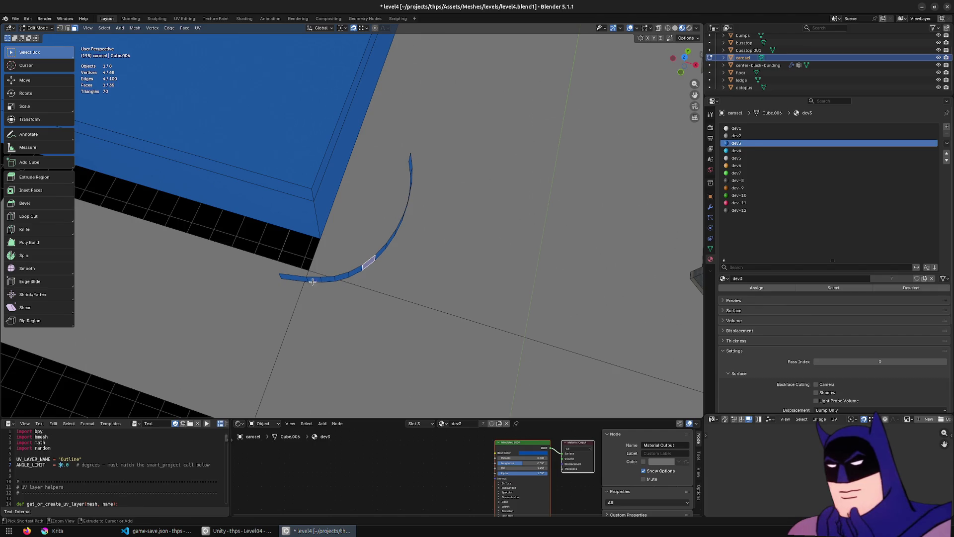
left_click(293, 279, "ctrl")
key("x")
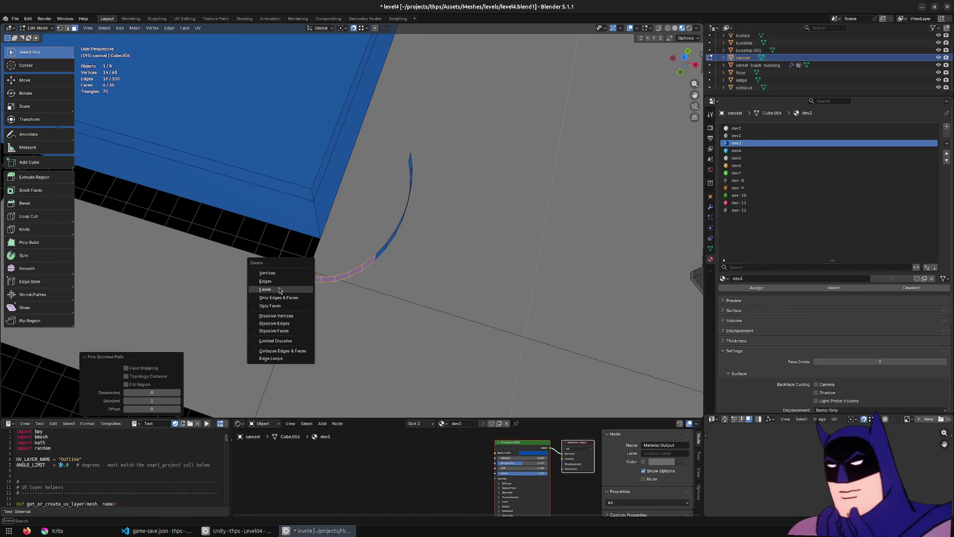
left_click(303, 286)
Step: Duplicate a face loop along Y and rotate the copy 90° about Z
left_click(388, 242, "alt")
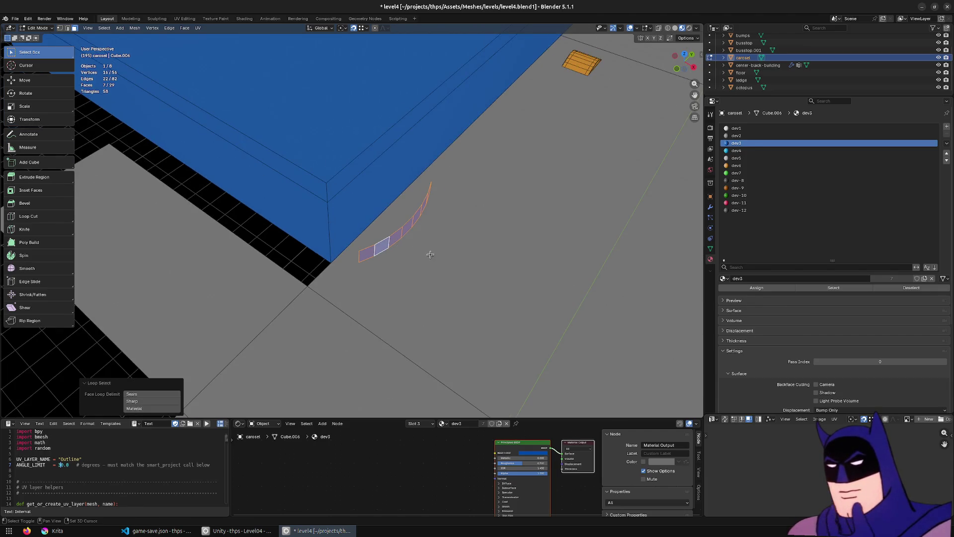
key("shift+d")
key("y")
left_click(319, 332)
type("sy")
type("-1")
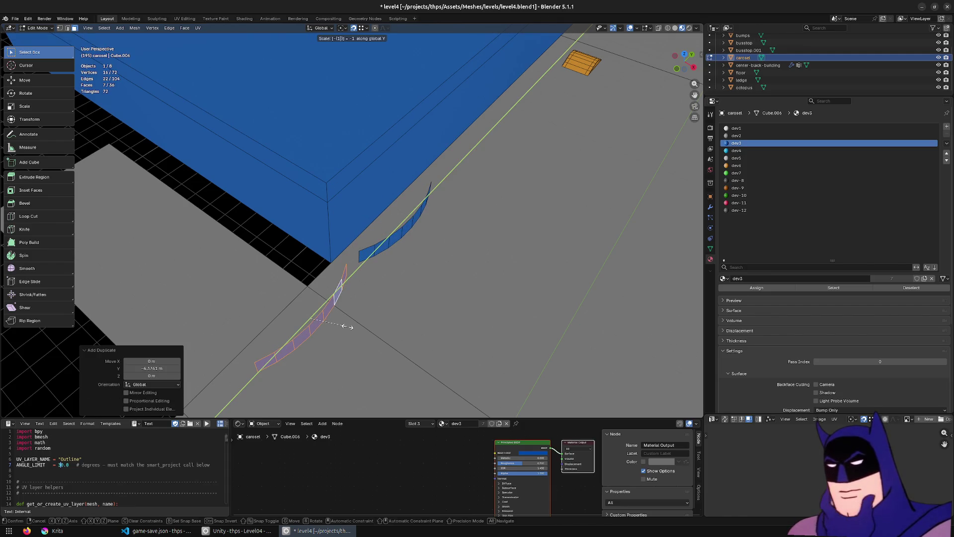
type("x")
key("Return")
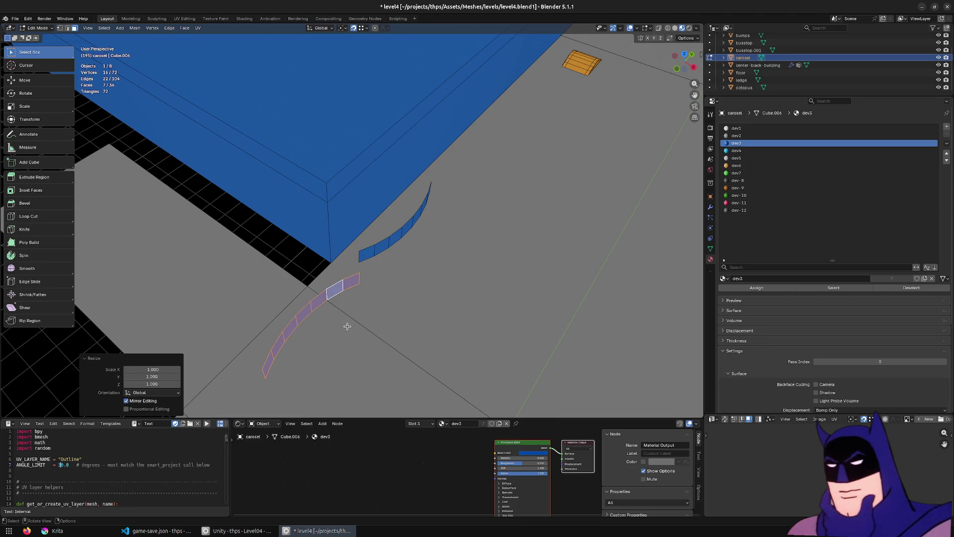
key("ctrl+z")
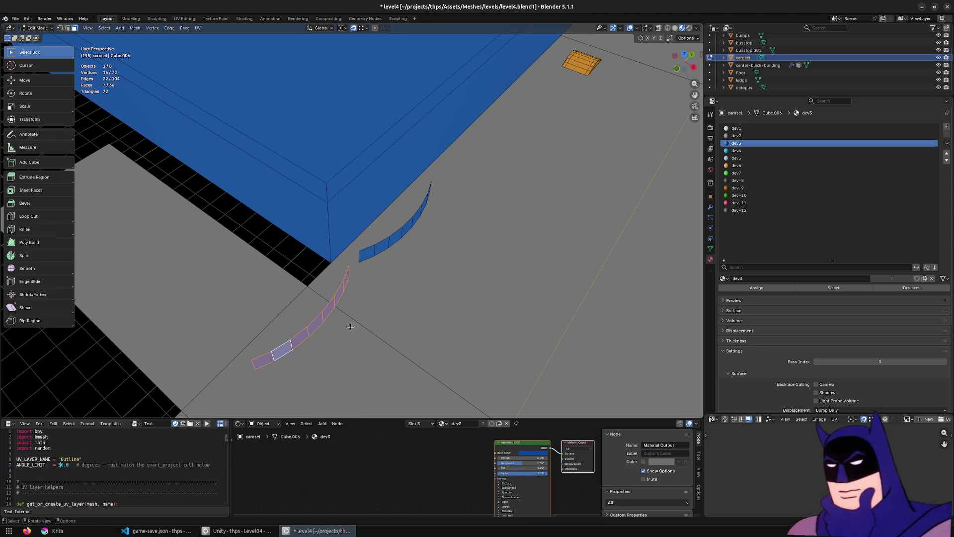
type("rz90")
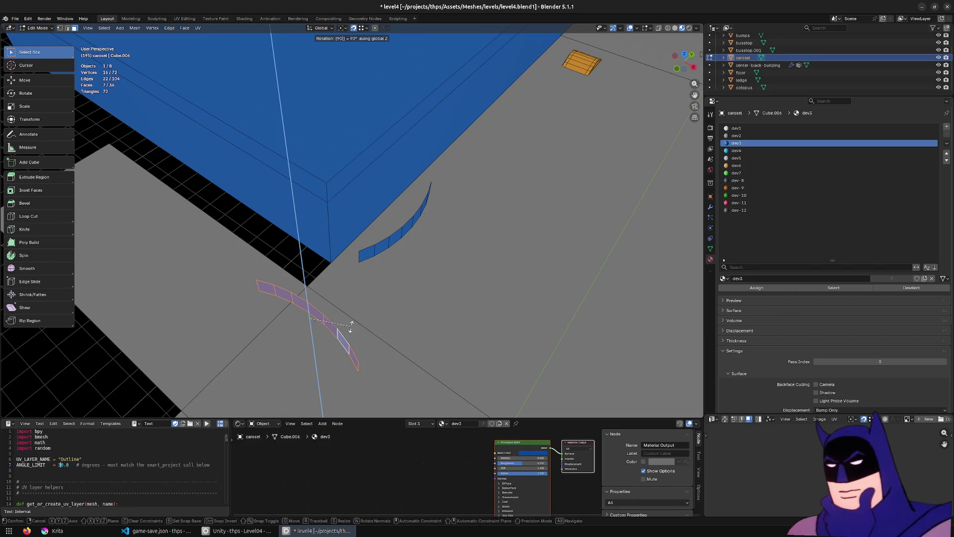
key("Return")
Step: Fit the rotated loop against the blue curve to bridge the gap at the block's corner
mouse_move(359, 327)
left_mouse_down()
mouse_move(277, 334)
mouse_move(311, 326)
mouse_move(254, 294)
left_mouse_up()
key("g")
left_click(473, 322)
key("g")
left_click(431, 281)
key("g")
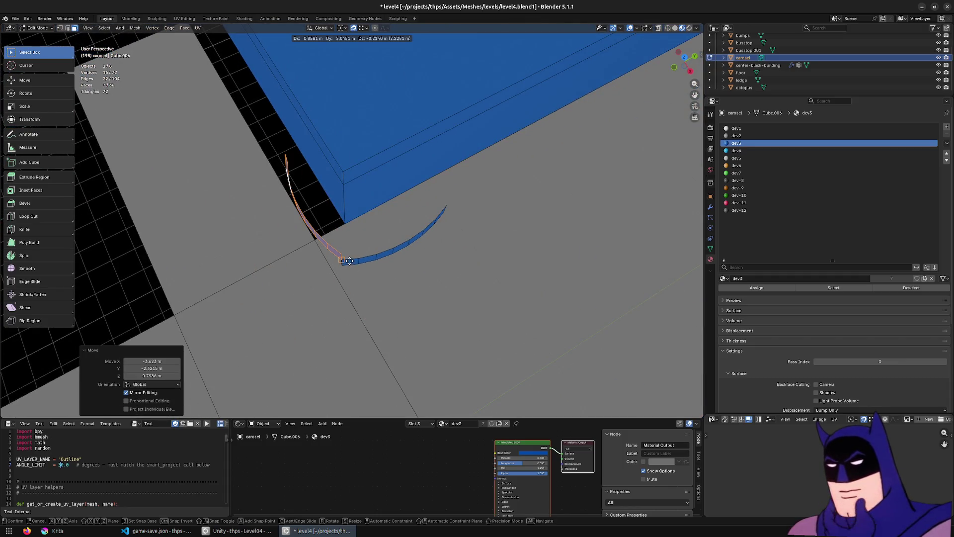
left_click(339, 268)
key("KP_7")
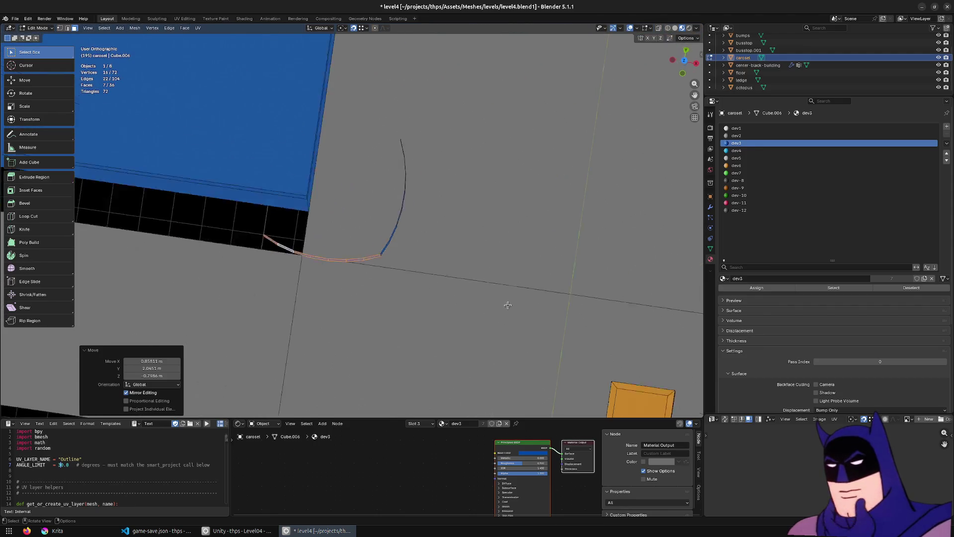
scroll(437, 275, "down", 3)
key("g")
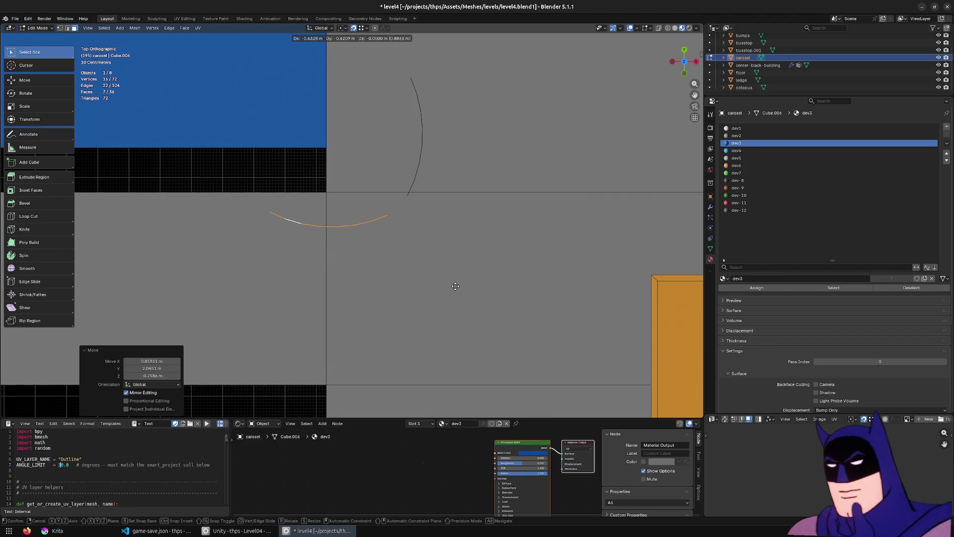
left_click(456, 286)
left_click(386, 231)
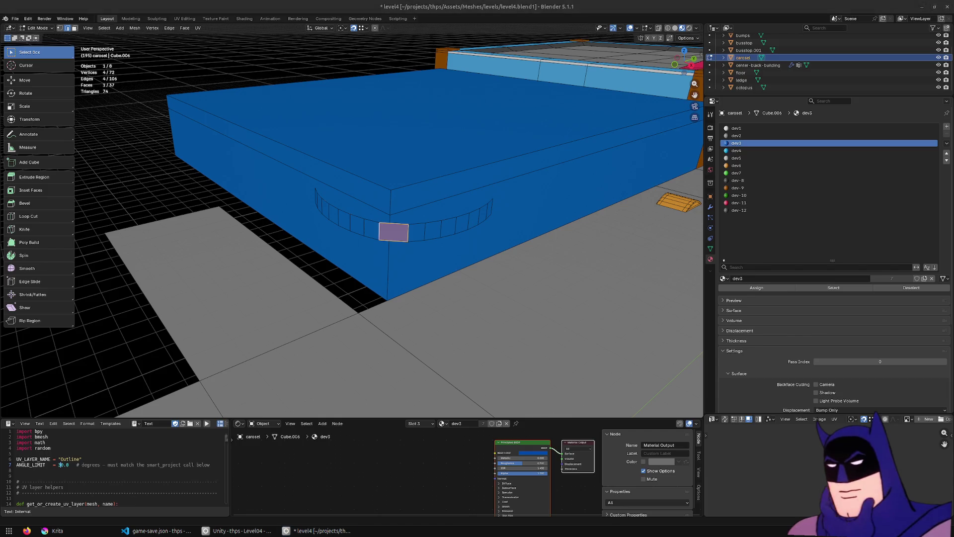
Step: Snap the 3D cursor to the carousel block's corner vertex so it serves as the pivot
mouse_move(426, 213)
left_mouse_down()
mouse_move(424, 250)
mouse_move(405, 185)
left_mouse_up()
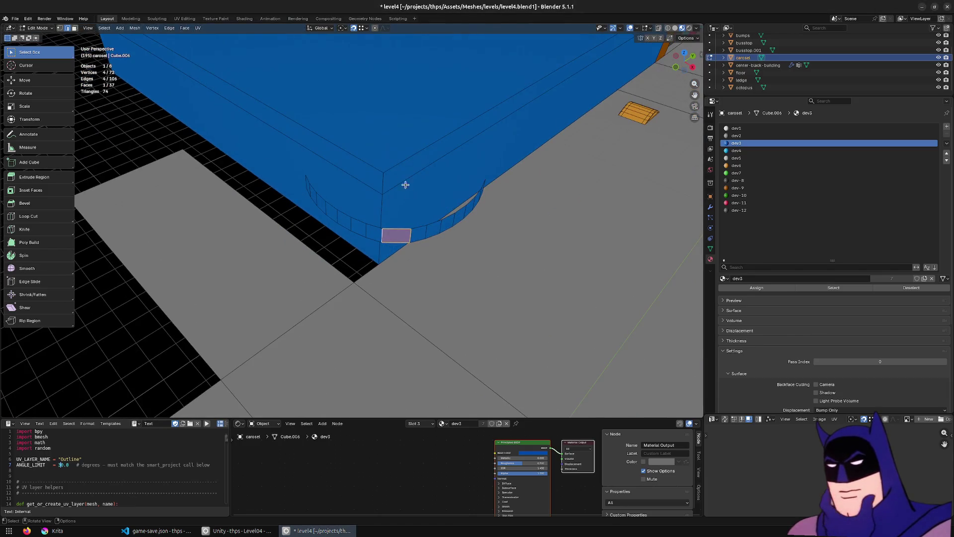
key("1")
left_click(385, 174)
key("shift+c")
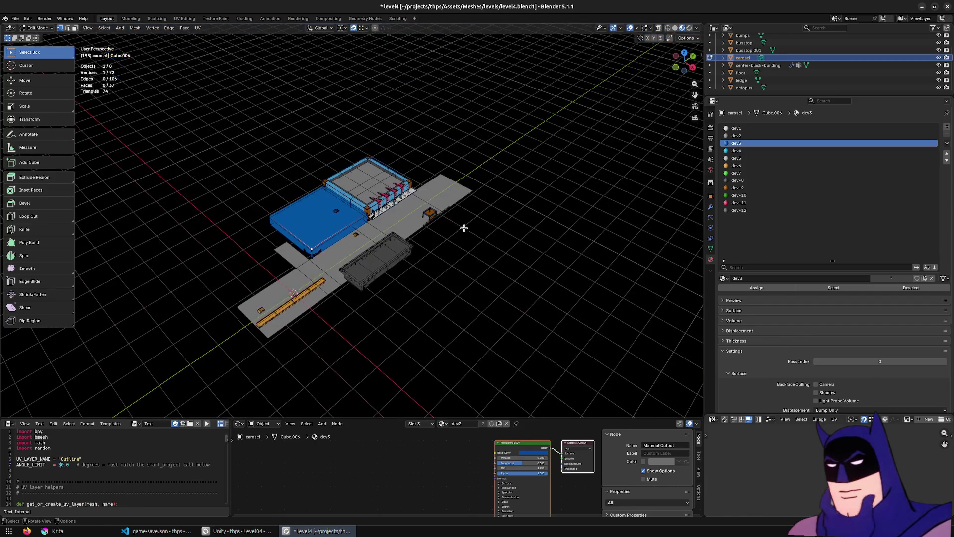
key("KP_Decimal")
key("F3")
type("cursor to se")
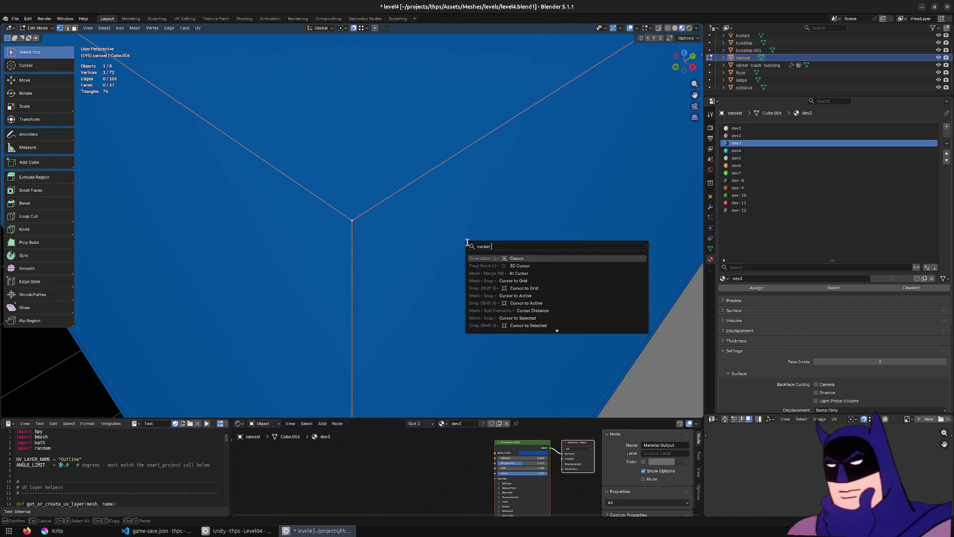
key("Return")
Step: Slide the selected edge along the Y axis
scroll(390, 208, "down", 5)
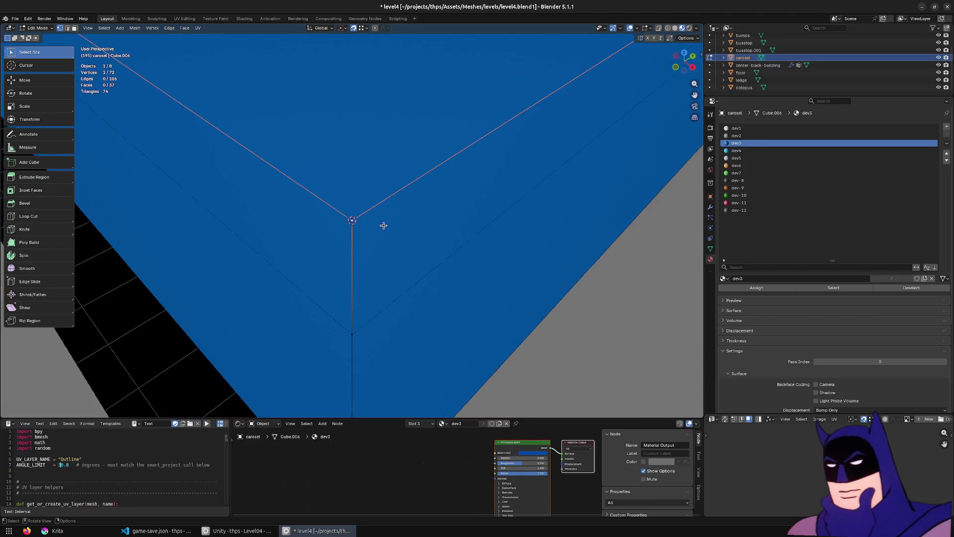
left_click_drag(384, 241, 402, 207)
mouse_move(411, 252)
left_mouse_down()
mouse_move(384, 250)
mouse_move(459, 284)
left_mouse_up()
key("2")
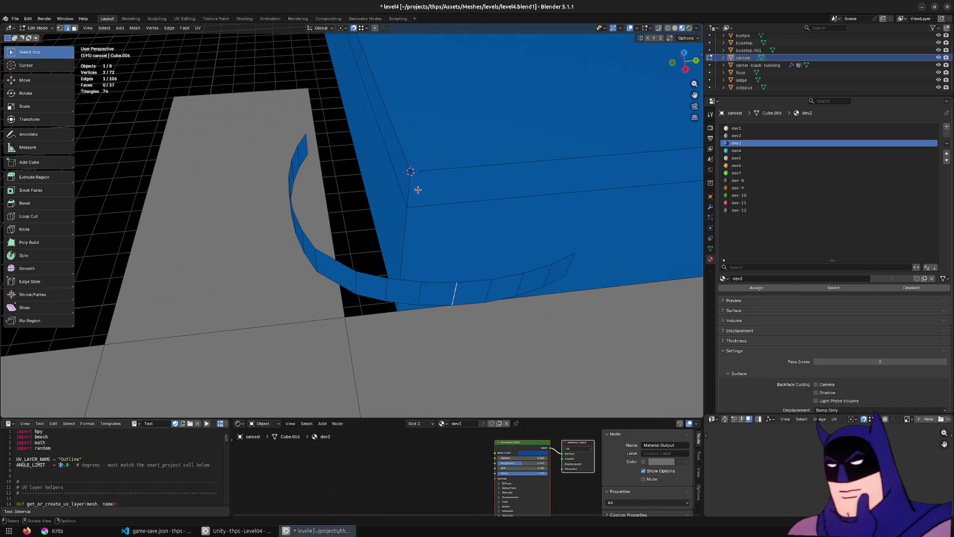
key("g")
key("y")
left_click(413, 174)
Step: Delete a run of four faces from the curved strip
key("3")
left_click(472, 293)
left_click(569, 267, "ctrl")
key("x")
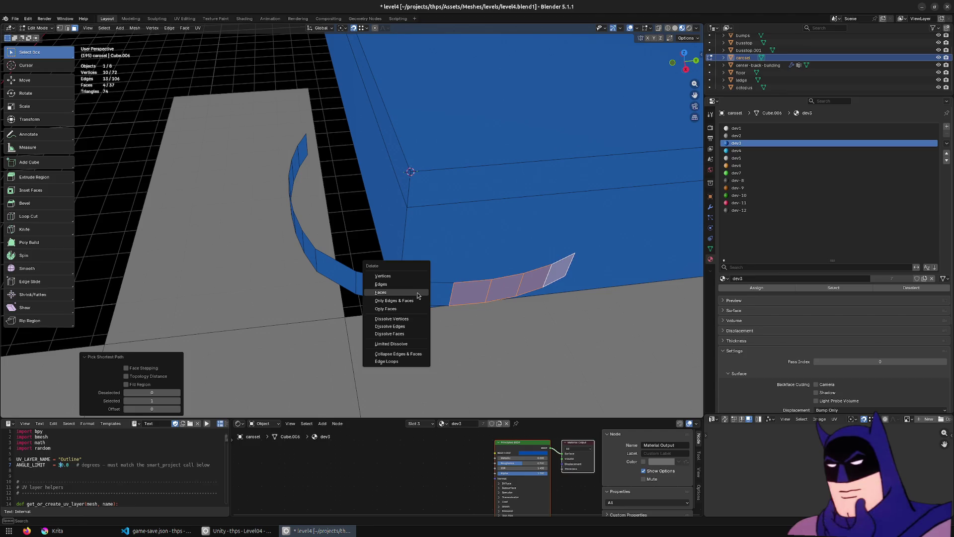
left_click(415, 295)
Step: Extrude an edge of the remaining strip along Y into a new face
left_click(450, 290)
key("e")
key("y")
left_click(533, 312)
Step: Delete the remaining face strip, leaving one short wall piece
left_click(419, 288)
left_click(436, 293)
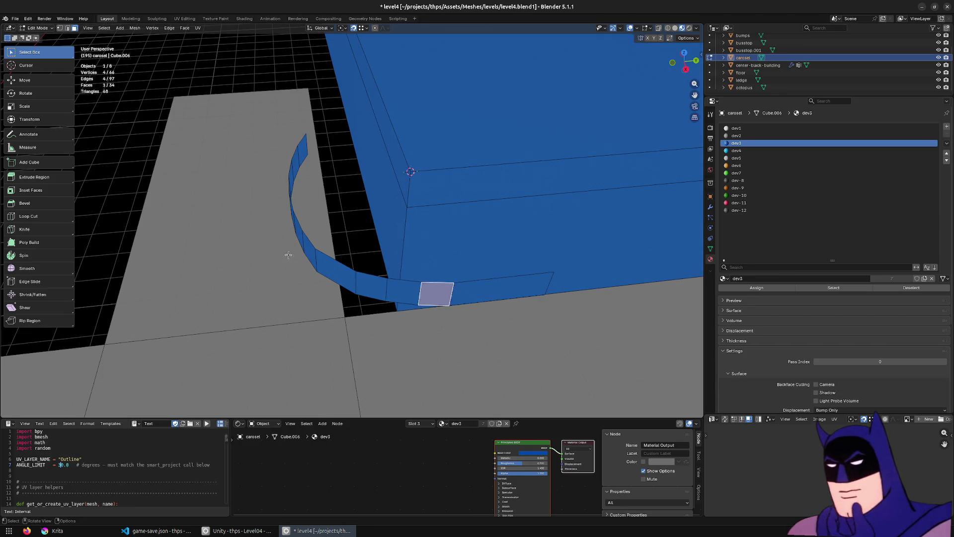
left_click(247, 202, "ctrl")
key("x")
left_click(245, 198)
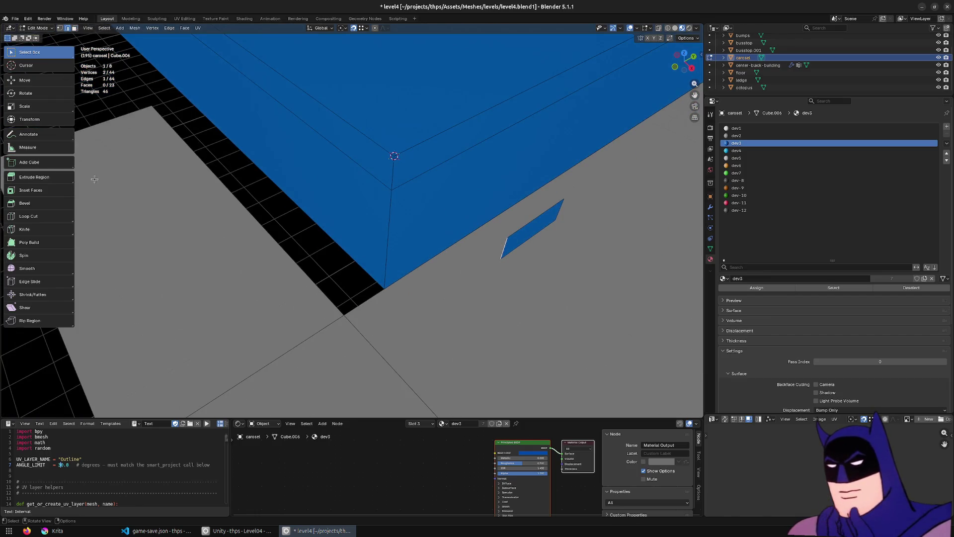
left_click(22, 254)
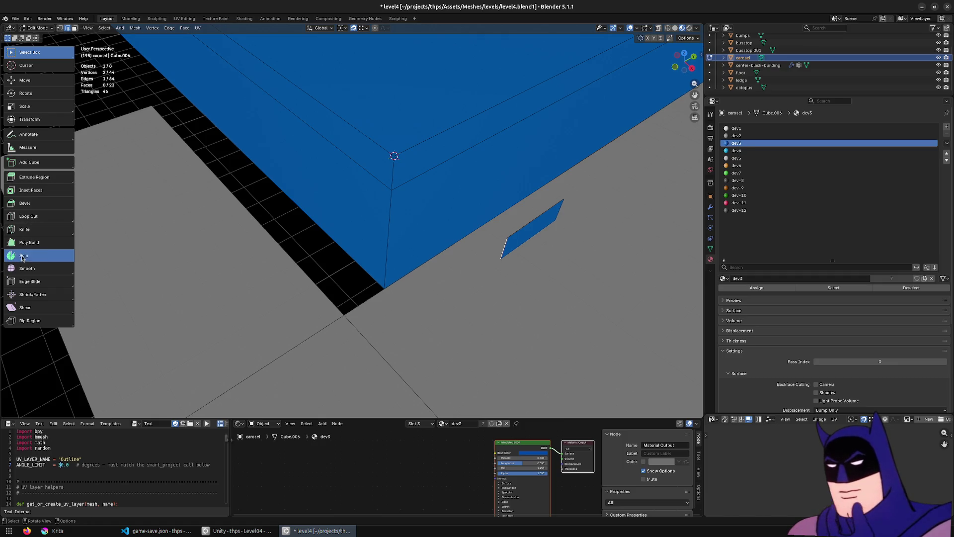
Step: Spin the edge around the corner pivot into a curved wall with a 90° angle
left_click_drag(459, 161, 373, 241)
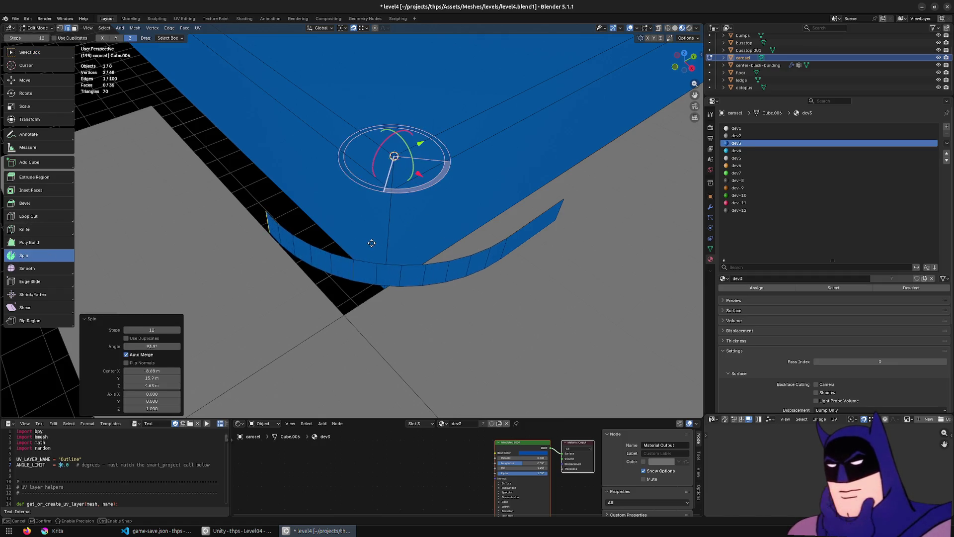
left_click(161, 346)
type("90")
key("Return")
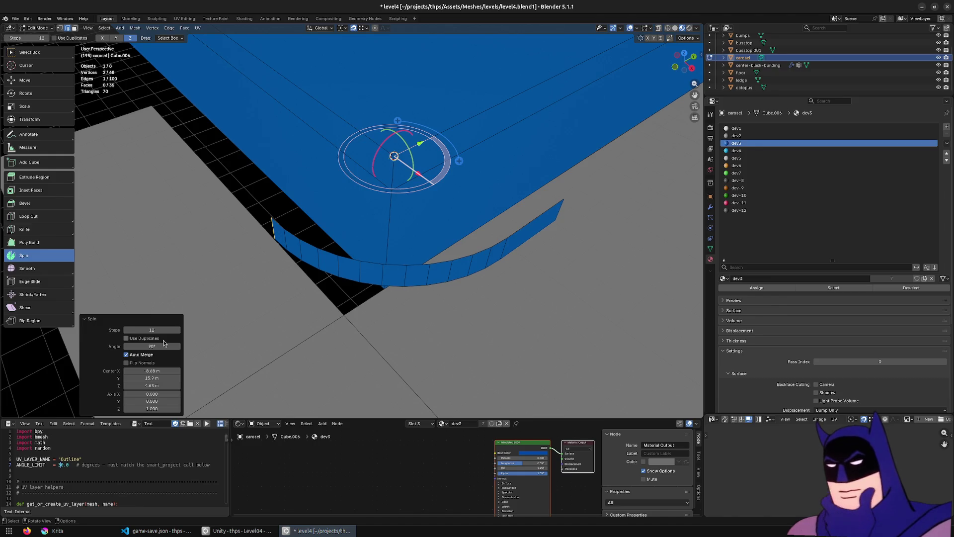
Step: Delete the stray face on the curved wall
left_click(50, 52)
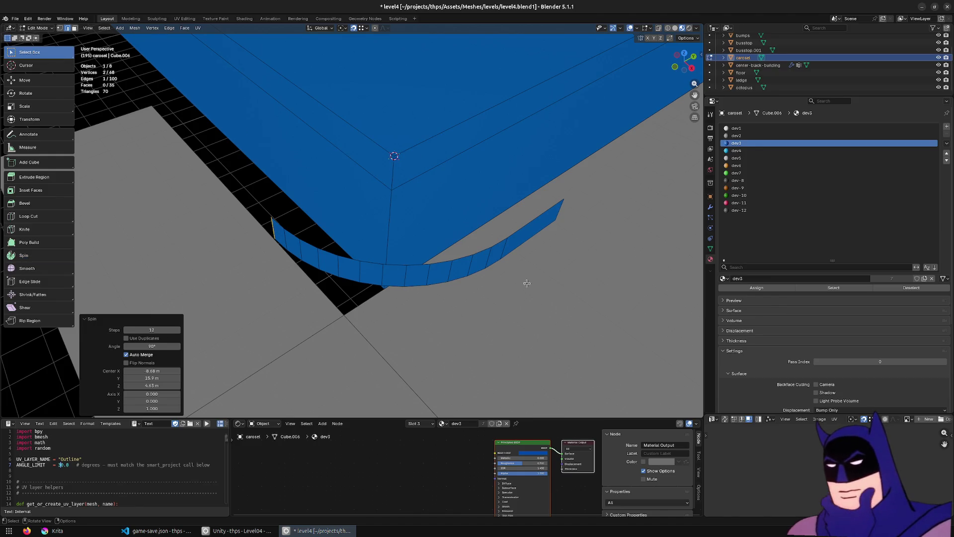
left_click(524, 226)
key("x")
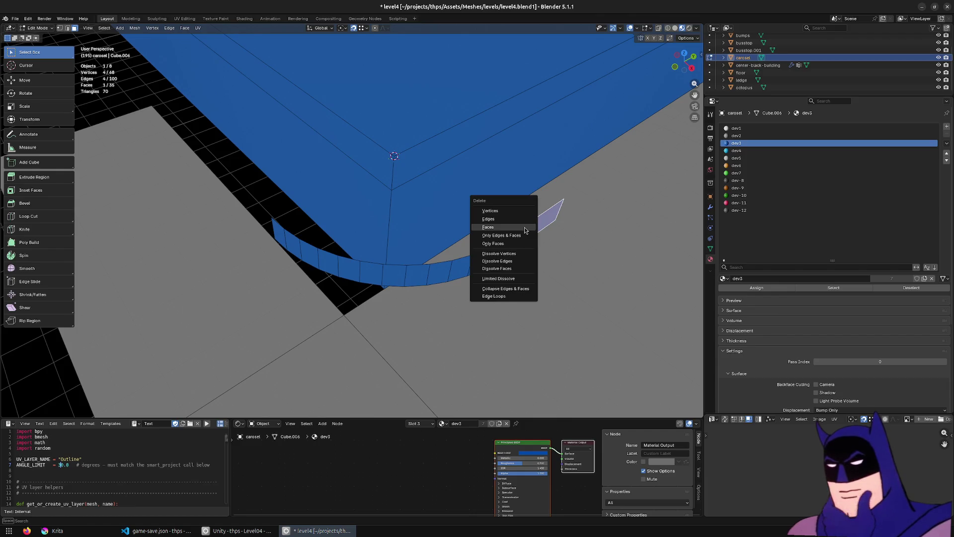
left_click(462, 211)
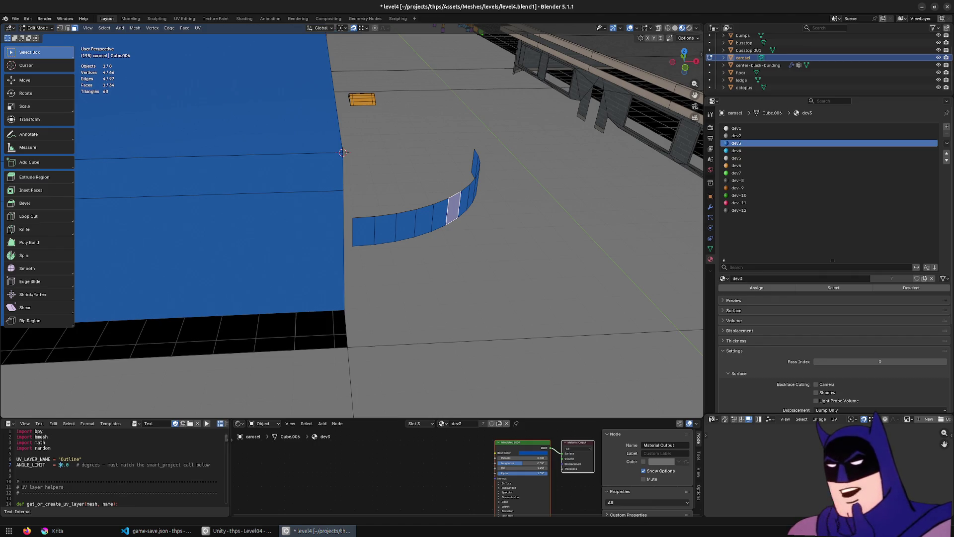
scroll(423, 218, "up", 5)
scroll(392, 166, "down", 4)
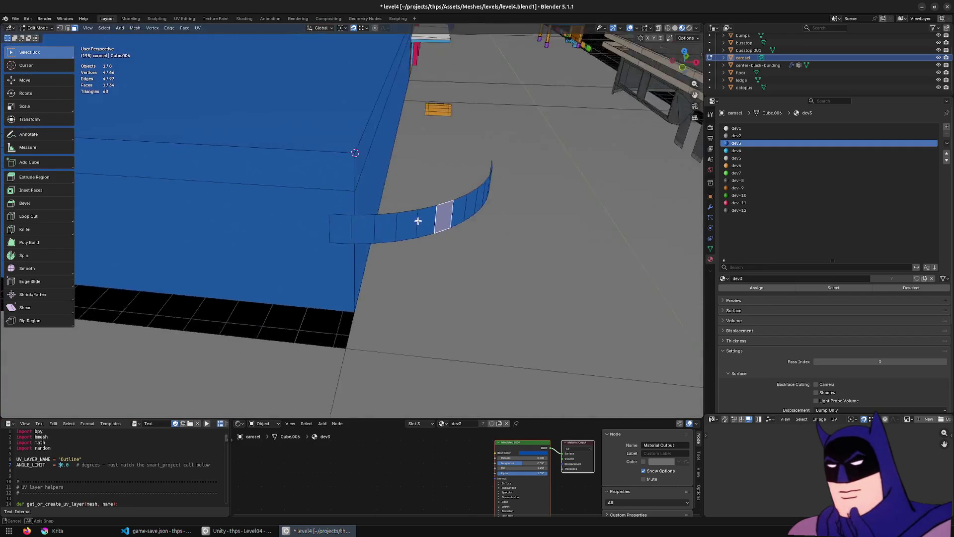
mouse_move(409, 219)
left_mouse_down()
mouse_move(472, 239)
mouse_move(579, 241)
mouse_move(548, 237)
left_mouse_up()
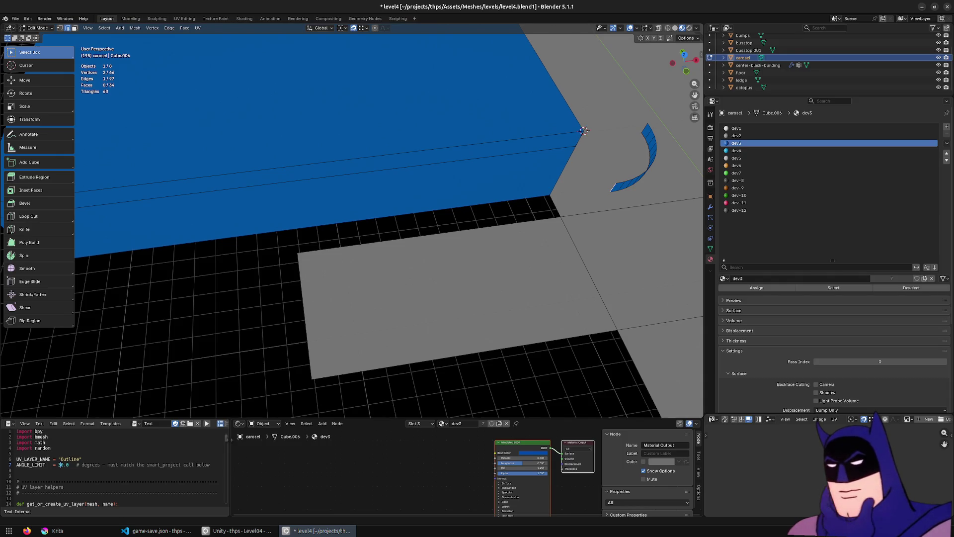
Step: Extrude the wall's end edge along X into a straight strip beside the block
left_click_drag(619, 241, 548, 241)
key("e")
key("x")
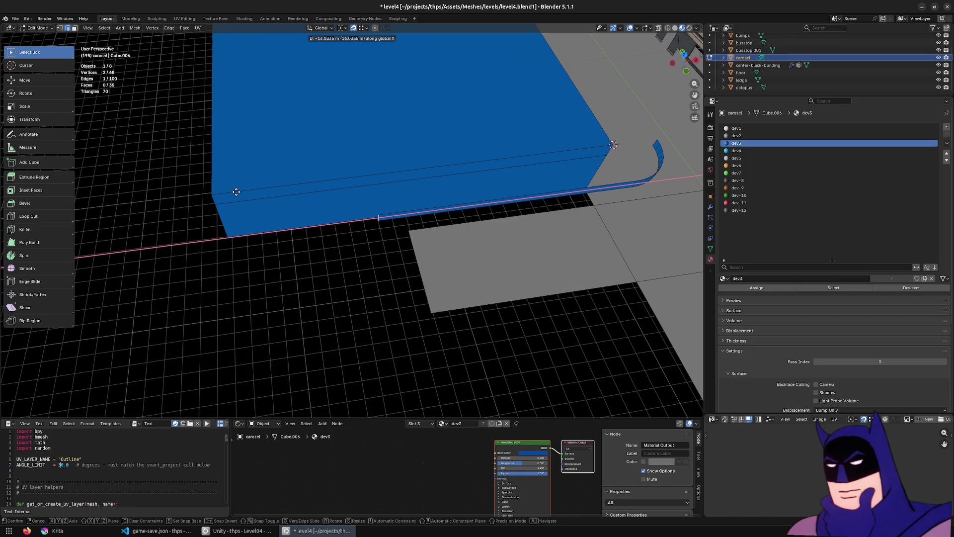
left_click(234, 191)
mouse_move(233, 191)
left_mouse_down()
mouse_move(365, 228)
mouse_move(392, 224)
mouse_move(362, 252)
mouse_move(319, 268)
mouse_move(356, 269)
mouse_move(221, 305)
left_mouse_up()
scroll(312, 267, "down", 3)
scroll(312, 267, "up", 4)
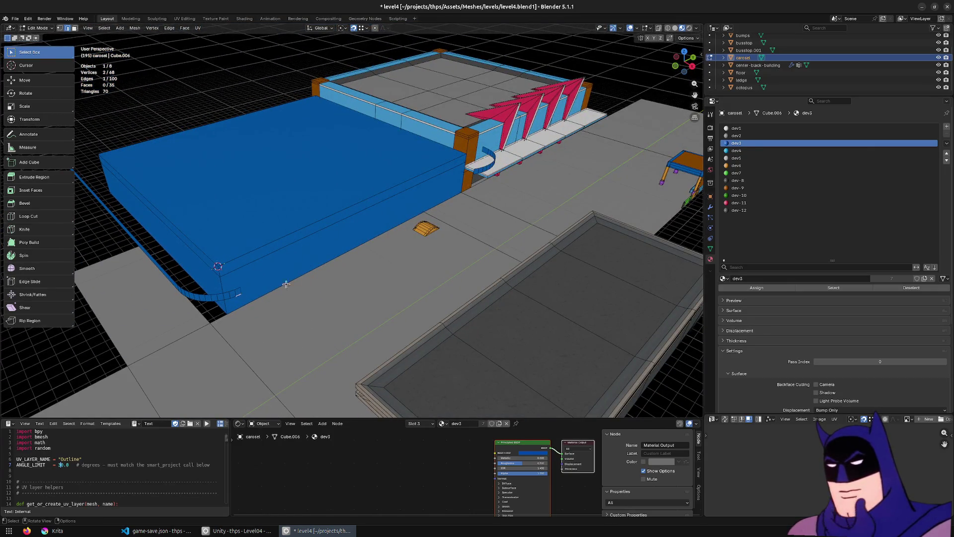
scroll(510, 171, "up", 3)
Step: Fill the gap between the selected edges with a new face
key("f")
left_click_drag(552, 140, 338, 300)
key("ctrl+z")
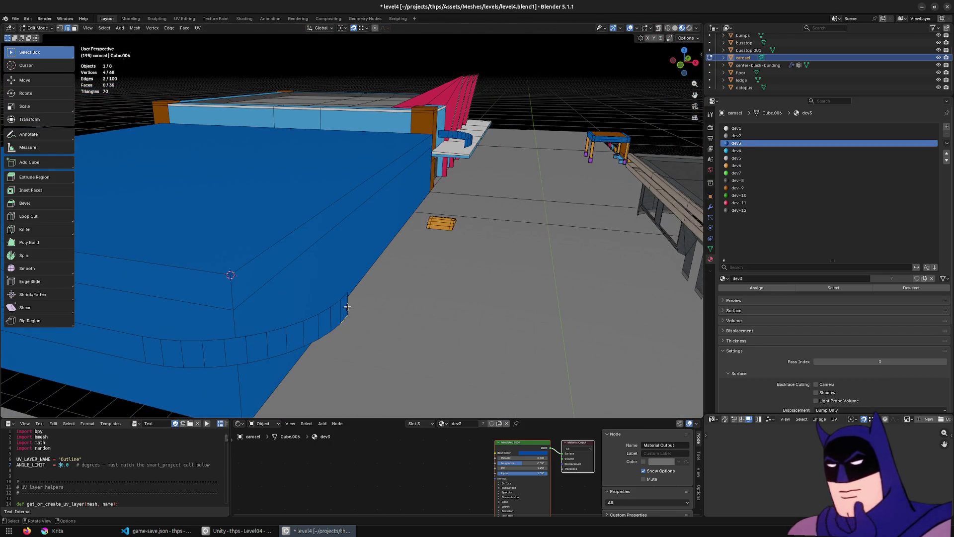
mouse_move(491, 193)
left_mouse_down()
mouse_move(415, 187)
mouse_move(620, 205)
left_mouse_up()
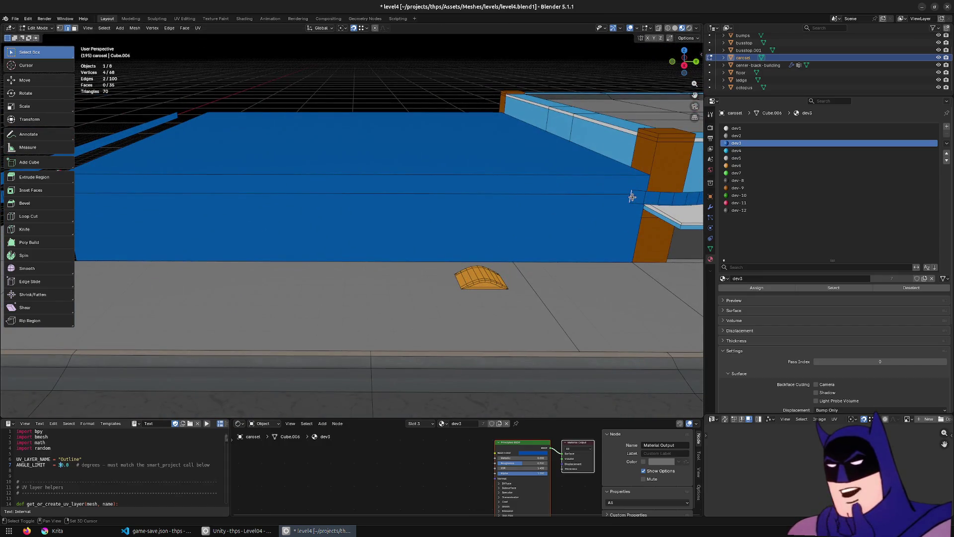
key("f")
mouse_move(565, 247)
left_mouse_down()
mouse_move(517, 315)
mouse_move(515, 305)
mouse_move(443, 313)
mouse_move(485, 303)
mouse_move(467, 278)
mouse_move(464, 209)
mouse_move(432, 154)
mouse_move(417, 177)
mouse_move(439, 172)
mouse_move(433, 277)
mouse_move(494, 273)
mouse_move(382, 236)
left_mouse_up()
left_click(329, 219, "alt")
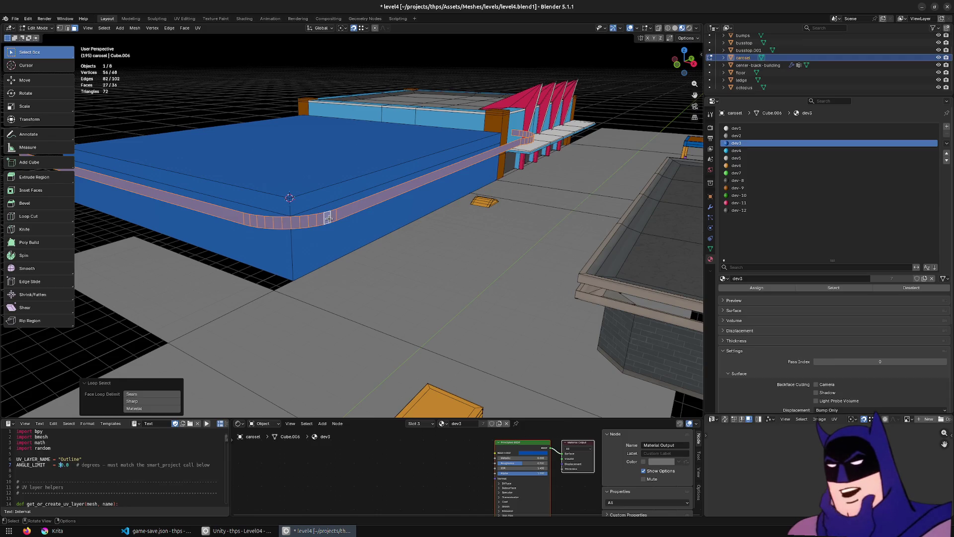
Step: Delete the selected loop faces and select the top edge strip face
key("x")
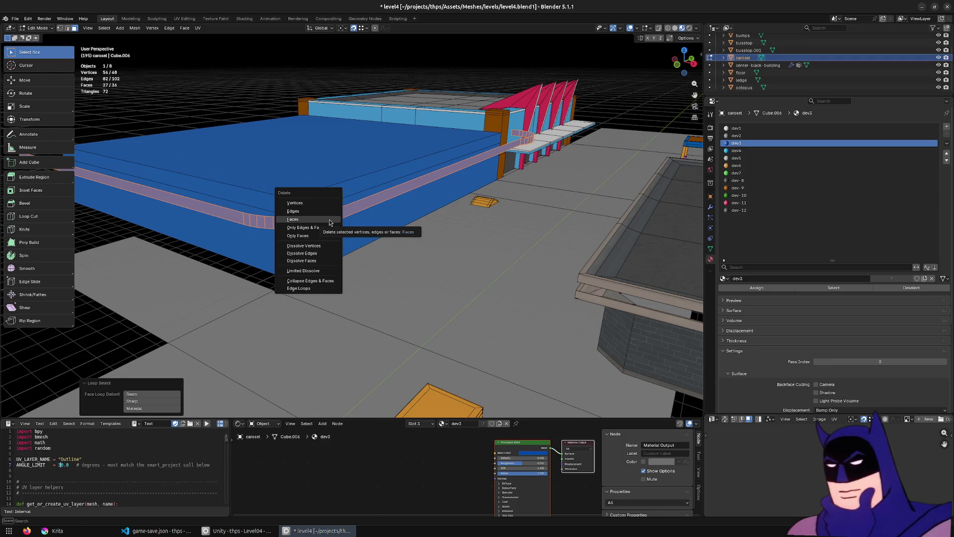
left_click(329, 219)
left_click(464, 151)
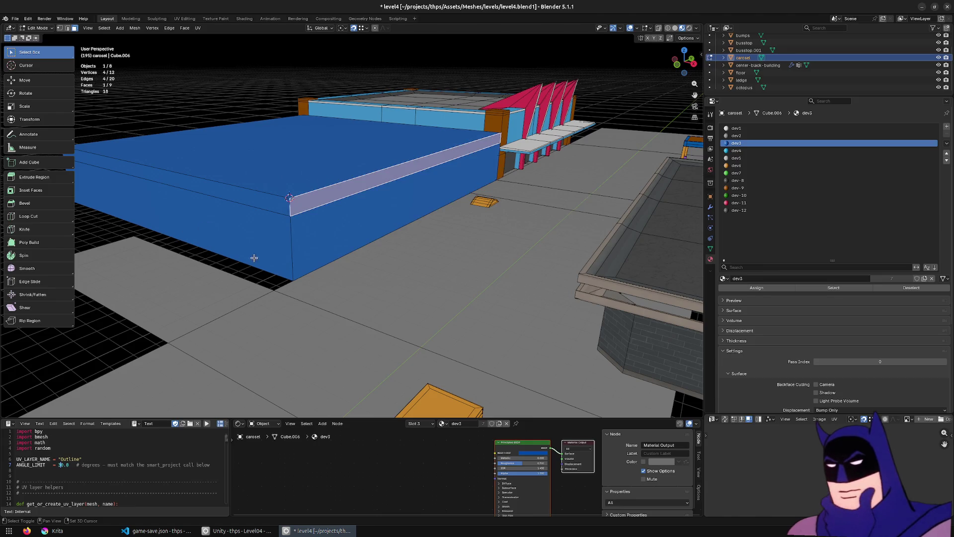
scroll(254, 258, "up", 2)
scroll(454, 223, "up", 2)
Step: Extrude the top strip faces 2.2 m along their normal into a ledge, then exit Edit Mode
key("e")
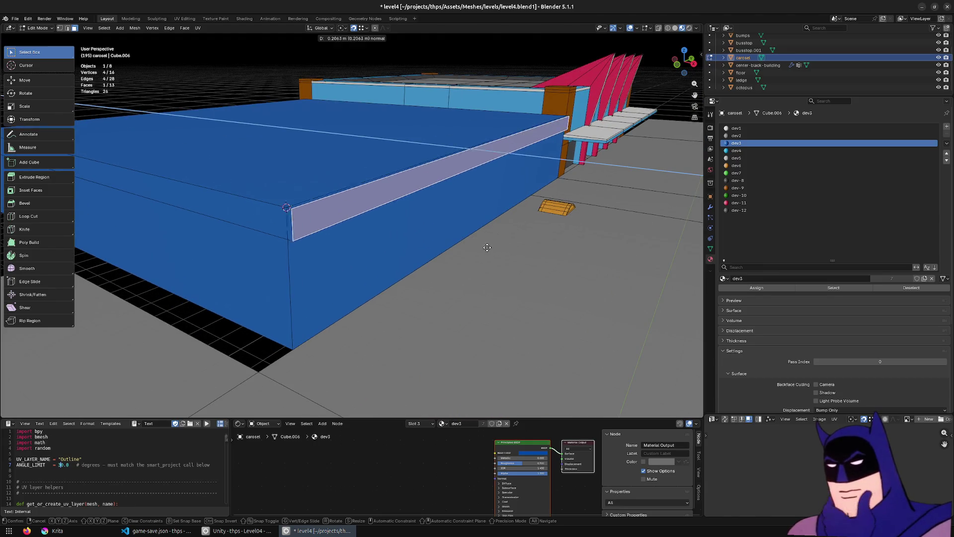
left_click(514, 258)
left_click(224, 213)
left_click(308, 227, "shift")
key("ctrl+z")
key("ctrl+z")
key("ctrl+z")
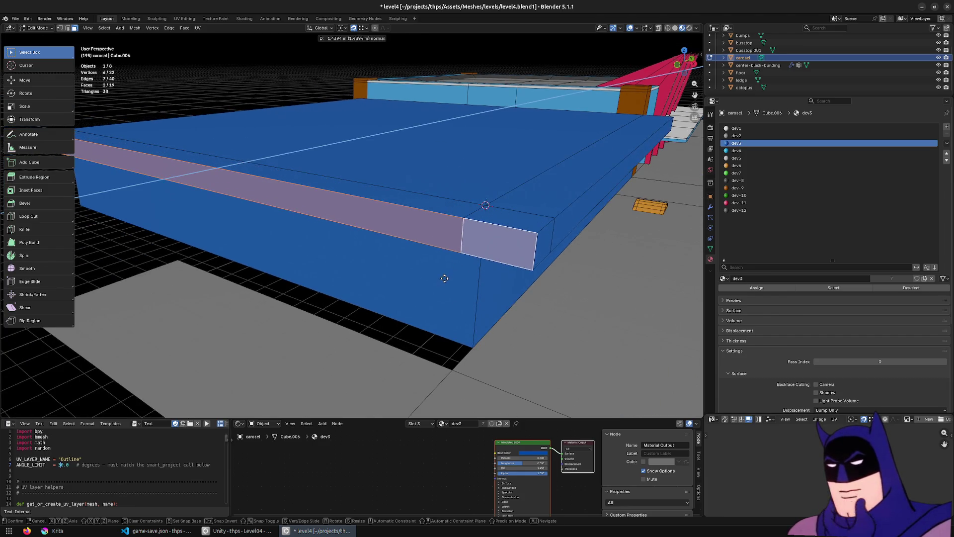
scroll(612, 258, "down", 2)
key("e")
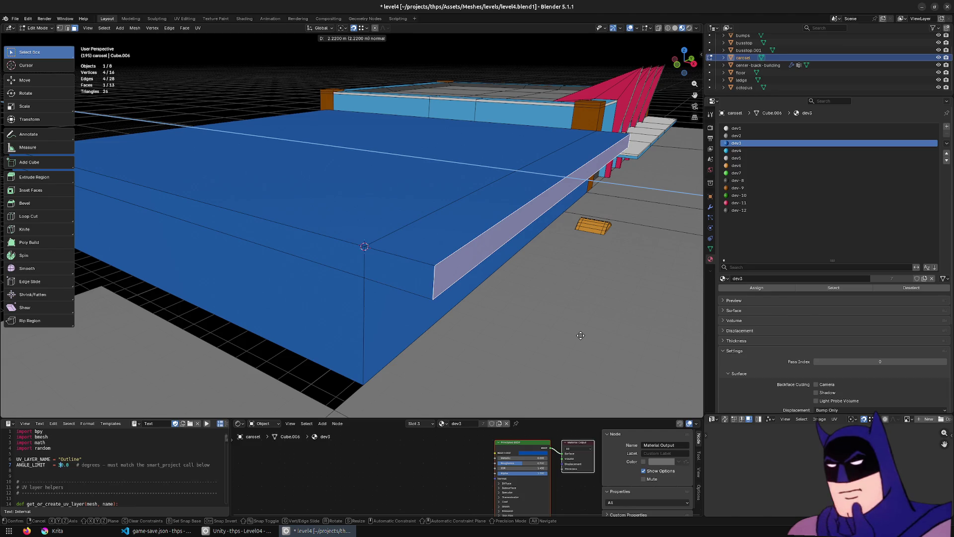
left_click(579, 336)
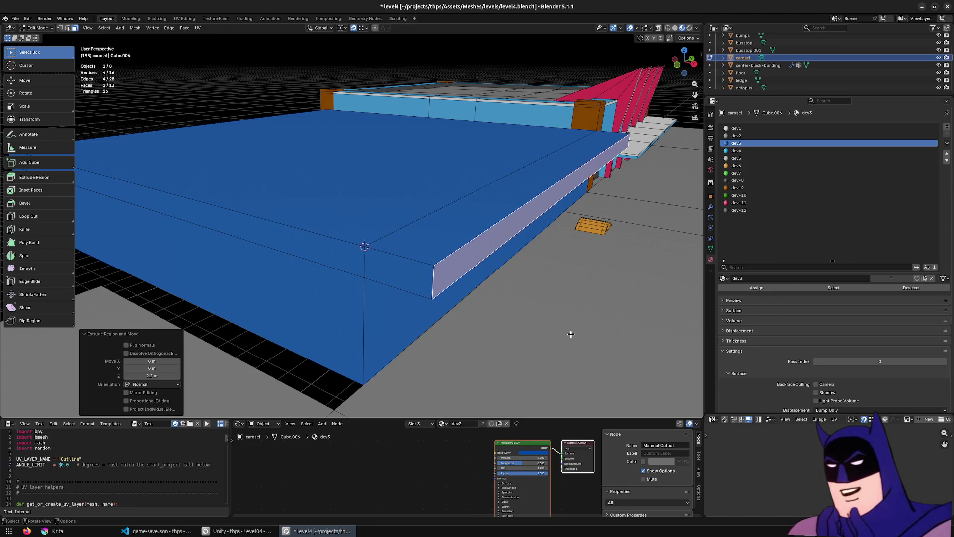
key("ctrl+z")
left_click(355, 261, "shift")
type("e2.2")
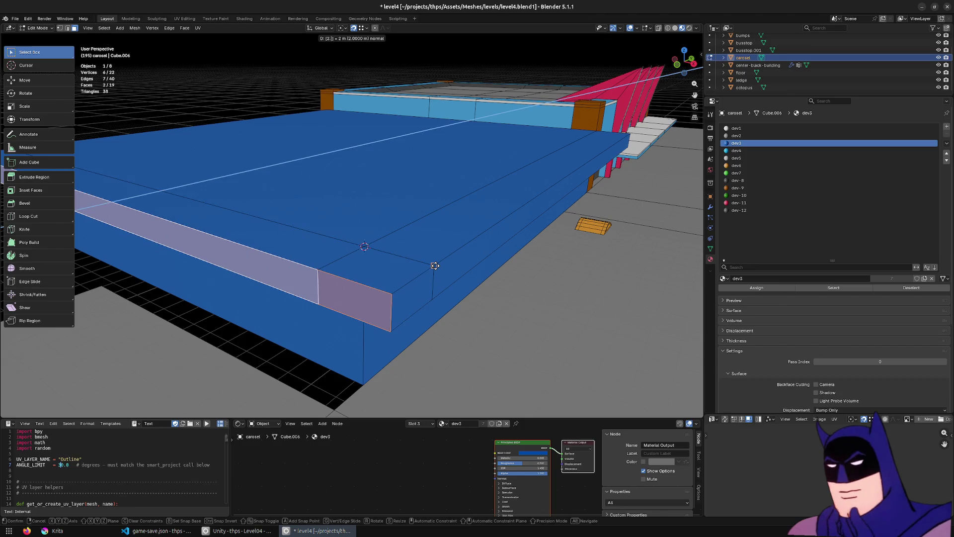
key("Return")
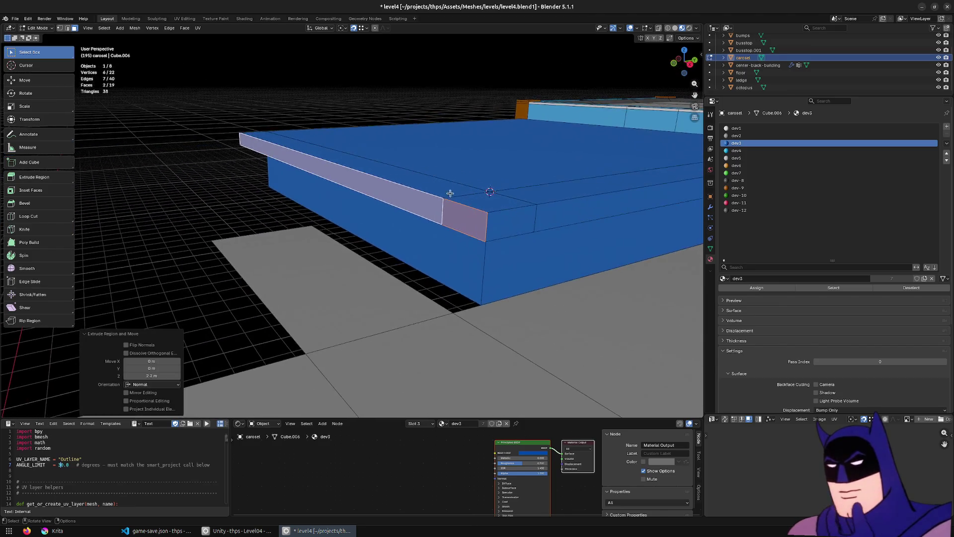
left_click(484, 236)
key("Tab")
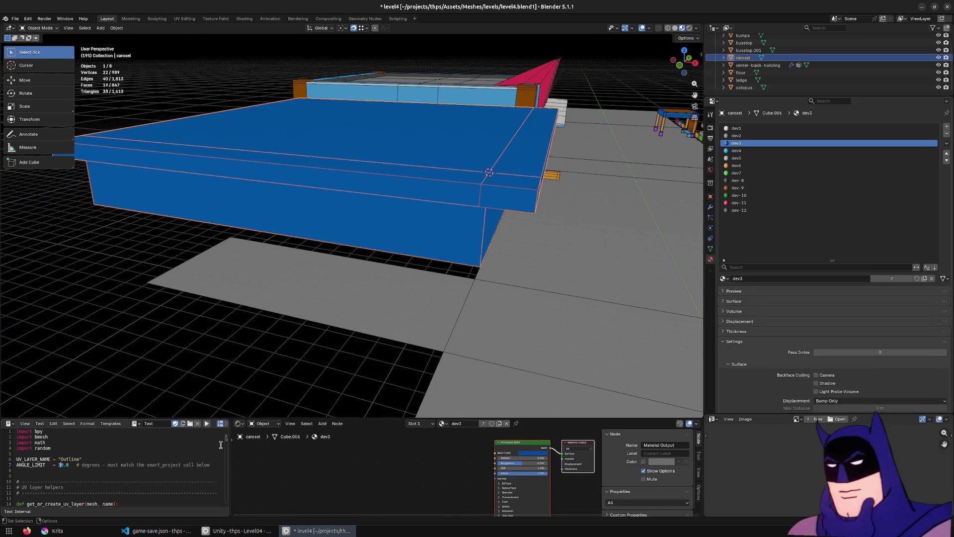
Step: Save the level, then raise all linked bump geometry straight up along Z
mouse_move(448, 248)
left_mouse_down()
mouse_move(468, 243)
mouse_move(436, 239)
mouse_move(565, 226)
mouse_move(200, 273)
mouse_move(384, 266)
left_mouse_up()
key("ctrl+s")
mouse_move(340, 203)
left_mouse_down()
mouse_move(219, 259)
mouse_move(437, 145)
left_mouse_up()
key("shift+z")
left_click(447, 125)
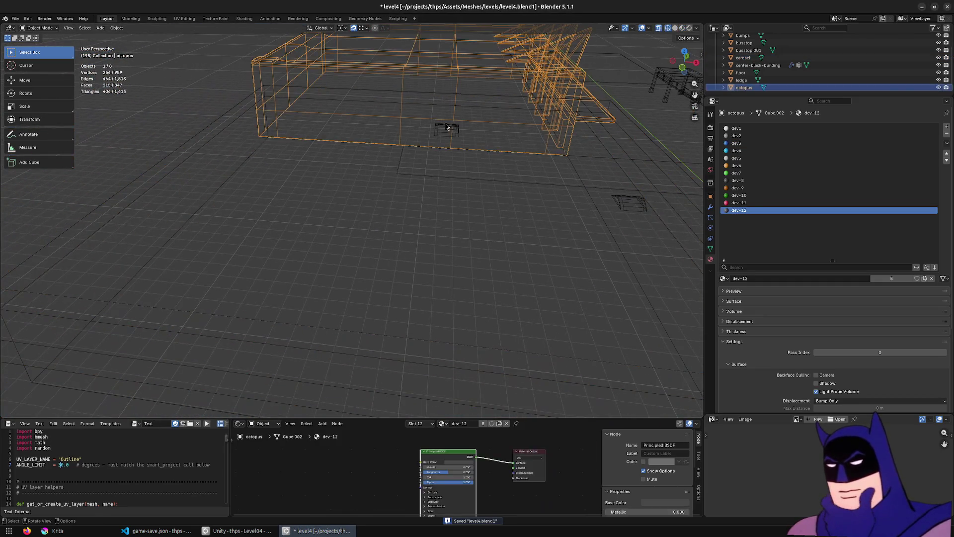
key("Tab")
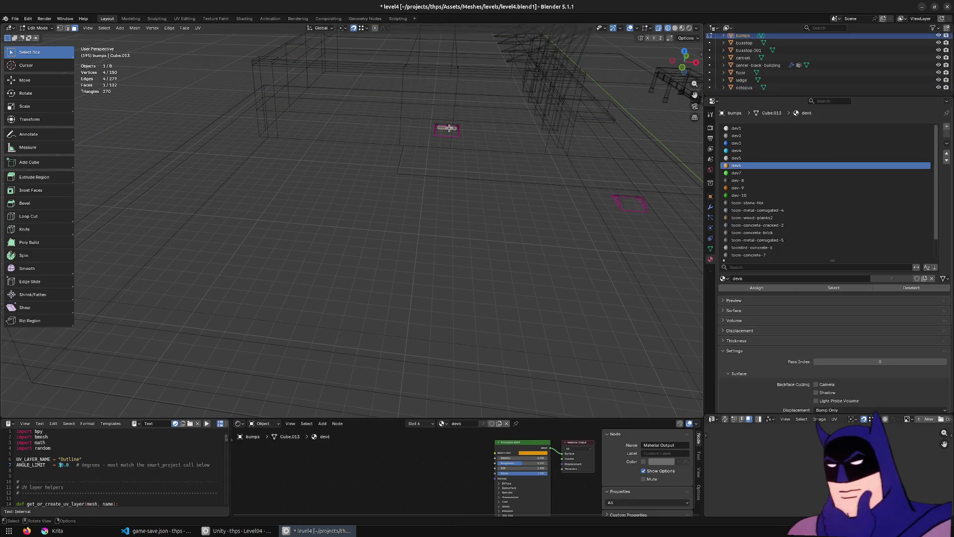
key("ctrl+l")
key("shift+z")
key("g")
key("z")
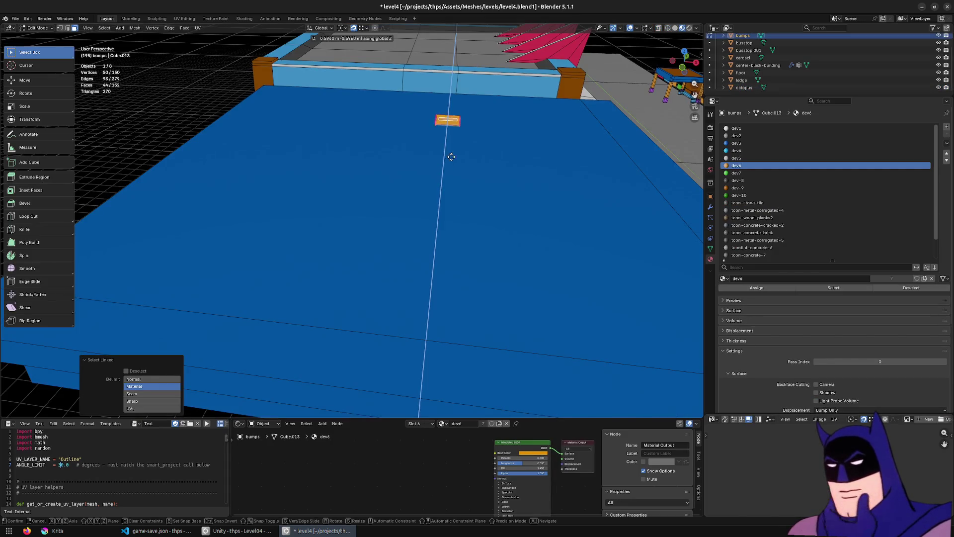
left_click(408, 88)
Step: Return to Object Mode and save the level file again
left_click(367, 29)
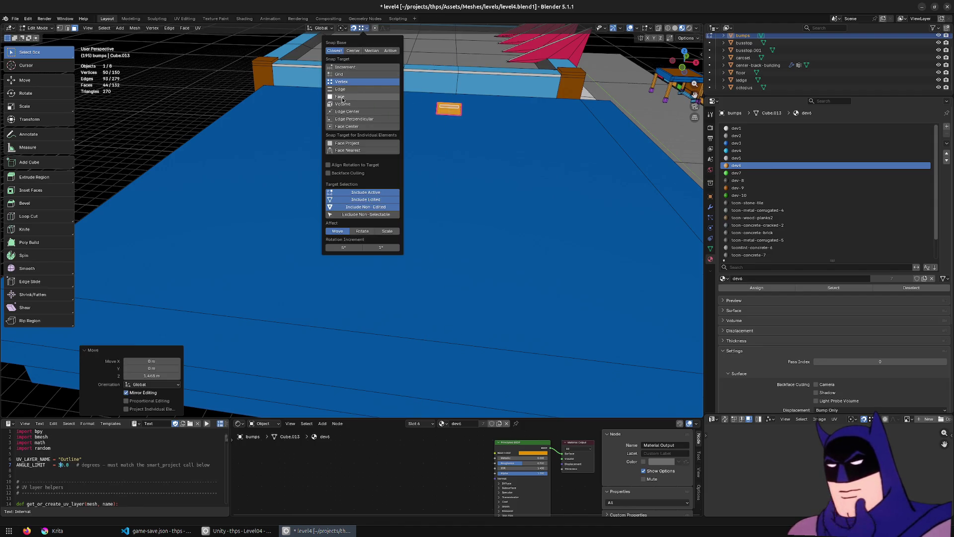
key("Tab")
left_click(472, 204)
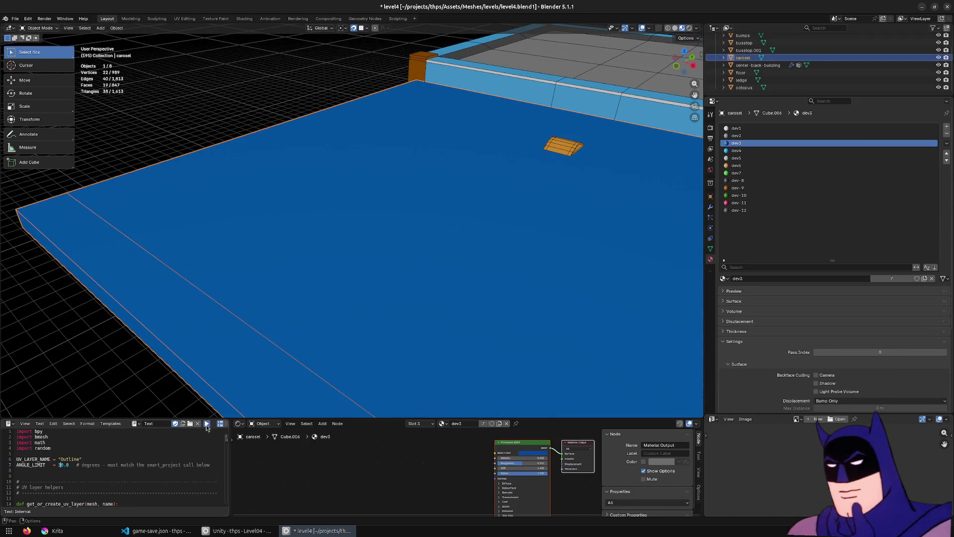
scroll(408, 157, "down", 5)
key("ctrl+s")
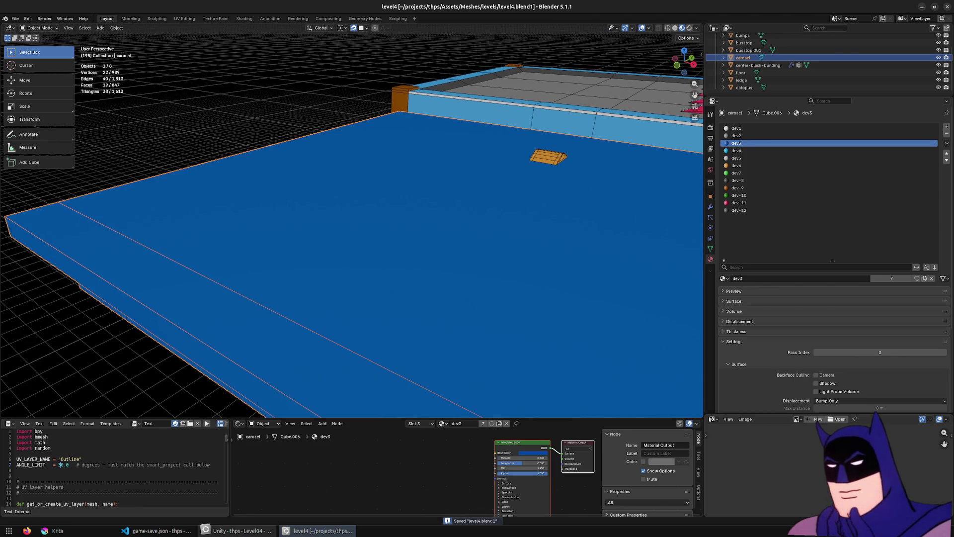
Step: Check the blue carousel wall in Unity's Scene view against the Blender model
key("alt+Tab")
key("w")
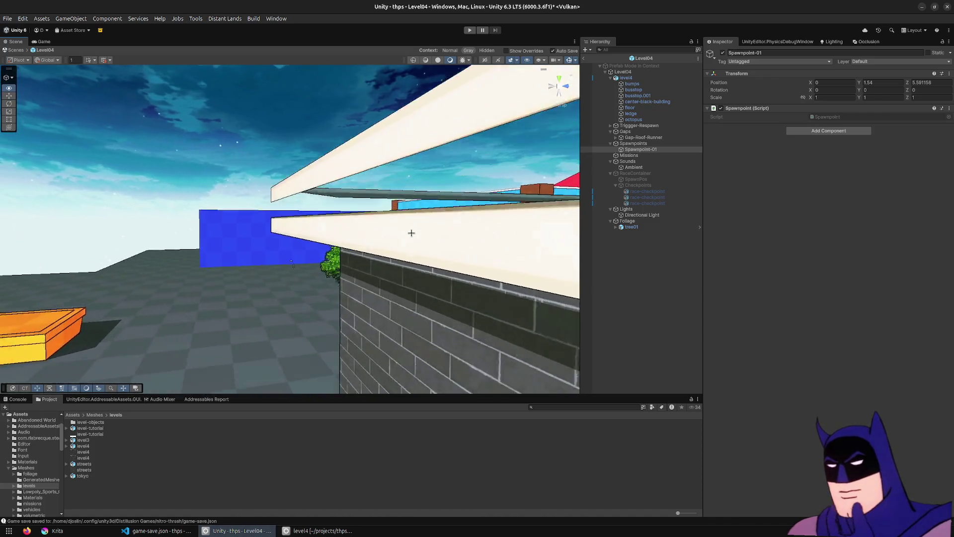
key("s")
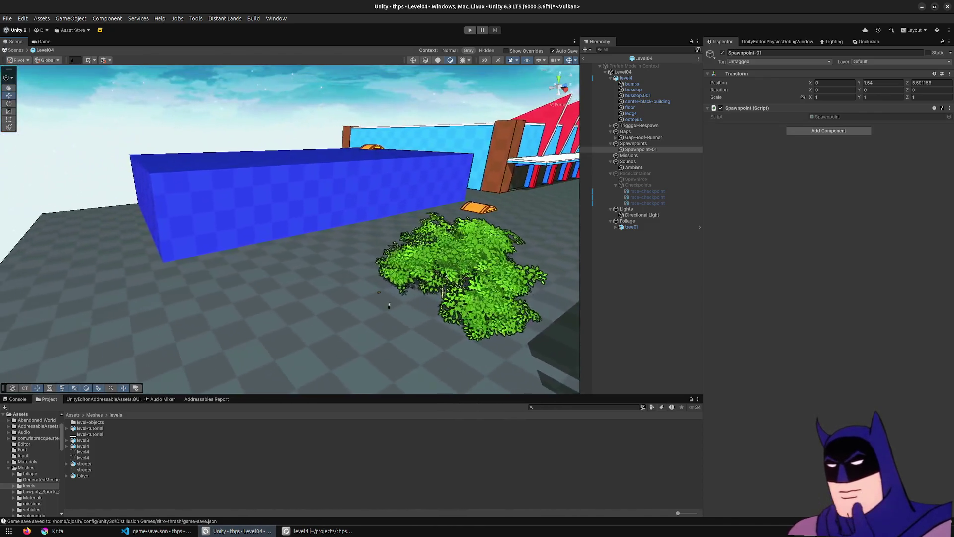
key("alt+Tab")
left_click_drag(404, 202, 463, 206)
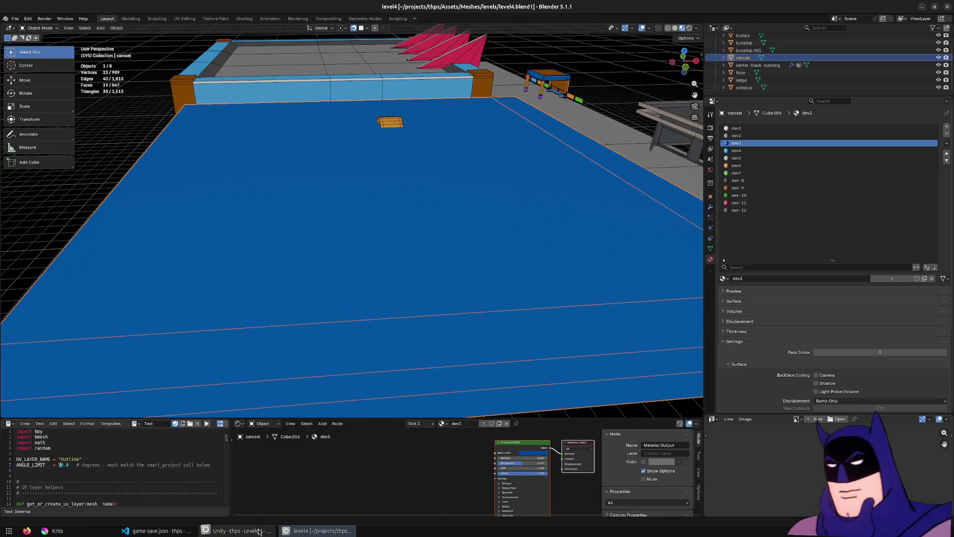
left_click(10, 18)
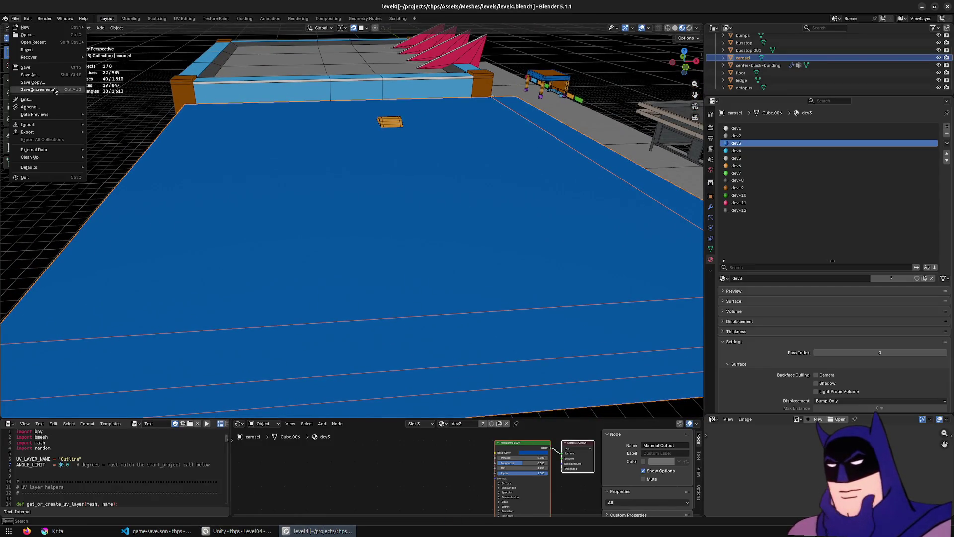
left_click(229, 530)
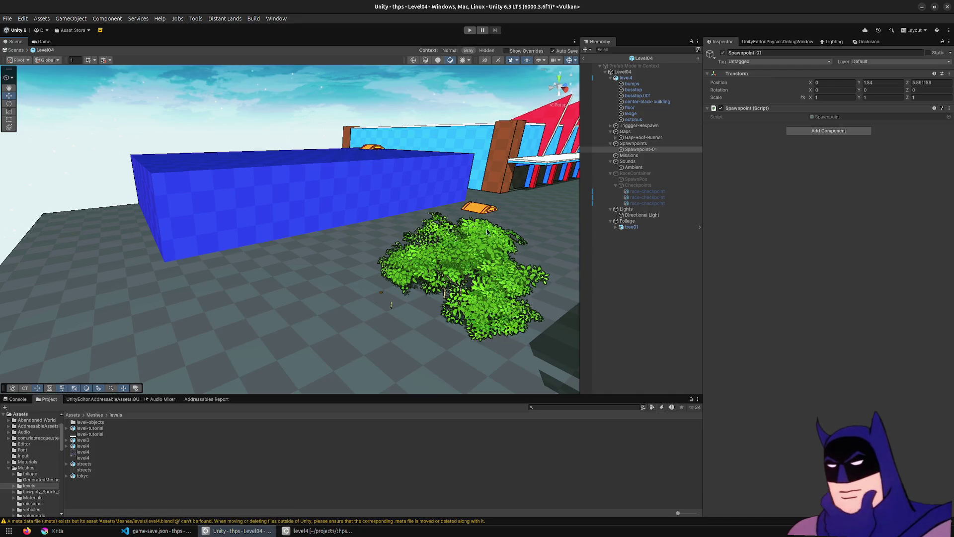
Step: Locate the bumps mesh and reimport the level4 model asset from Unity's Project panel
scroll(435, 234, "up", 2)
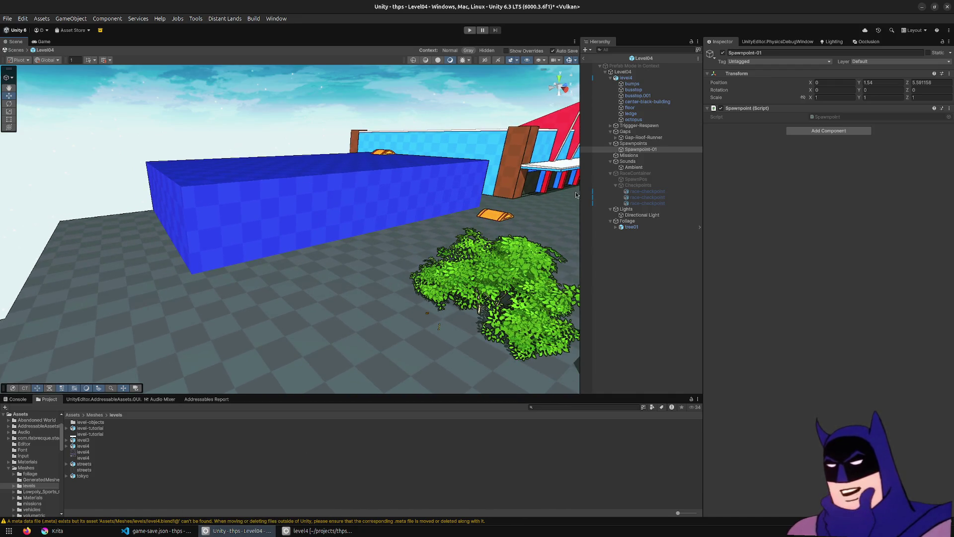
left_click(638, 84)
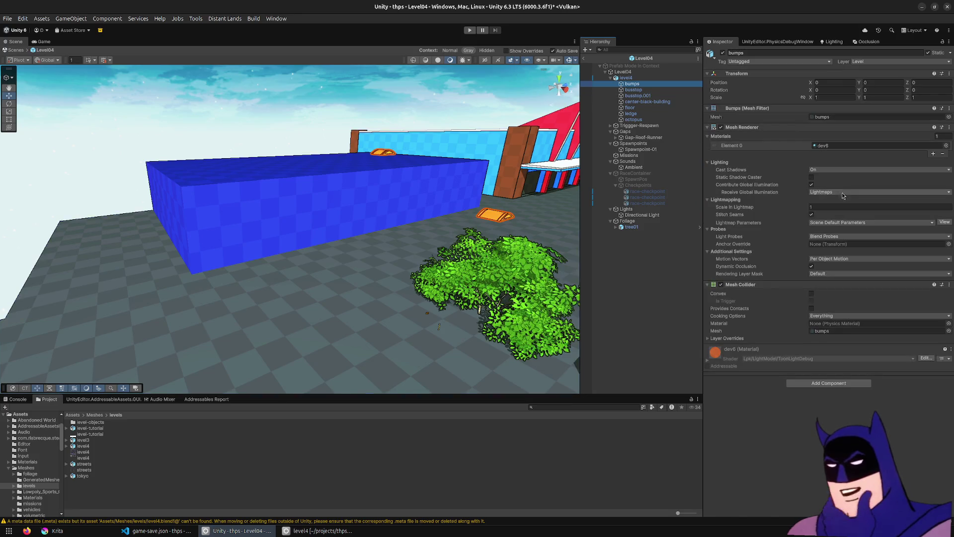
left_click(842, 118)
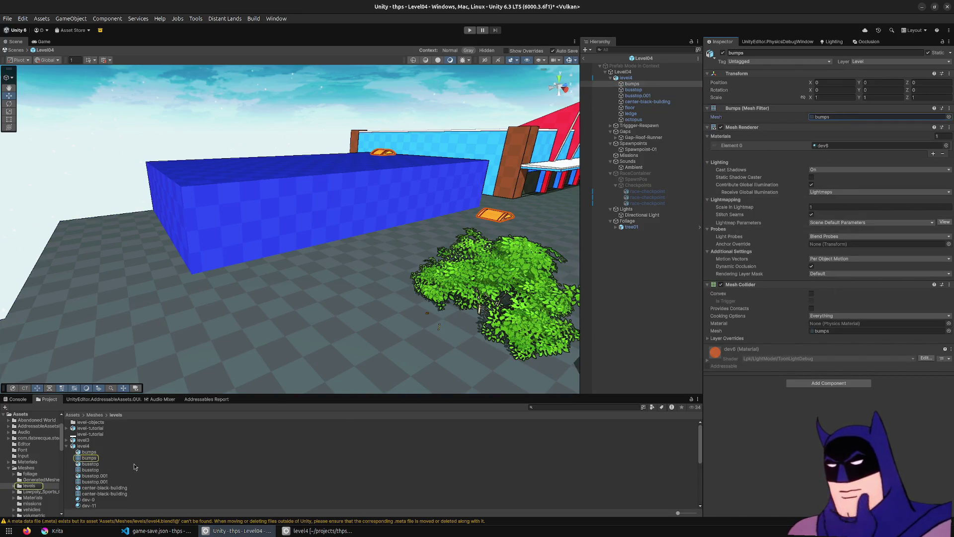
right_click(82, 446)
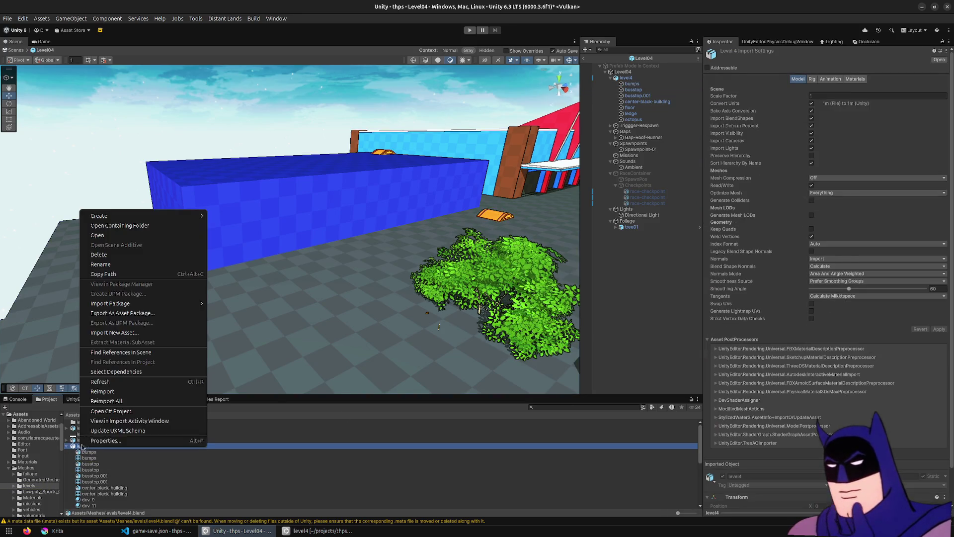
left_click(110, 392)
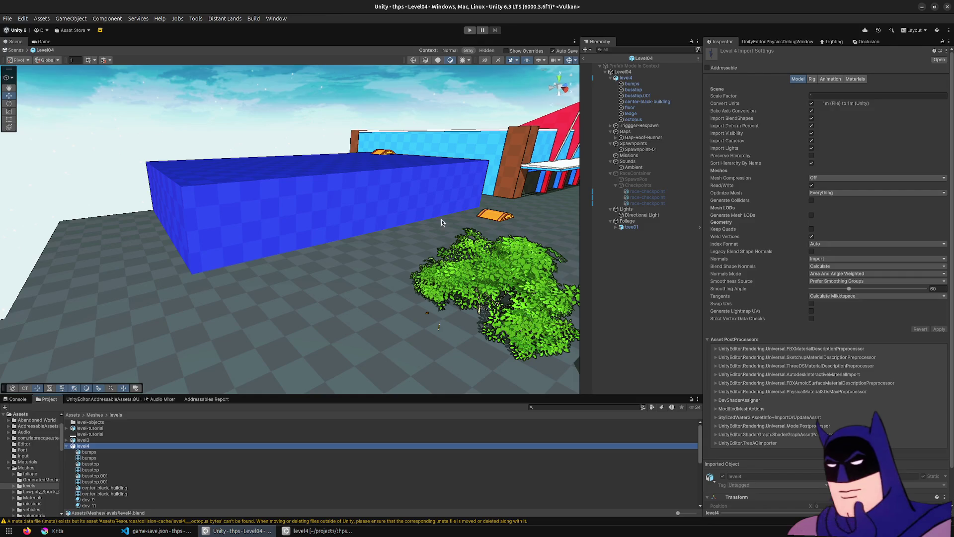
left_click_drag(393, 233, 354, 233)
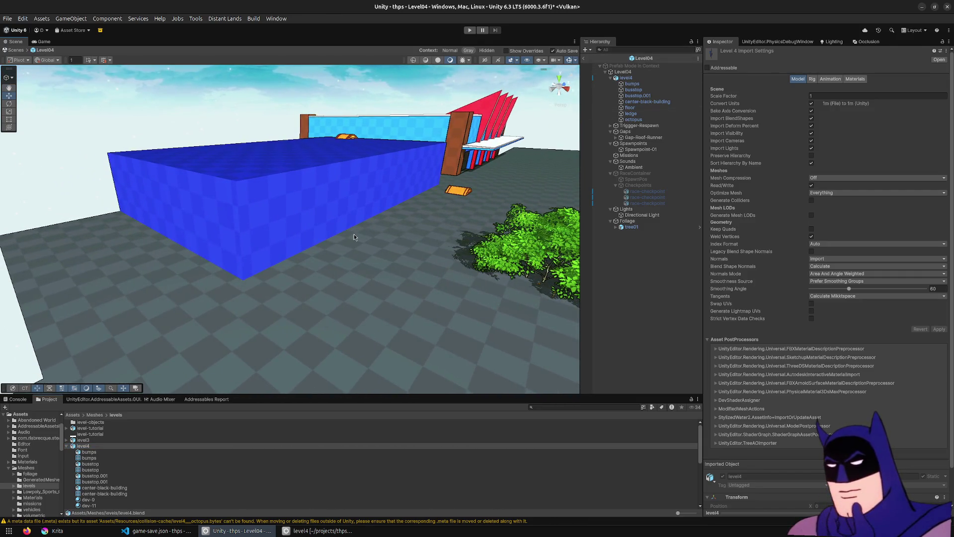
left_click(318, 530)
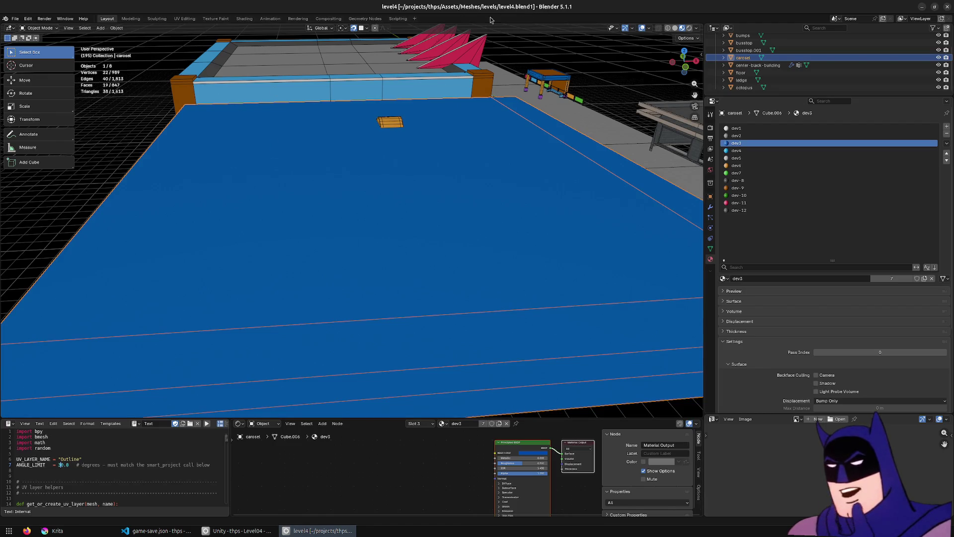
Step: Save the Blender file as level4.blend and return to Unity
left_click(16, 19)
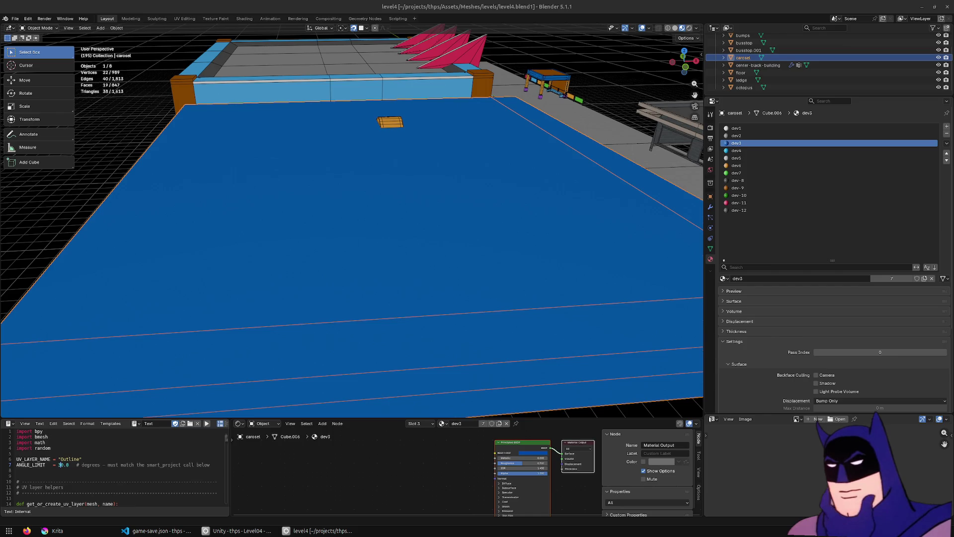
key("ctrl+s")
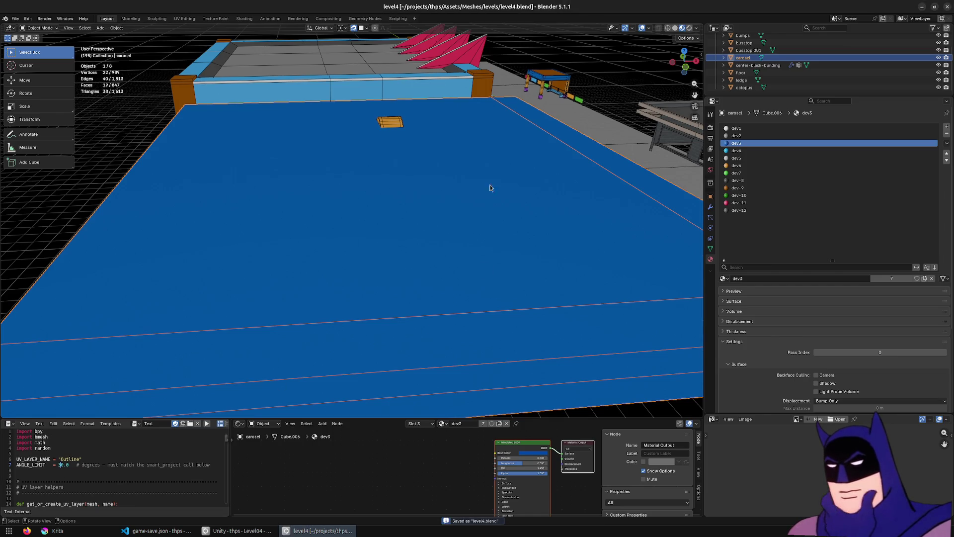
left_click(239, 530)
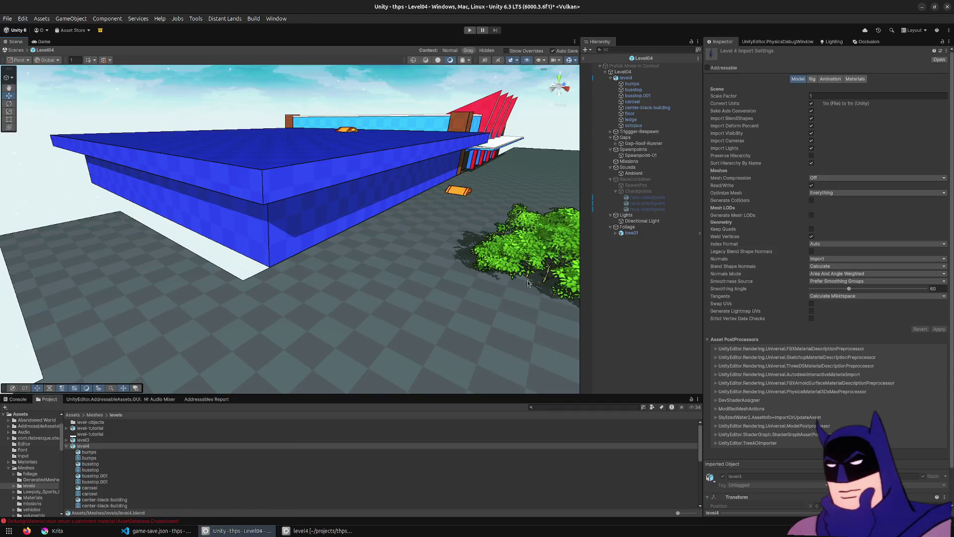
Step: Fly the Unity scene camera around the new overhanging carousel ledge
mouse_move(325, 199)
left_mouse_down()
mouse_move(381, 168)
mouse_move(204, 171)
mouse_move(812, 184)
mouse_move(372, 168)
left_mouse_up()
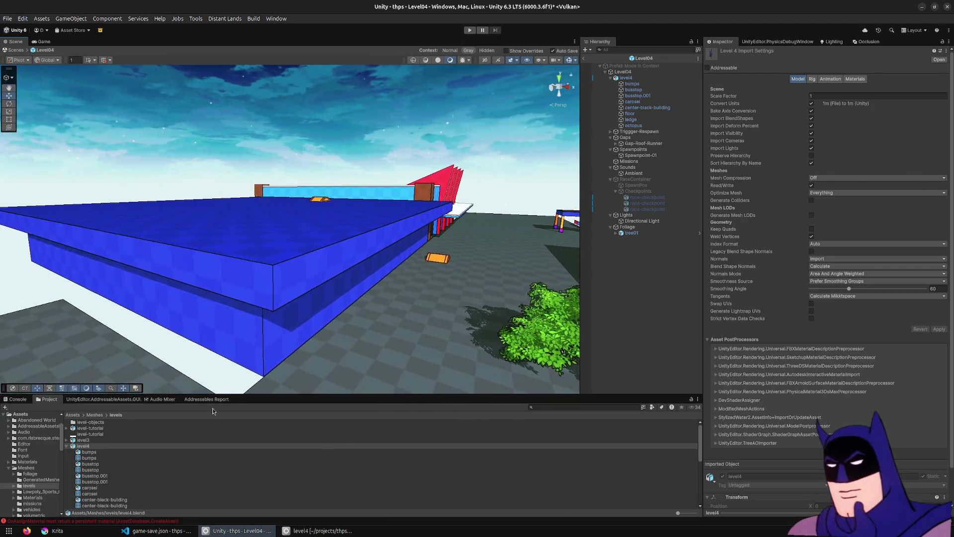
key("alt+Tab")
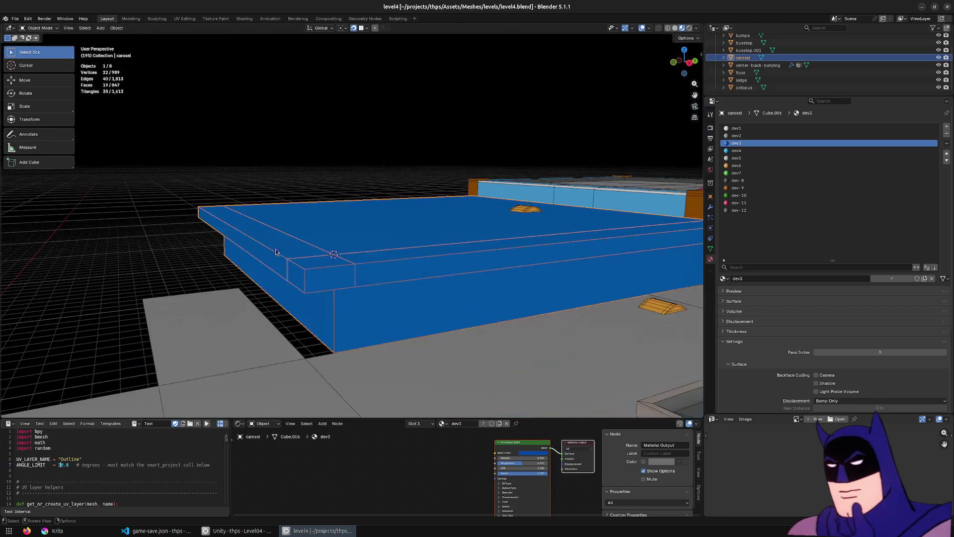
Step: In a side-on X-ray view of the carousel mesh, lower the ledge's top strip along Z
key("Tab")
left_click_drag(425, 257, 500, 262)
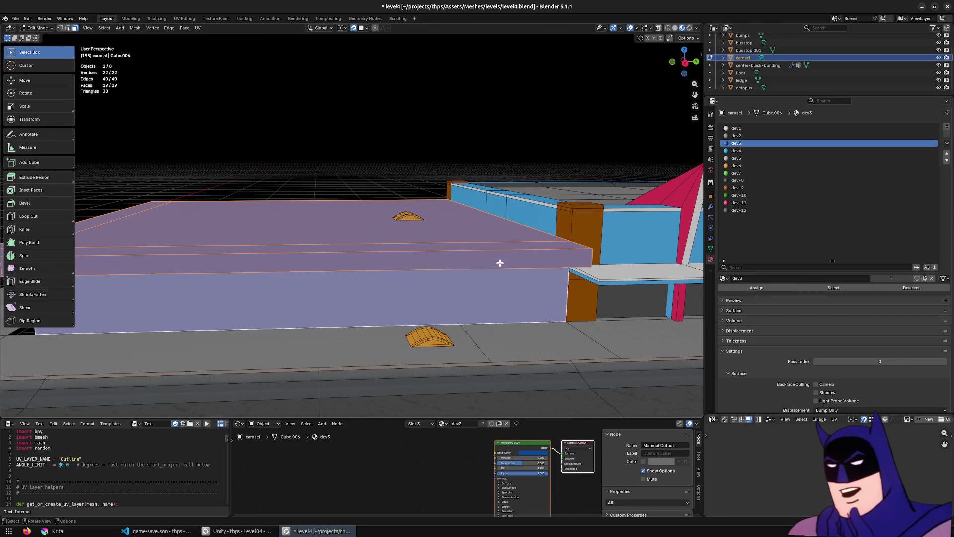
key("KP_3")
key("alt+z")
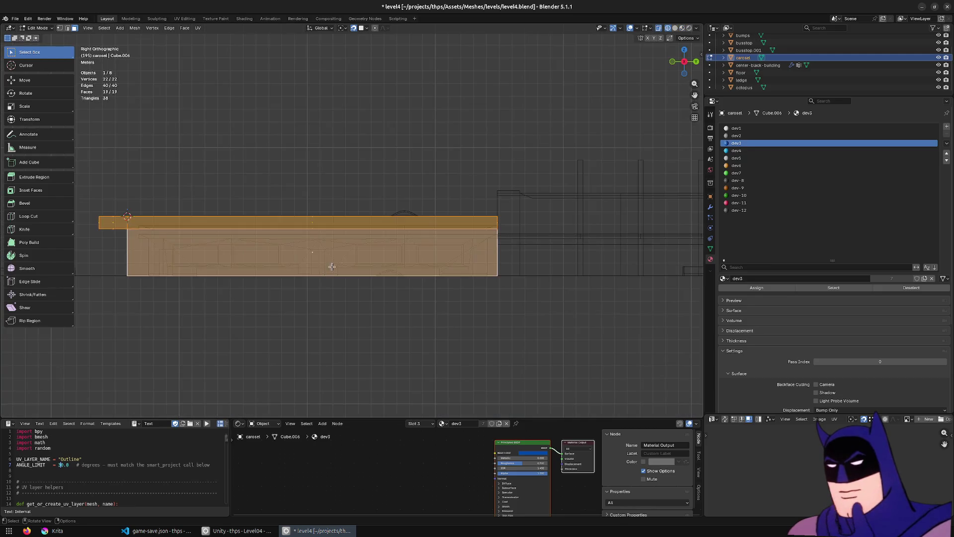
mouse_move(611, 266)
left_mouse_down()
mouse_move(358, 235)
mouse_move(141, 191)
left_mouse_up()
key("g")
key("z")
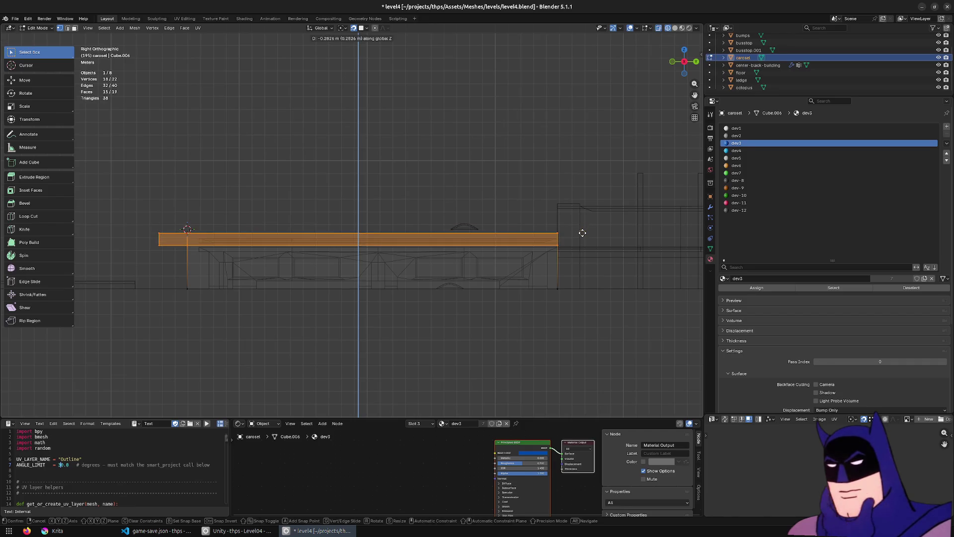
left_click(281, 234)
Step: Reselect the upper ledge faces, shift them vertically, and glance at the result in Unity
left_click(281, 234)
mouse_move(139, 210)
left_mouse_down()
mouse_move(437, 263)
mouse_move(576, 238)
left_mouse_up()
key("g")
key("z")
left_click(607, 235)
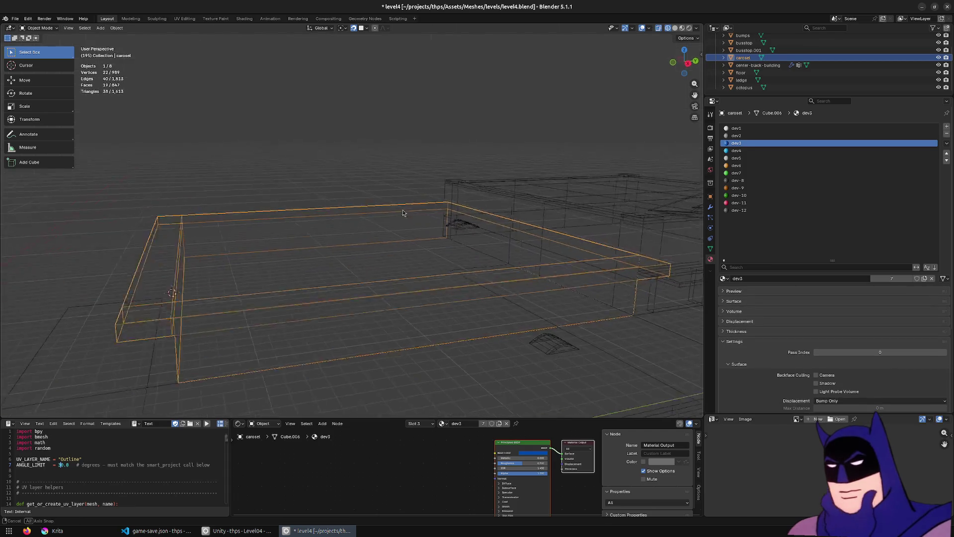
key("alt+Tab")
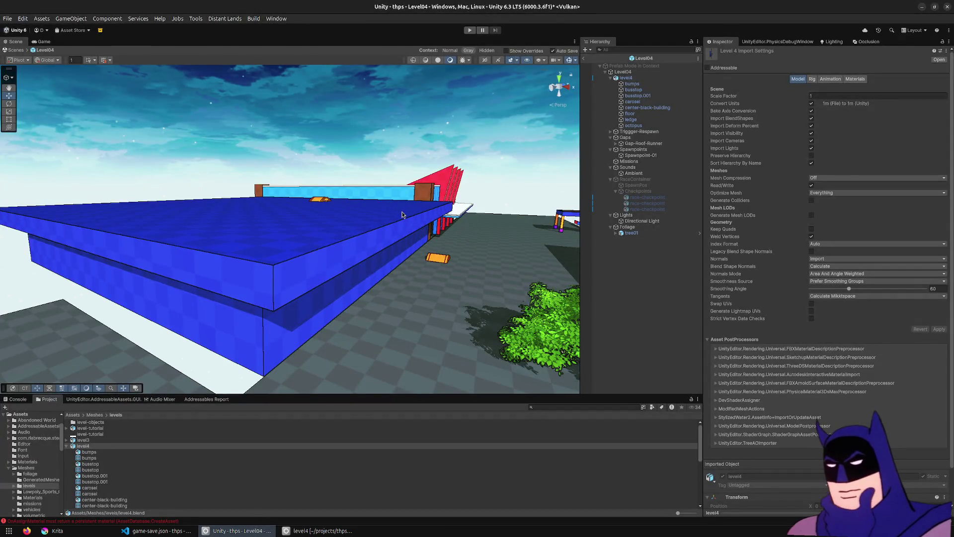
key("alt+Tab")
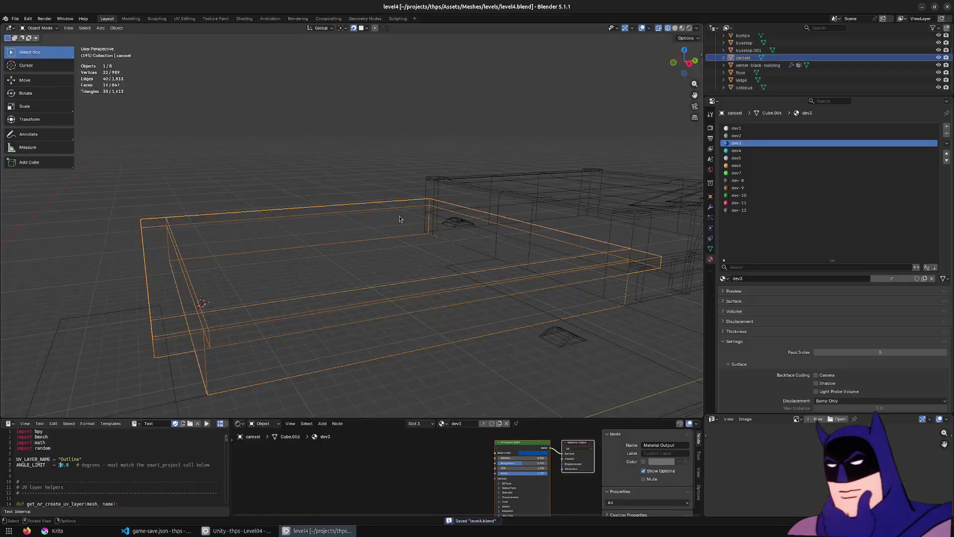
Step: Select the carousel ledge's lower edges in side view and raise them slightly along Z
key("Tab")
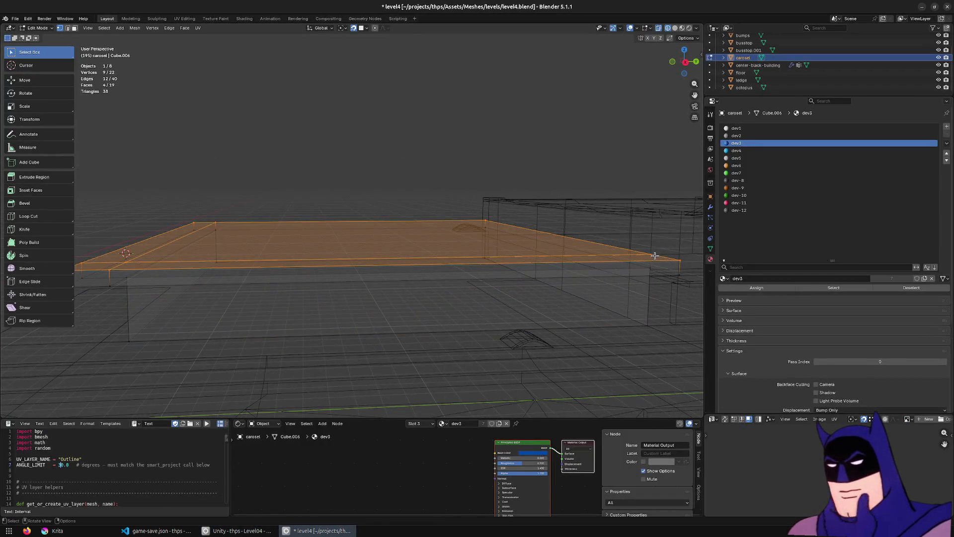
key("KP_3")
scroll(620, 253, "up", 1)
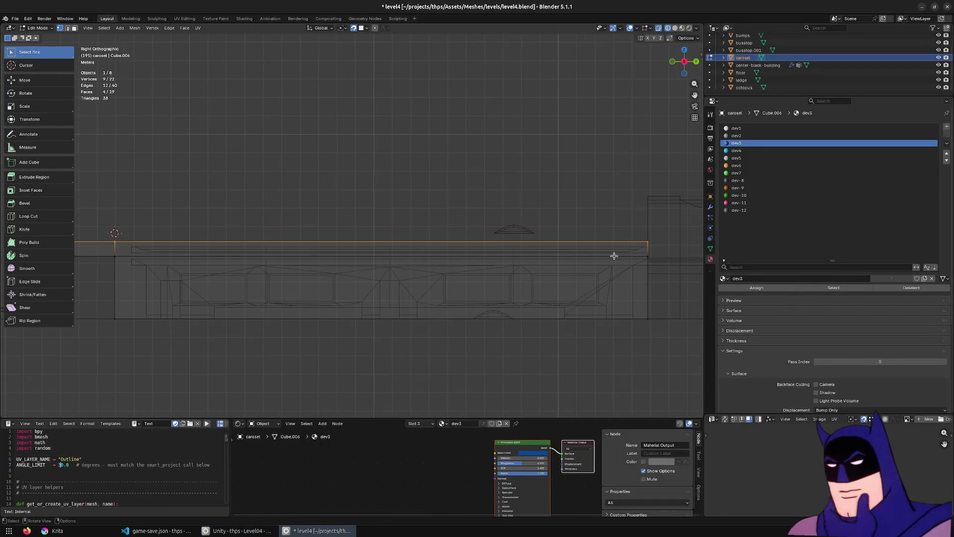
left_click_drag(638, 267, 136, 239)
left_click_drag(108, 250, 108, 250)
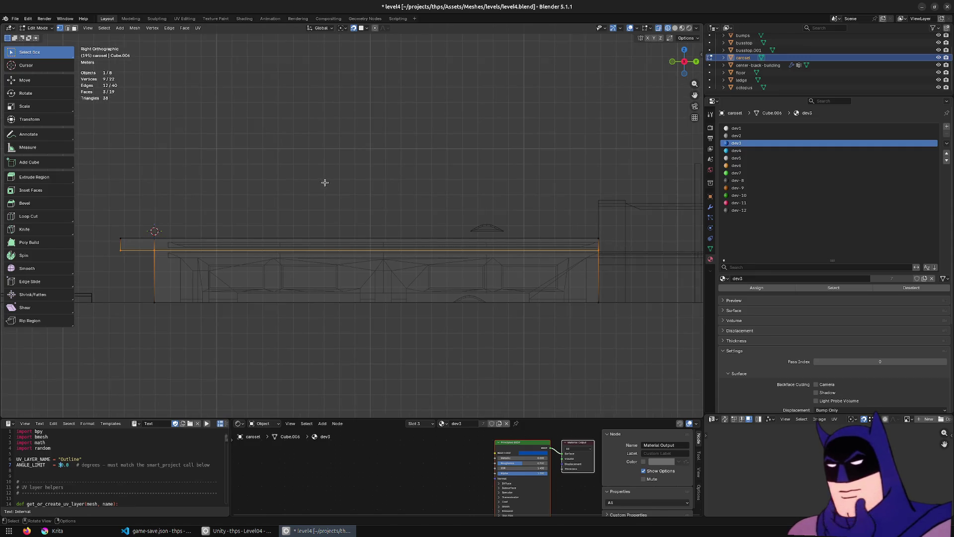
key("g")
key("z")
left_click(328, 180)
Step: Raise the carousel's top ledge about 0.5 m, leave edit mode, and save the level
left_click_drag(105, 195, 618, 259)
key("g")
key("z")
left_click(615, 194)
key("Tab")
key("Tab")
key("Tab")
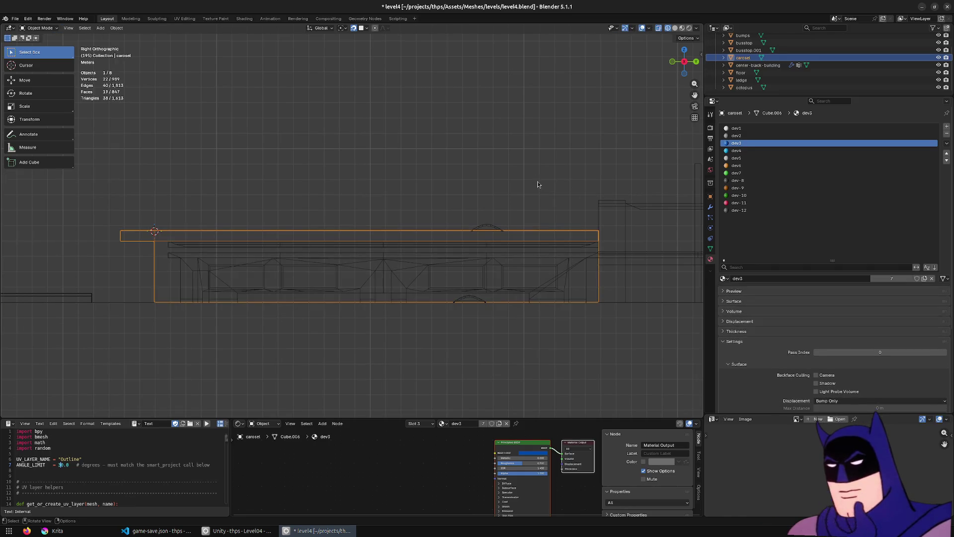
left_click(536, 184)
key("ctrl+s")
Step: Inspect the carousel in Unity by flying the scene camera toward the blue wall
key("alt+Tab")
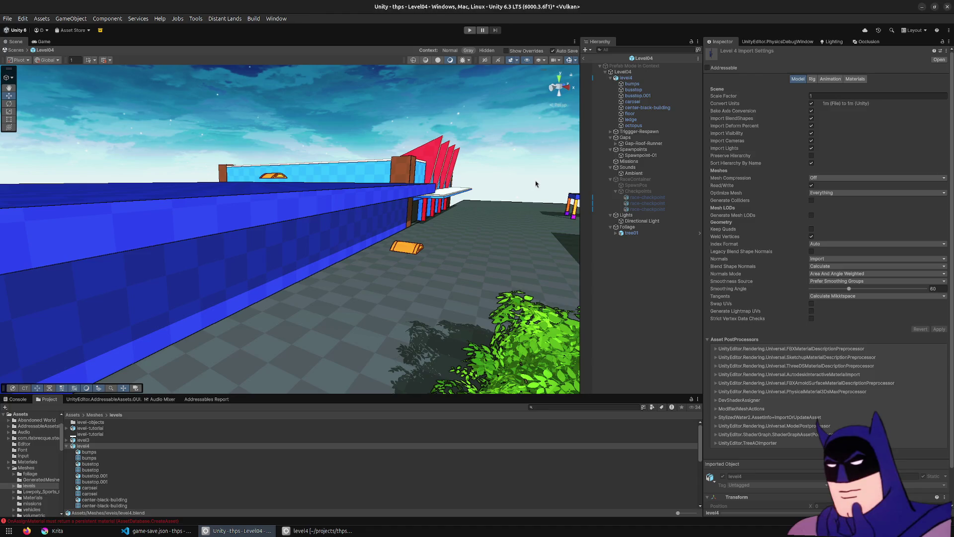
key("w")
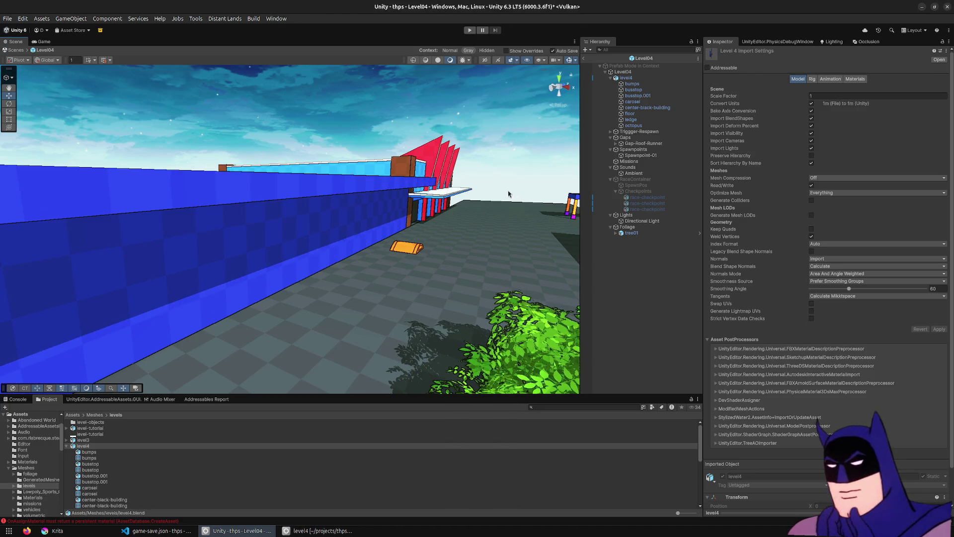
left_click_drag(451, 182, 214, 173)
key("s")
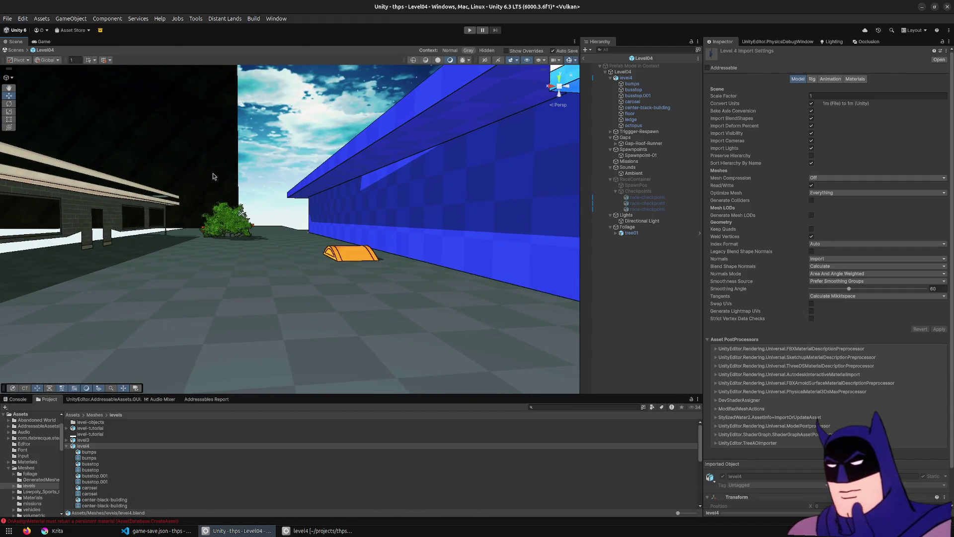
key("alt+Tab")
Step: Lower the carousel's top ledge strip about 0.17 m along Z and save the level
left_click(496, 244)
key("Tab")
left_click_drag(640, 200, 97, 269)
key("g")
key("z")
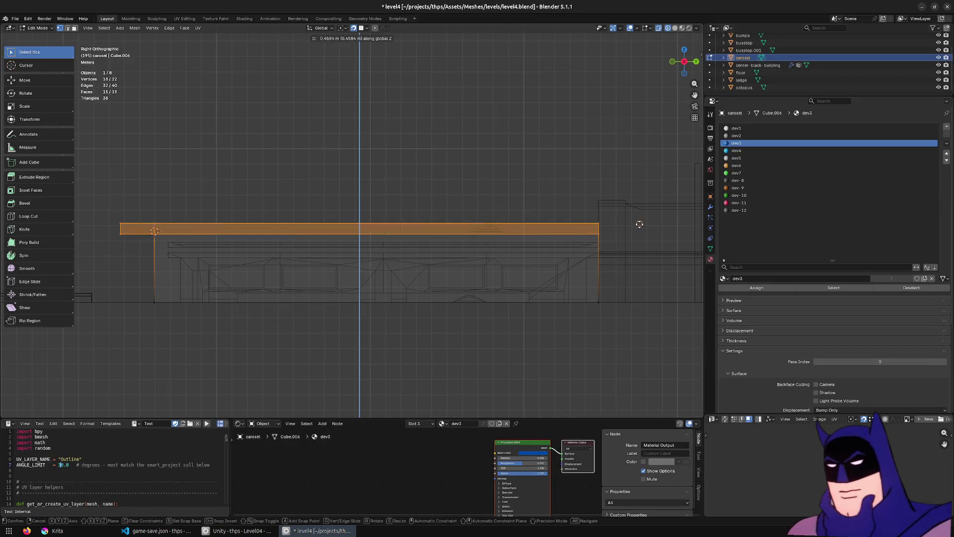
left_click(640, 232)
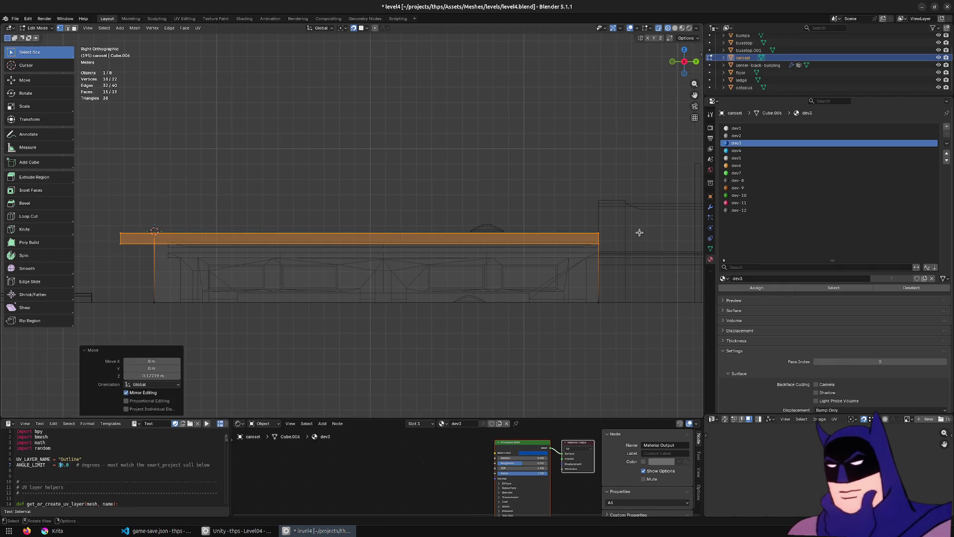
key("ctrl+s")
Step: Check the lowered ledge in Unity, then open the bumps object for editing
key("alt+Tab")
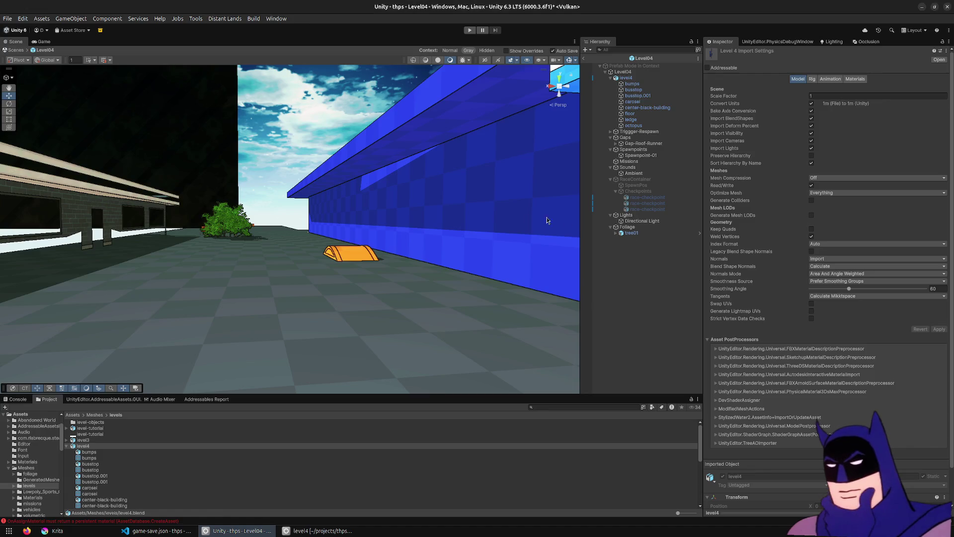
left_click_drag(265, 261, 306, 270)
key("alt+Tab")
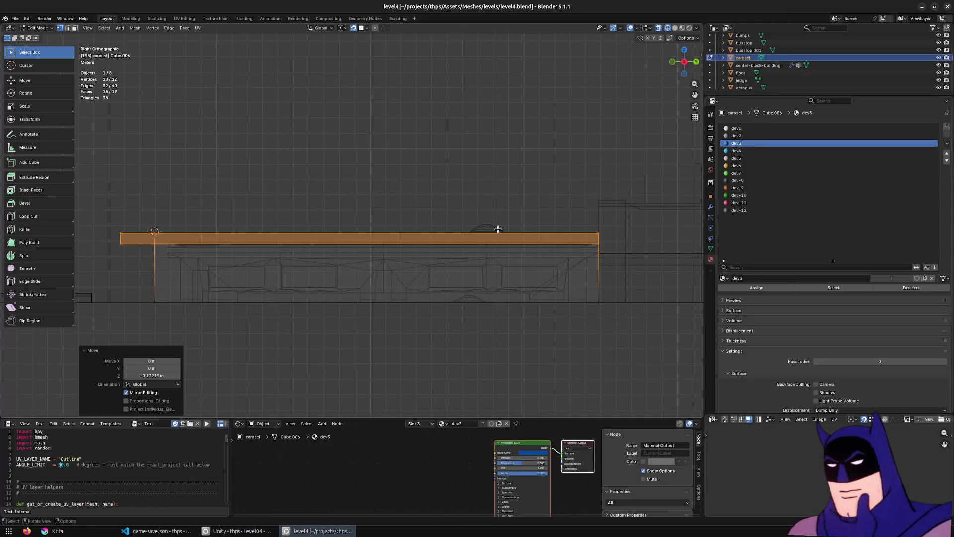
key("Tab")
left_click(498, 229)
key("Tab")
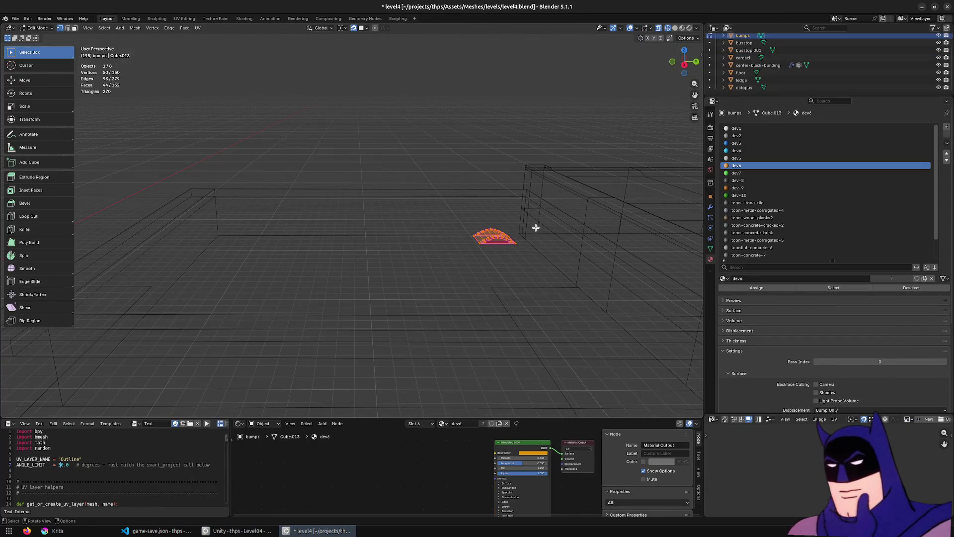
Step: Switch to solid shading and nudge the current bumps selection slightly down along Z
key("shift+z")
key("g")
key("z")
left_click(477, 260)
Step: Select one whole orange bump with select-linked and slide it along the Y axis
scroll(431, 230, "up", 3)
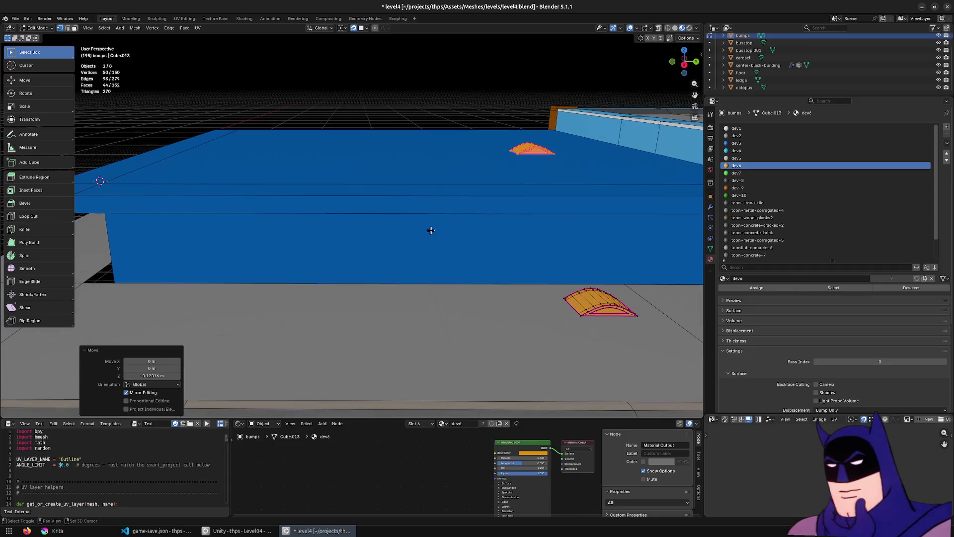
left_click(585, 310)
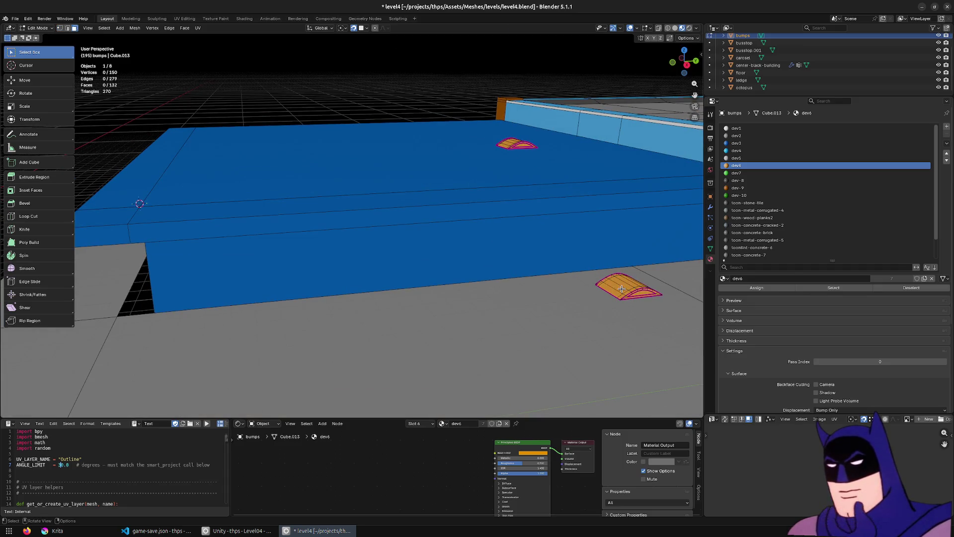
key("ctrl+l")
scroll(450, 307, "down", 3)
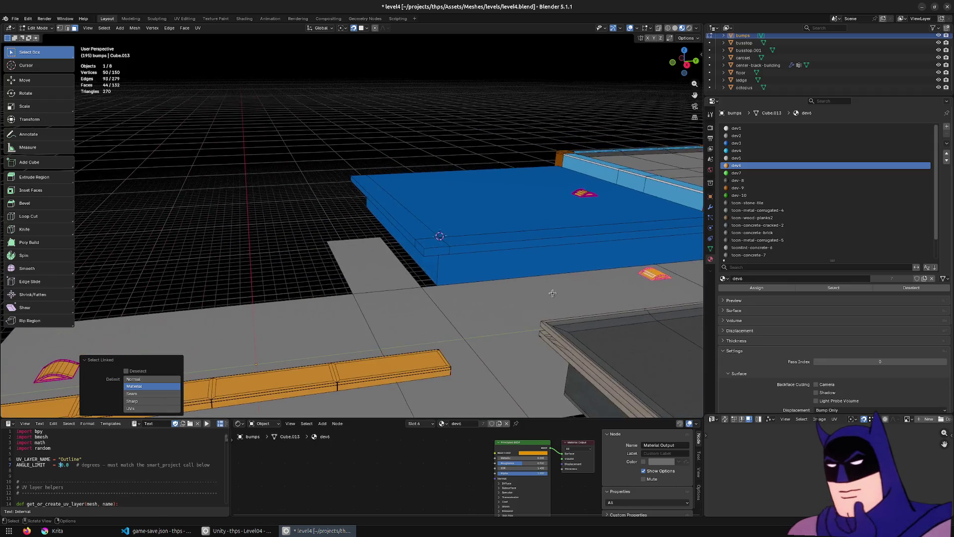
key("g")
key("x")
key("y")
left_click(396, 318)
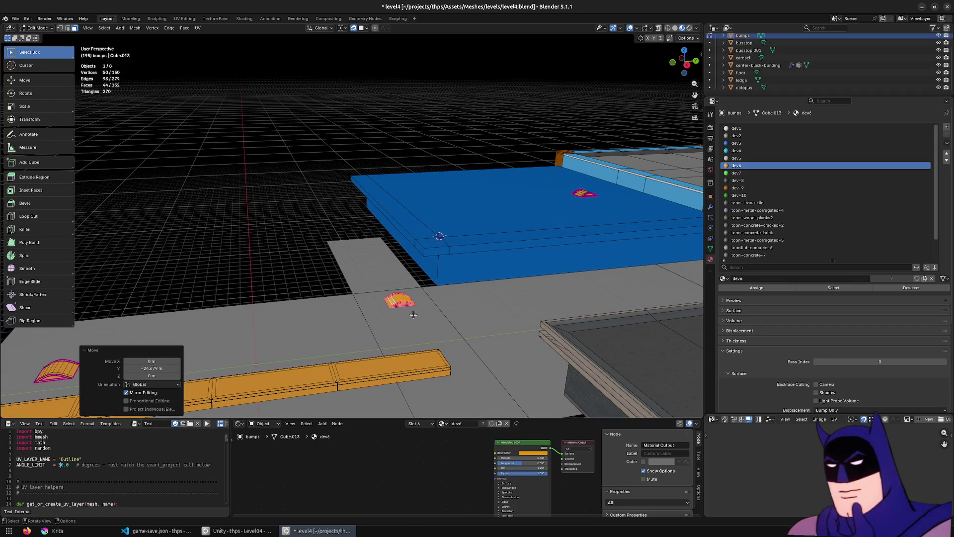
Step: Place the bump at its new floor spot along Y, save, and start Play mode in Unity
key("g")
key("y")
left_click(417, 314)
key("ctrl+s")
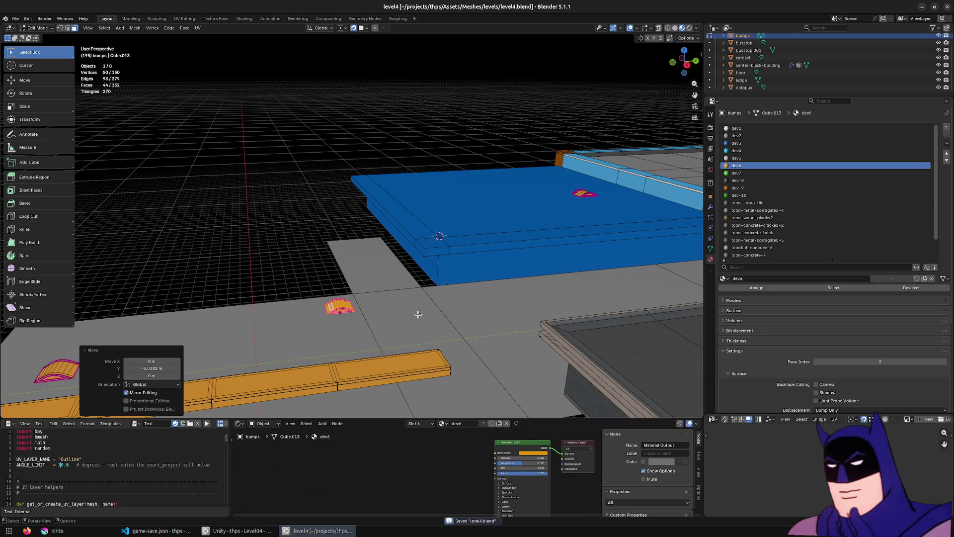
key("alt+Tab")
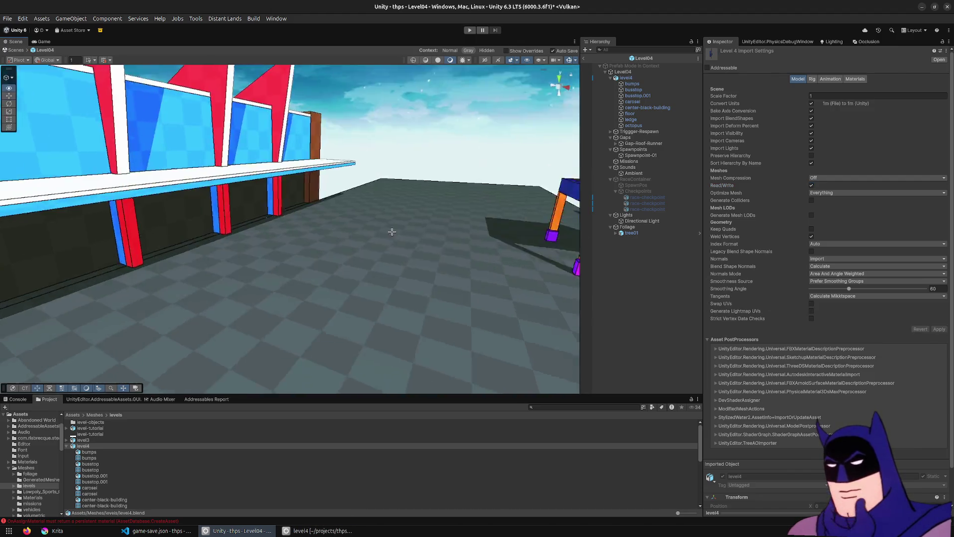
left_click(471, 30)
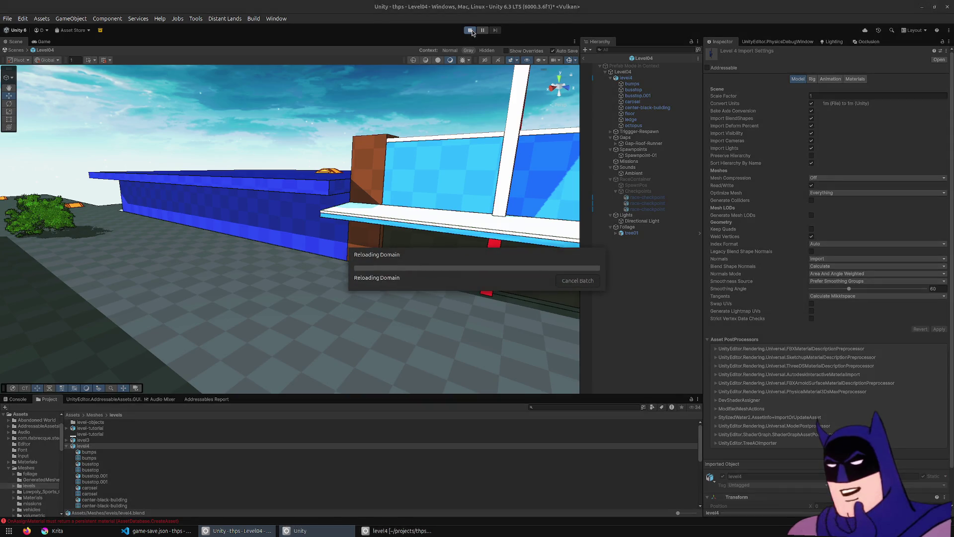
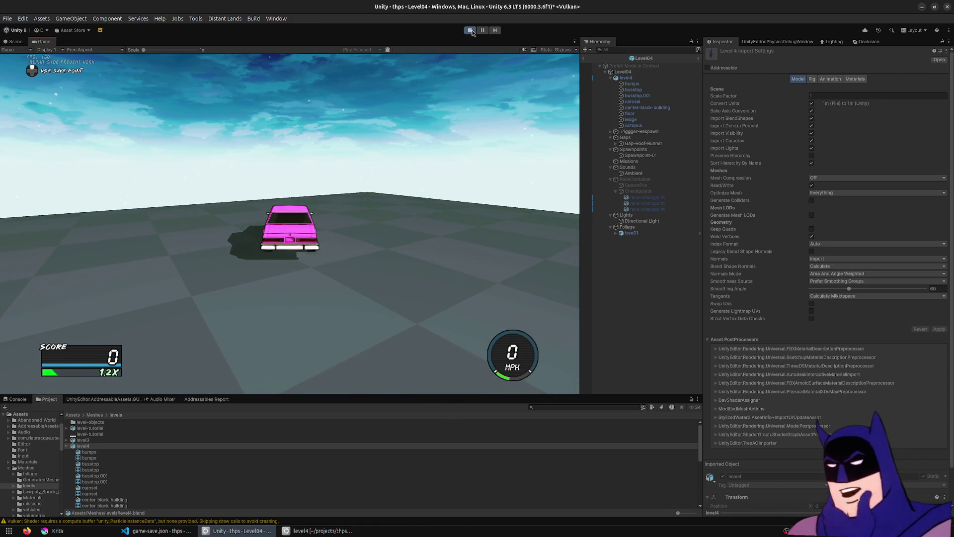
Step: Stop the Unity test and select the blue block and carosel building in Blender
left_click(471, 30)
left_click(318, 530)
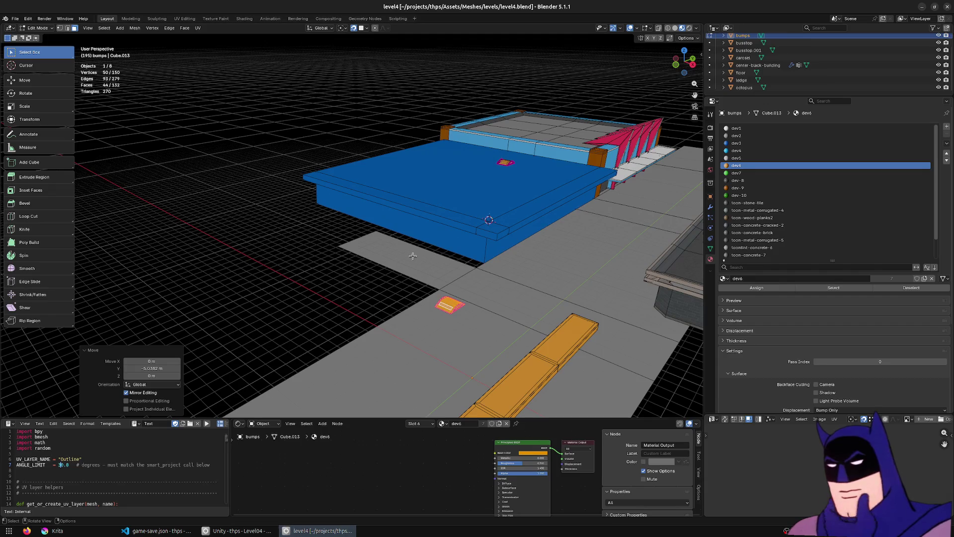
key("alt+a")
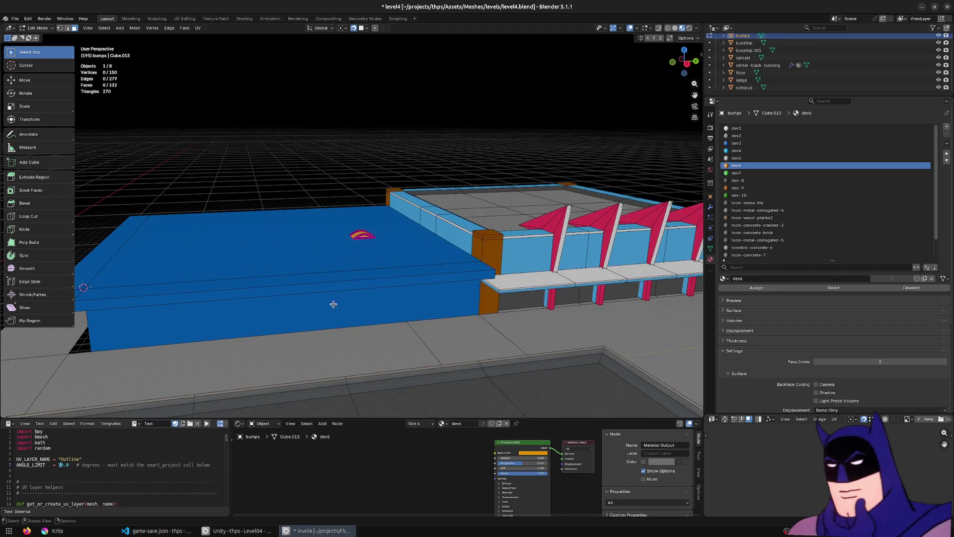
left_click_drag(314, 300, 310, 300)
mouse_move(417, 291)
left_mouse_down()
mouse_move(395, 284)
mouse_move(439, 265)
left_mouse_up()
key("Tab")
left_click(439, 265)
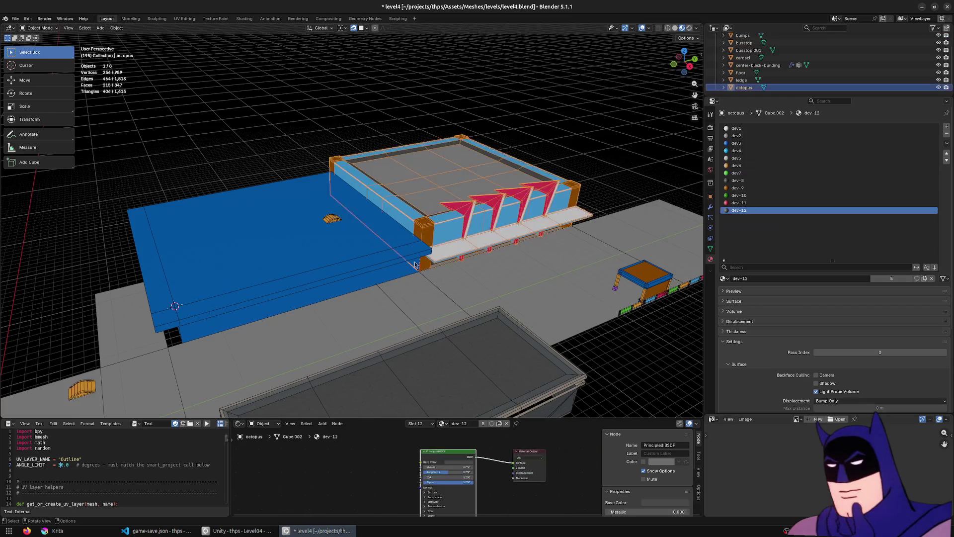
left_click(532, 213, "shift")
mouse_move(521, 217)
left_mouse_down()
mouse_move(449, 205)
mouse_move(311, 251)
left_mouse_up()
Step: Select all of the building's geometry in side wireframe view and lower it 0.295 m along Z
key("Tab")
key("shift+z")
mouse_move(414, 185)
left_mouse_down()
mouse_move(440, 179)
mouse_move(436, 160)
left_mouse_up()
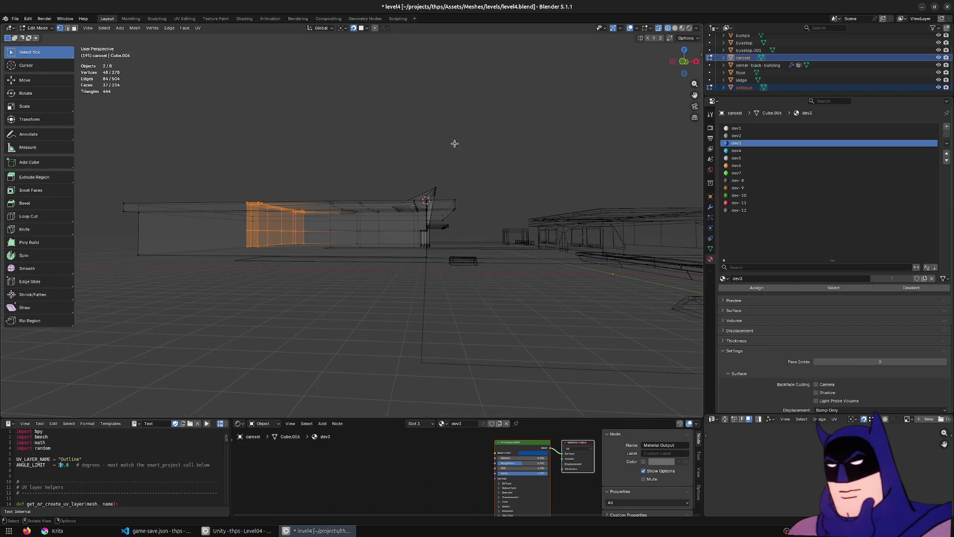
key("KP_3")
mouse_move(669, 129)
left_mouse_down()
mouse_move(313, 239)
mouse_move(321, 246)
left_mouse_up()
key("shift+z")
left_click_drag(512, 248, 564, 133)
key("g")
key("z")
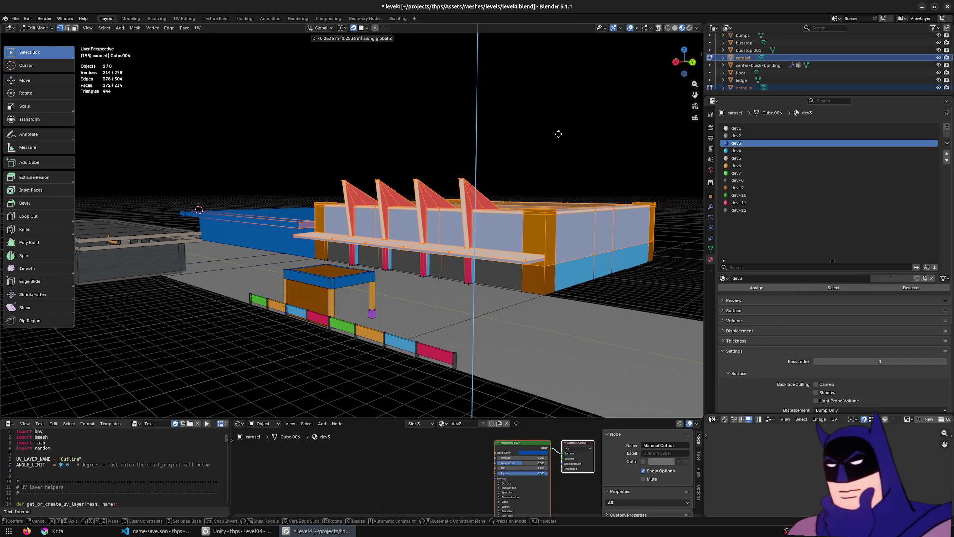
left_click(559, 133)
Step: Lower the roof section about 0.15 m further along Z, save, and return to Unity
mouse_move(559, 134)
left_mouse_down()
mouse_move(264, 217)
mouse_move(269, 232)
left_mouse_up()
key("z")
left_click(203, 242)
left_click_drag(623, 121, 376, 214)
key("g")
key("z")
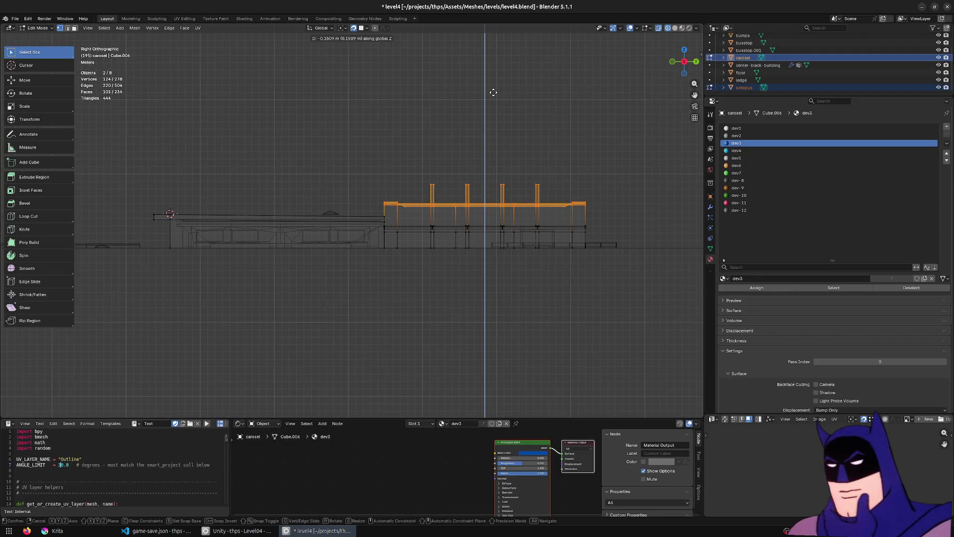
left_click(493, 92)
key("ctrl+s")
key("alt+Tab")
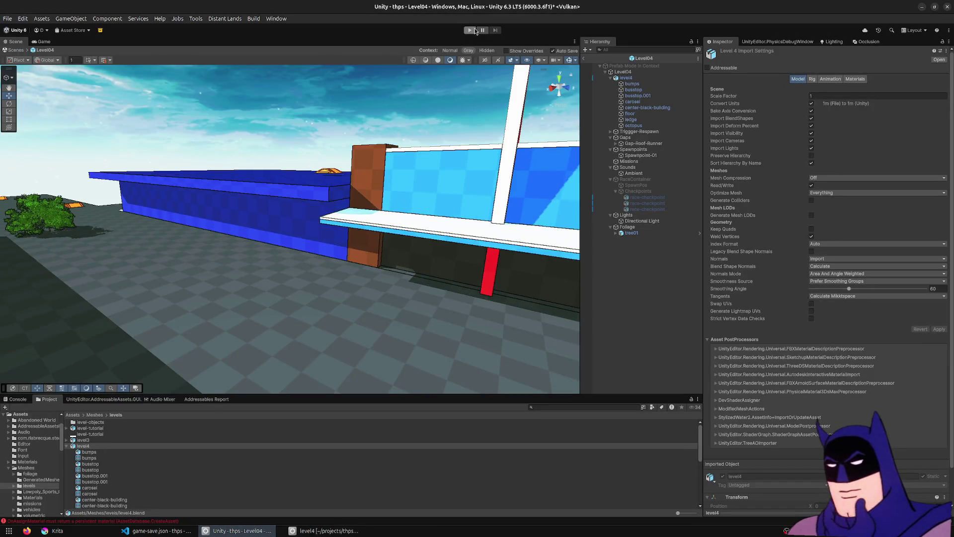
Step: Return to Blender and edit the bumps mesh in Material Preview shading
mouse_move(492, 219)
left_mouse_down()
mouse_move(456, 225)
mouse_move(562, 221)
mouse_move(451, 238)
mouse_move(335, 234)
left_mouse_up()
key("alt+Tab")
left_click(342, 218)
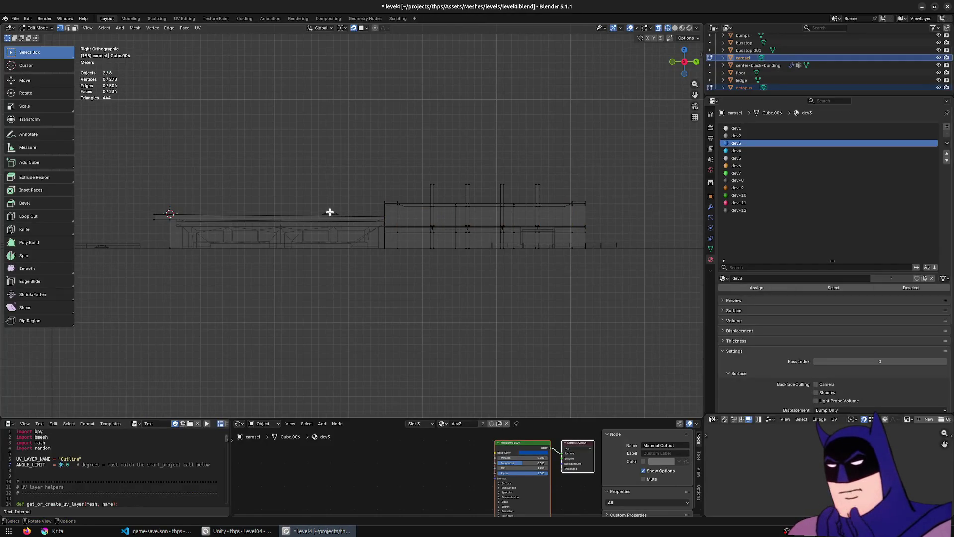
key("alt+q")
key("z")
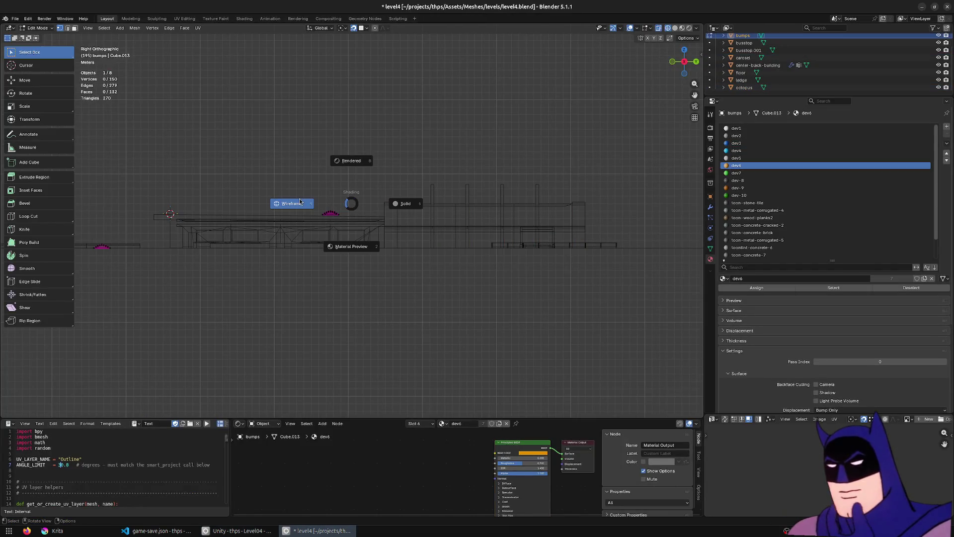
left_click(351, 246)
mouse_move(351, 246)
left_mouse_down()
mouse_move(348, 119)
mouse_move(354, 226)
mouse_move(236, 308)
mouse_move(324, 339)
left_mouse_up()
Step: Shrink the bumps selection, move those vertices, then save level4.blend and go back to Unity
key("ctrl+KP_Subtract")
key("g")
key("z")
left_click(238, 310)
key("shift+z")
key("g")
left_click(400, 289)
left_click_drag(401, 290, 452, 285)
key("Tab")
key("ctrl+s")
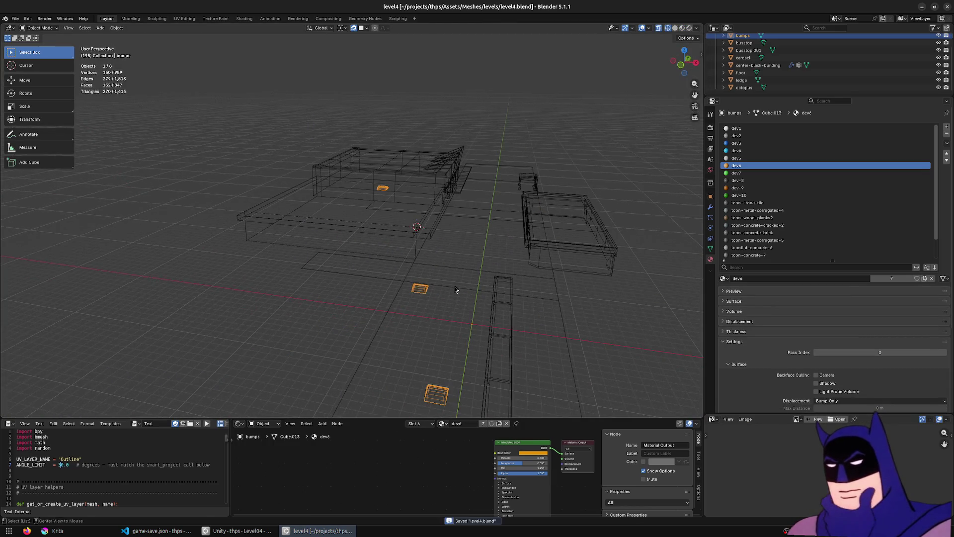
key("alt+Tab")
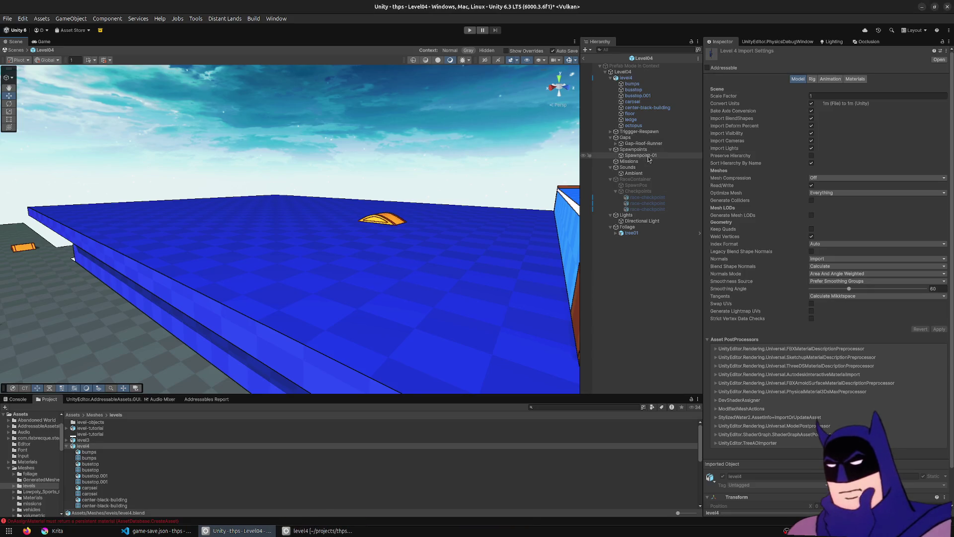
Step: Select Spawnpoint-01, drag it to a spot near the orange bumps, and press Play
double_click(647, 156)
left_click(624, 79)
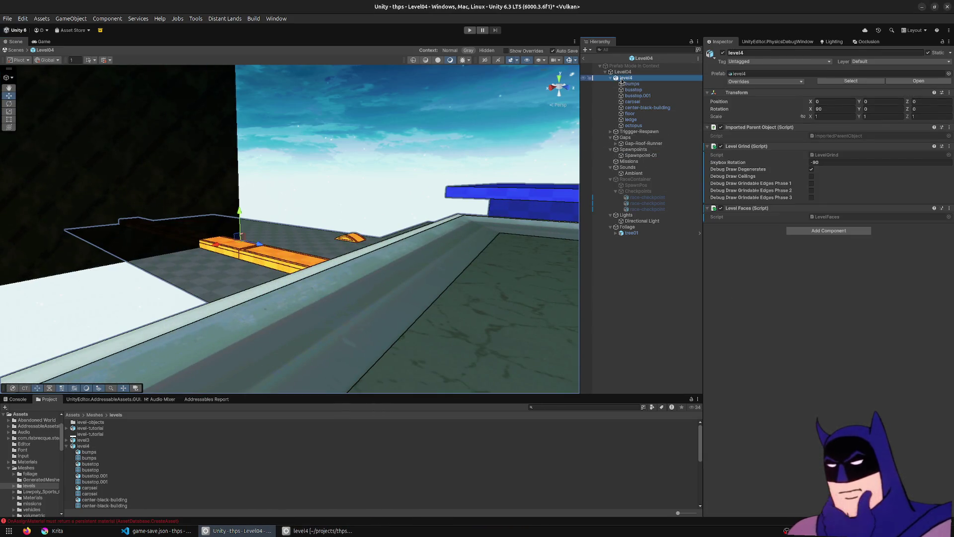
left_click(647, 157)
scroll(315, 202, "up", 6)
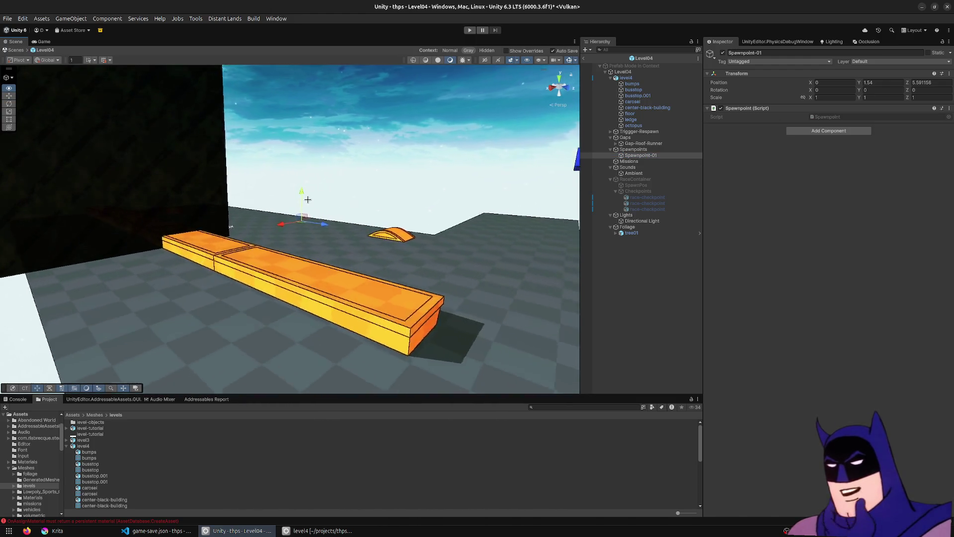
mouse_move(321, 185)
left_mouse_down()
mouse_move(426, 326)
mouse_move(426, 277)
mouse_move(288, 358)
mouse_move(424, 261)
mouse_move(443, 220)
mouse_move(237, 165)
left_mouse_up()
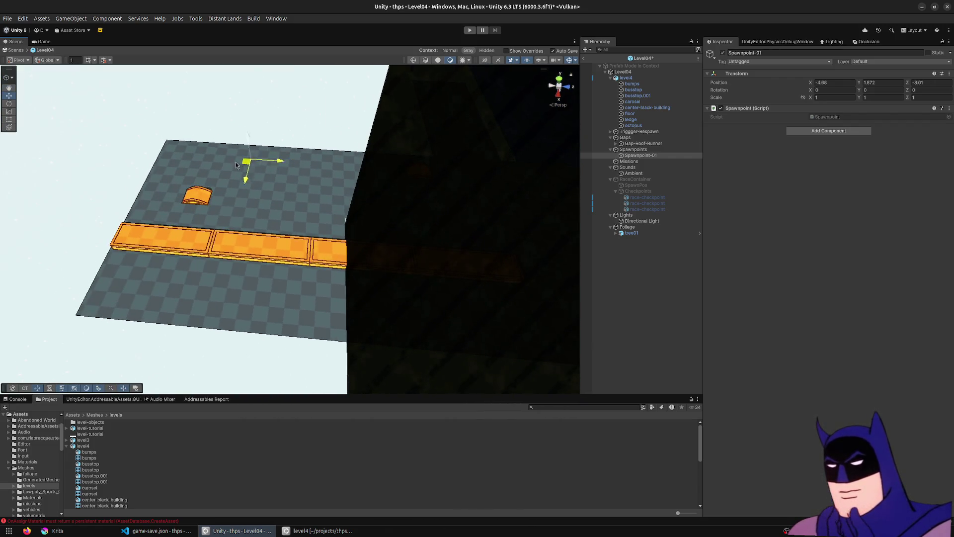
left_click(472, 32)
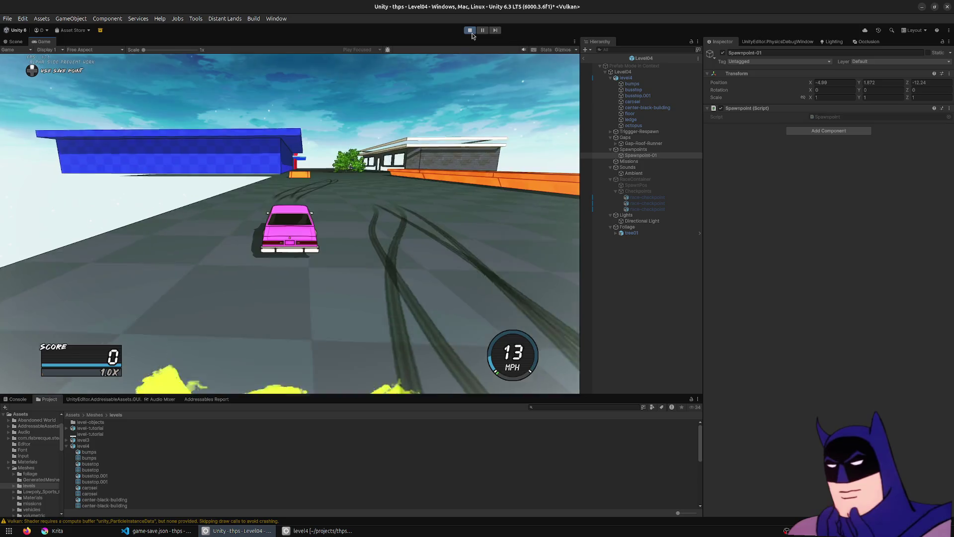
Step: Drive the car, jump onto the blue ledge, and grind it into a Boardslide combo
key("w")
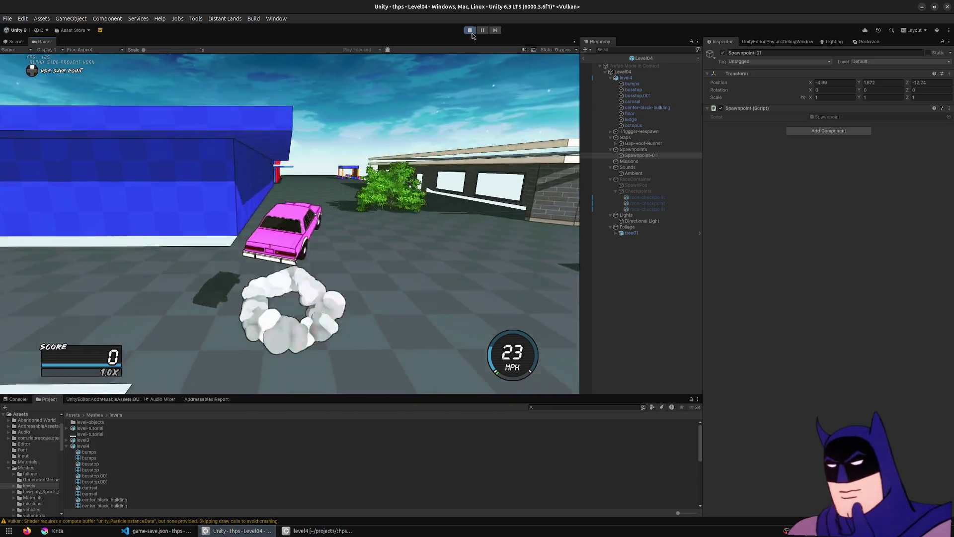
key("space")
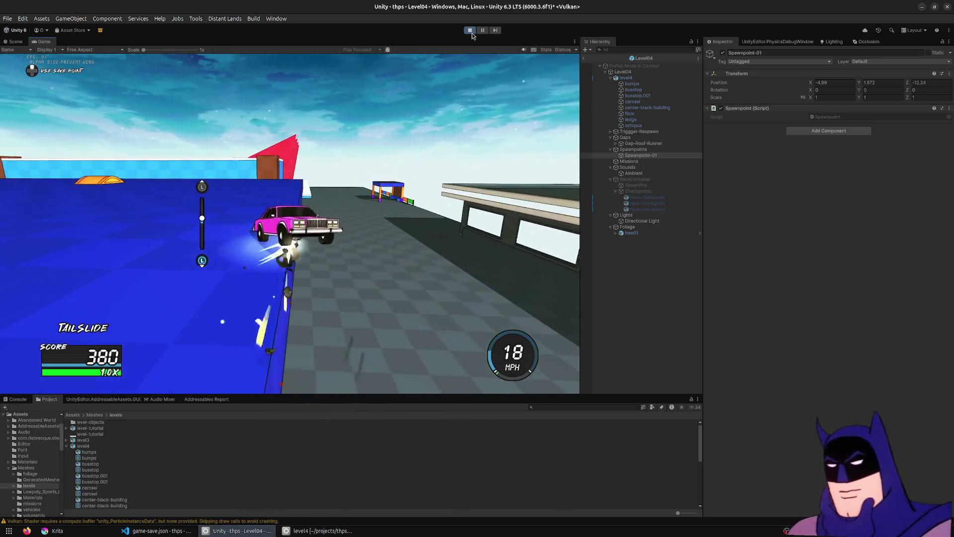
key("a")
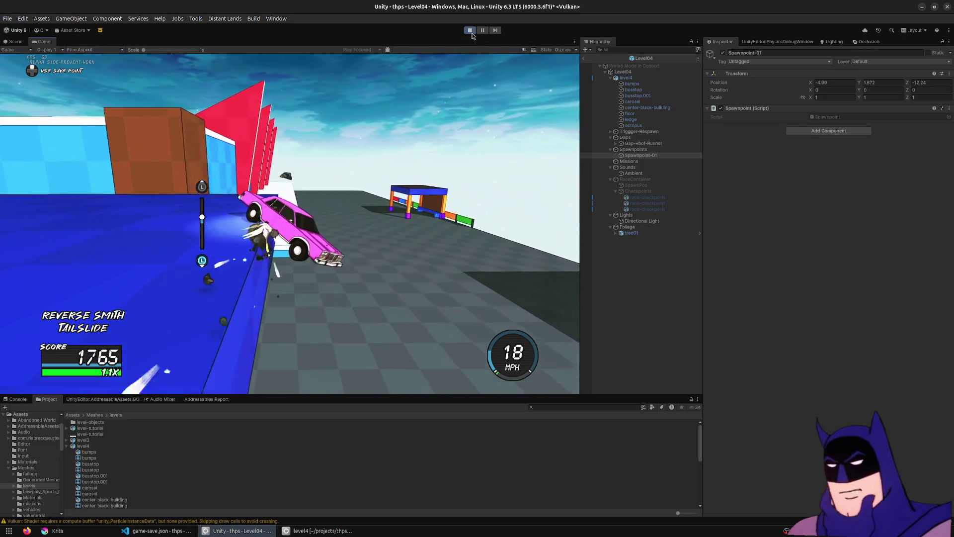
key("d")
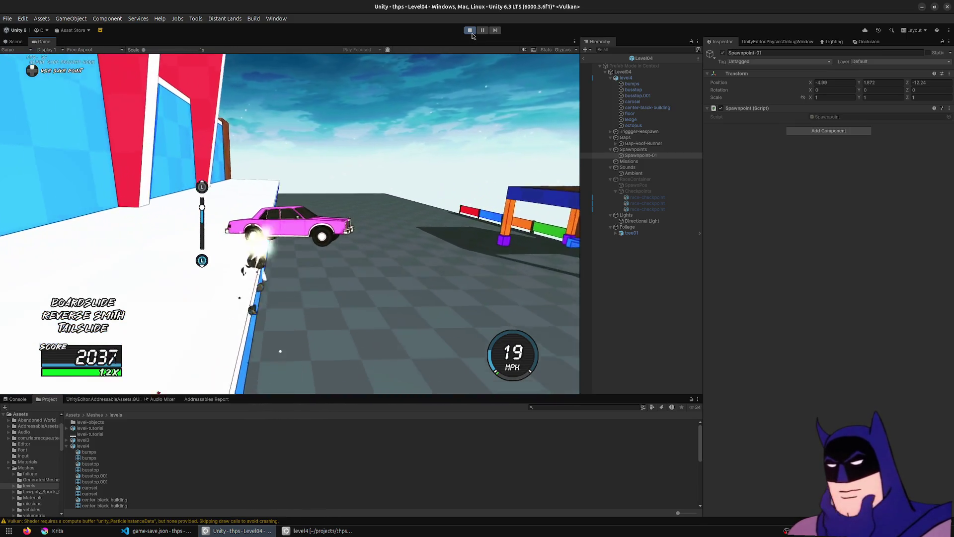
key("w")
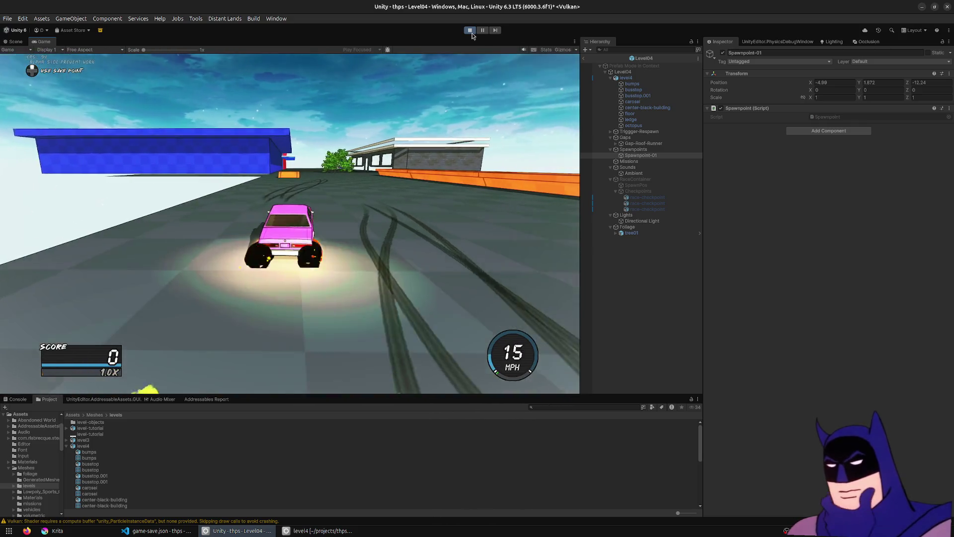
key("w")
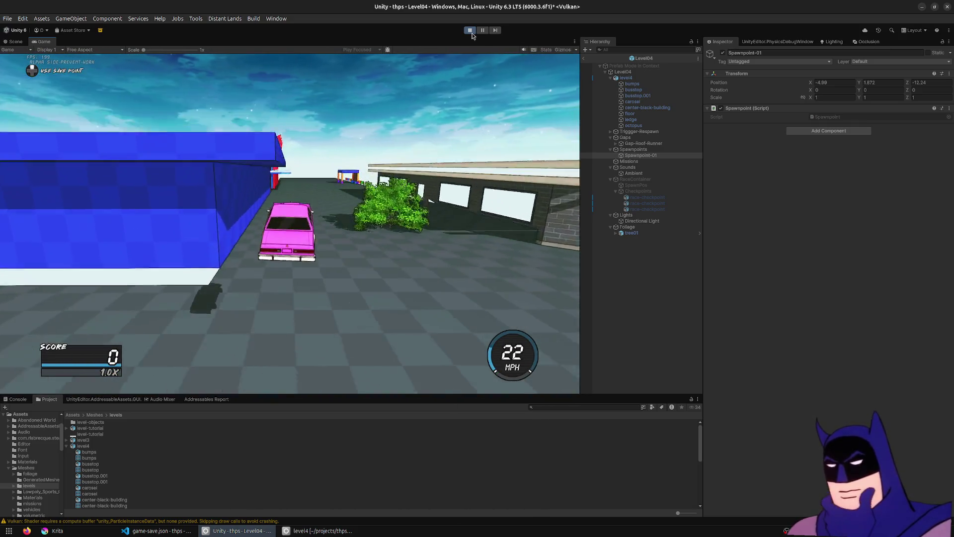
key("d")
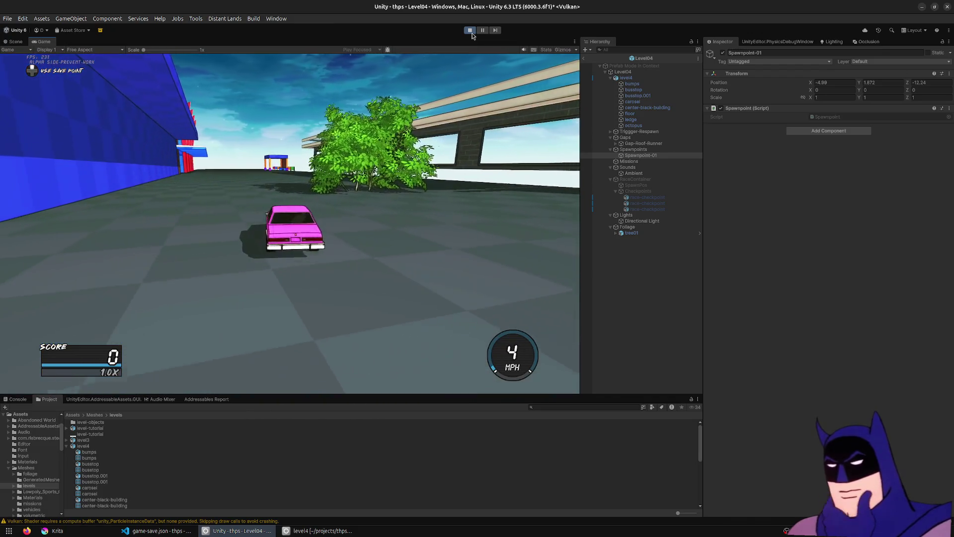
Step: Stop the play test and select the carosel building in Blender
left_click(469, 30)
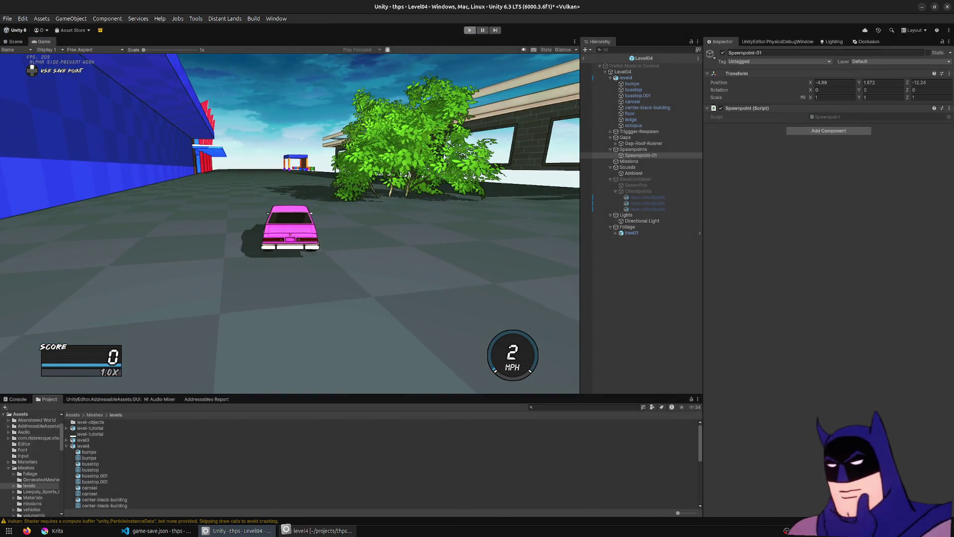
left_click(318, 530)
left_click(348, 209)
Step: Lower the carosel roof faces about 0.25 m along Z and save level4.blend
key("Tab")
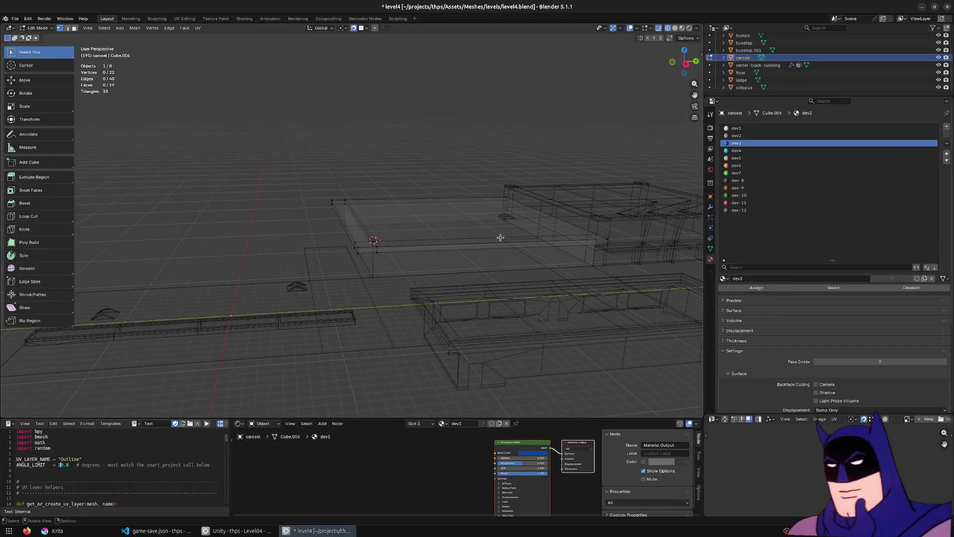
key("KP_3")
left_click_drag(277, 178, 625, 255)
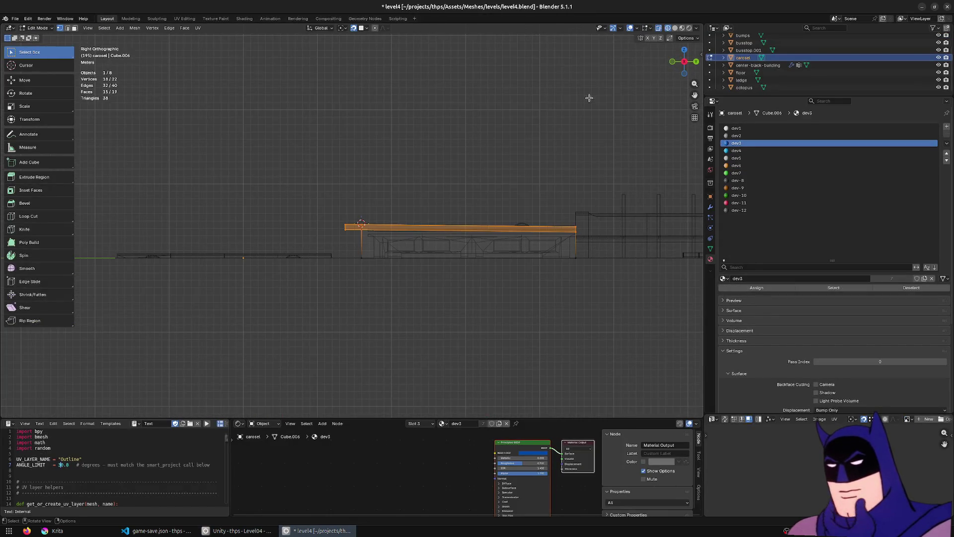
key("g")
key("z")
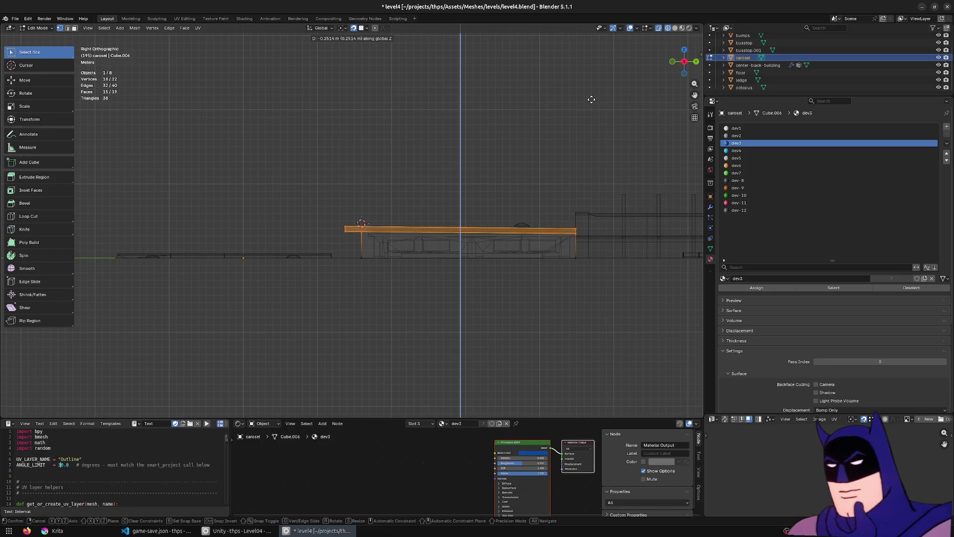
left_click(591, 99)
scroll(611, 248, "up", 3)
key("ctrl+s")
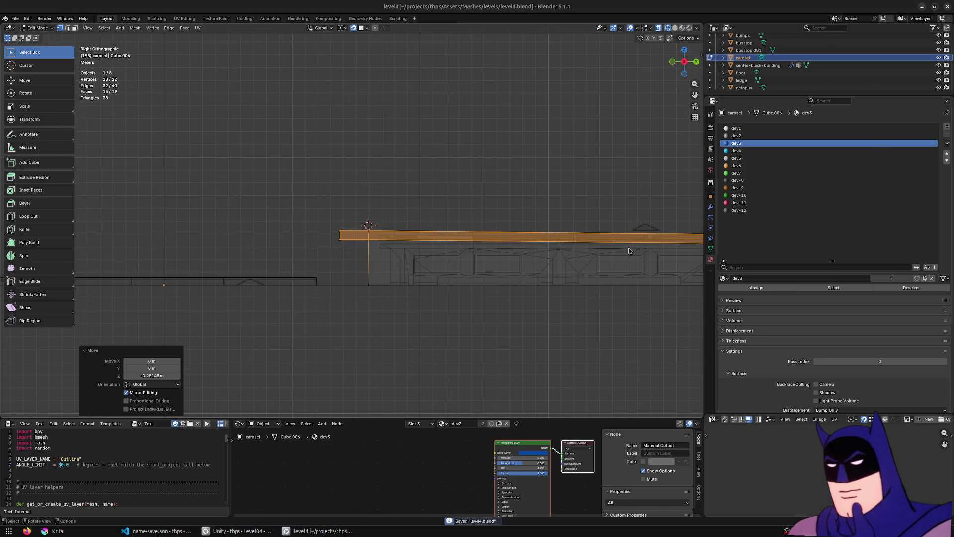
key("alt+Tab")
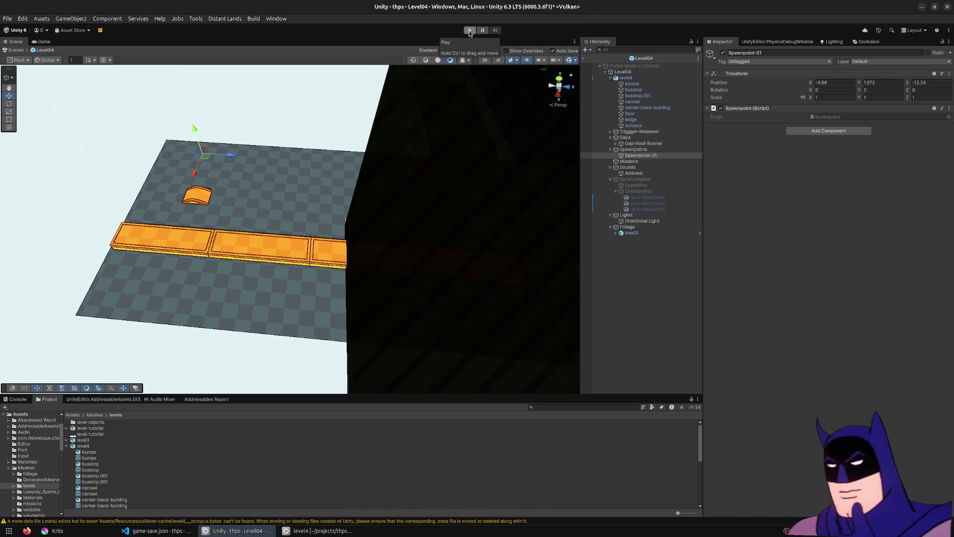
Step: Check the carosel in Blender's side view, then bring Unity's Level04 scene back up
left_click(318, 530)
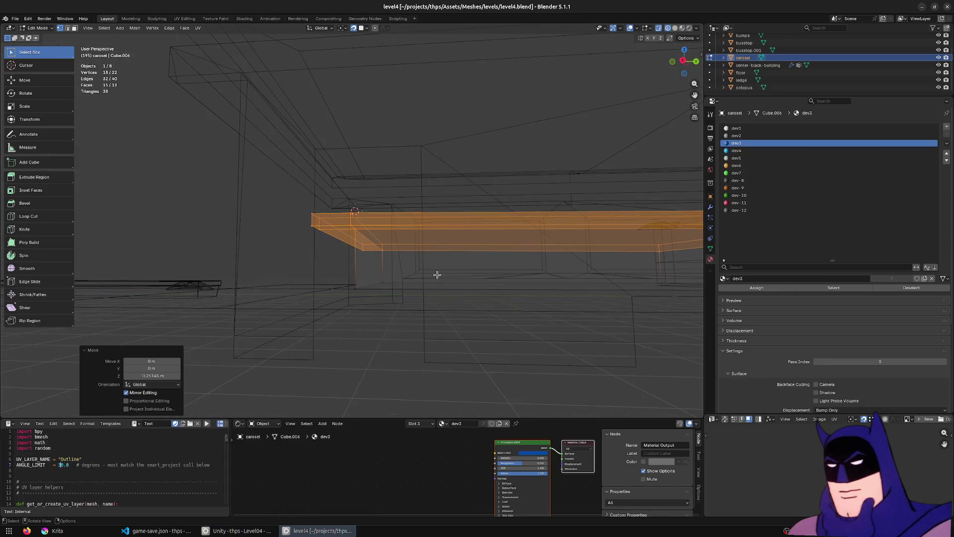
key("KP_3")
scroll(423, 272, "down", 5)
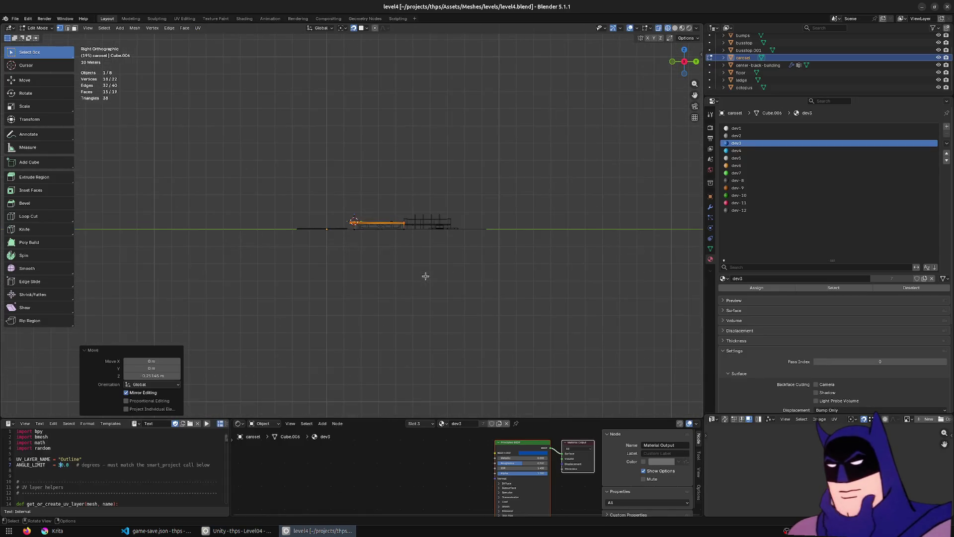
scroll(424, 273, "up", 3)
key("alt+Tab")
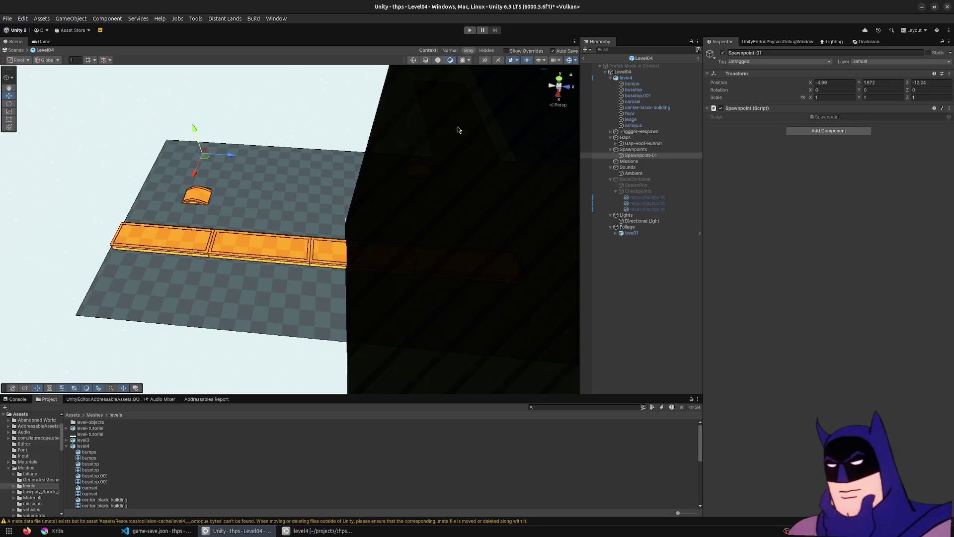
Step: Start Play mode and drive the car over the orange ramp onto the blue platform
left_click(470, 31)
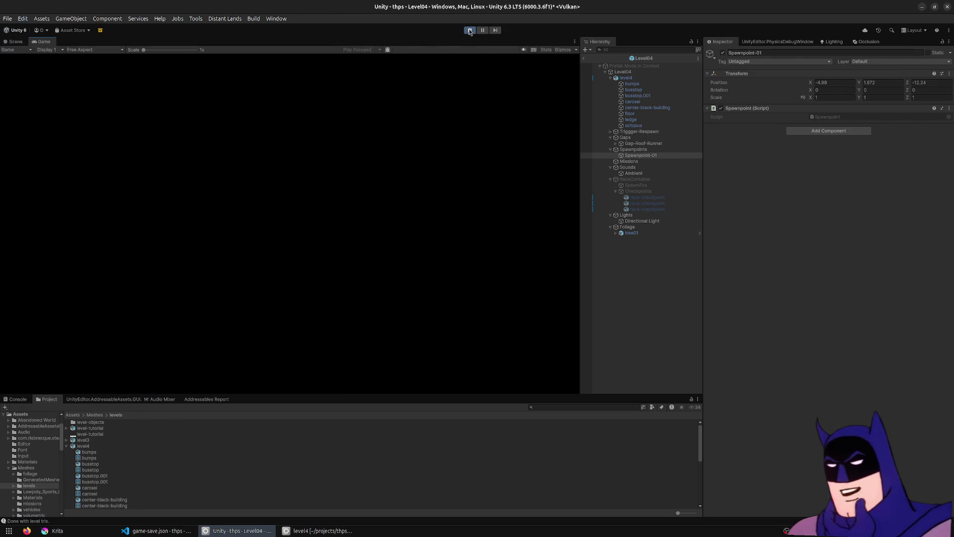
key("w")
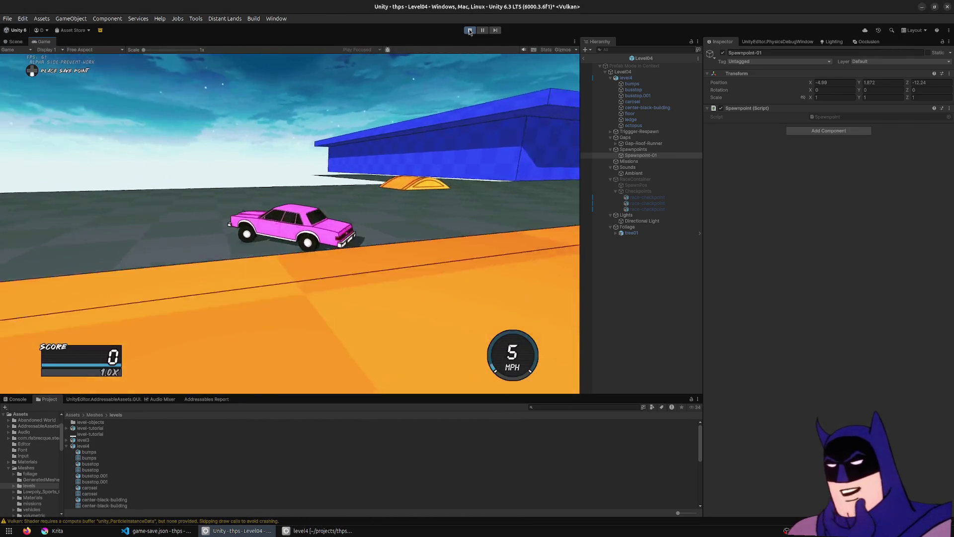
key("d")
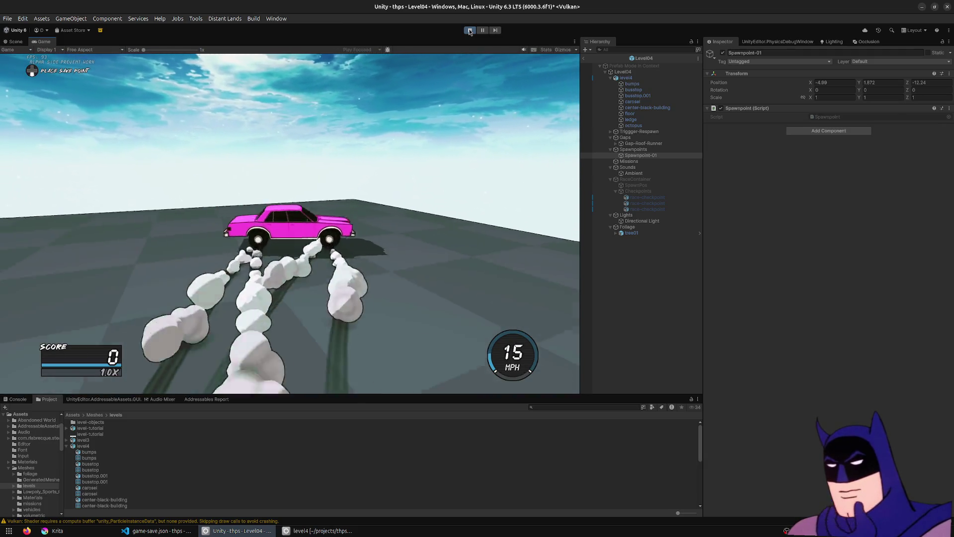
key("w")
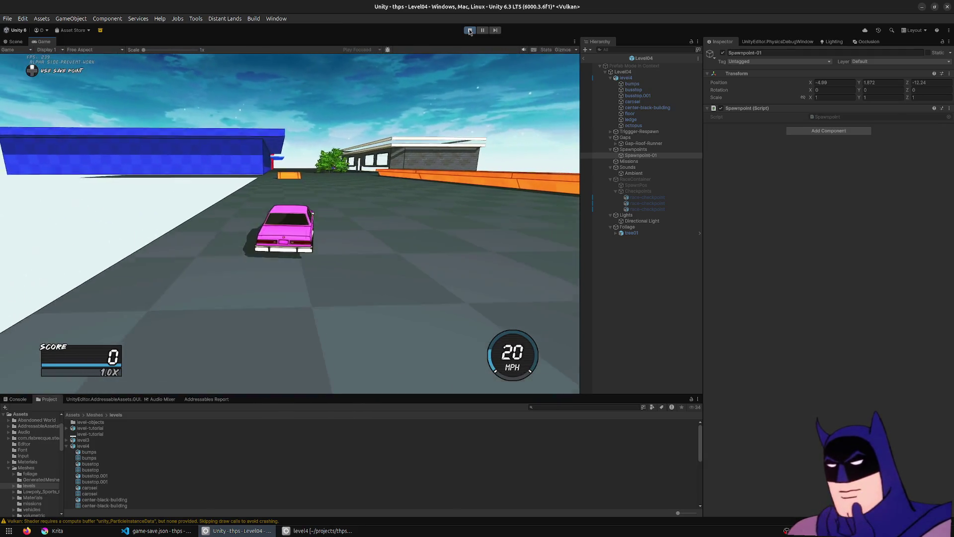
key("a")
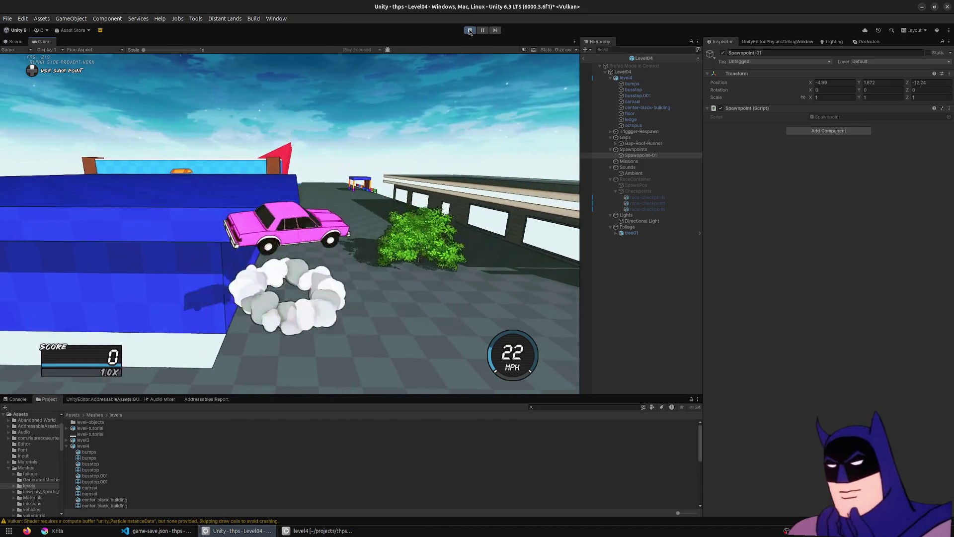
Step: Grind the platform edge into a Lipslide-Boardslide combo worth 988, then switch to Blender
key("w")
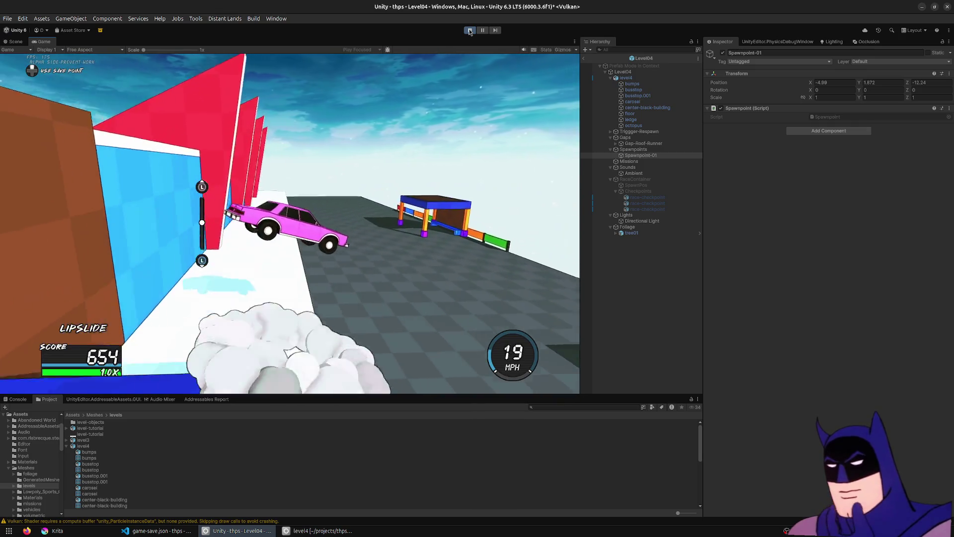
key("w")
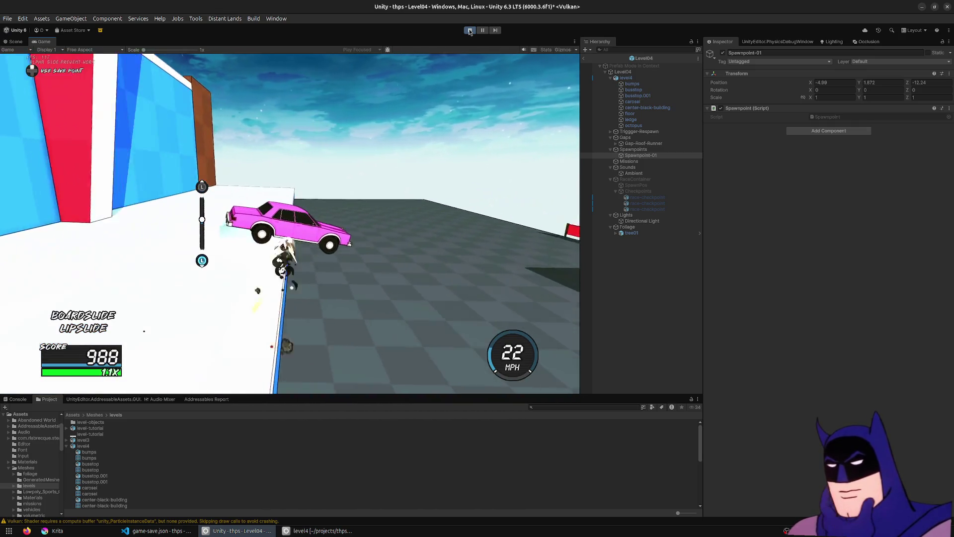
key("q")
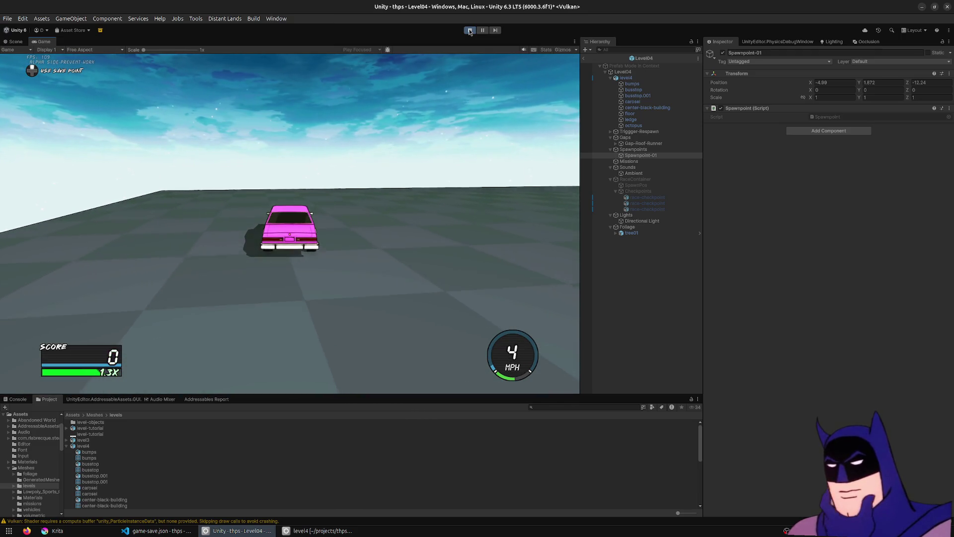
key("alt+Tab")
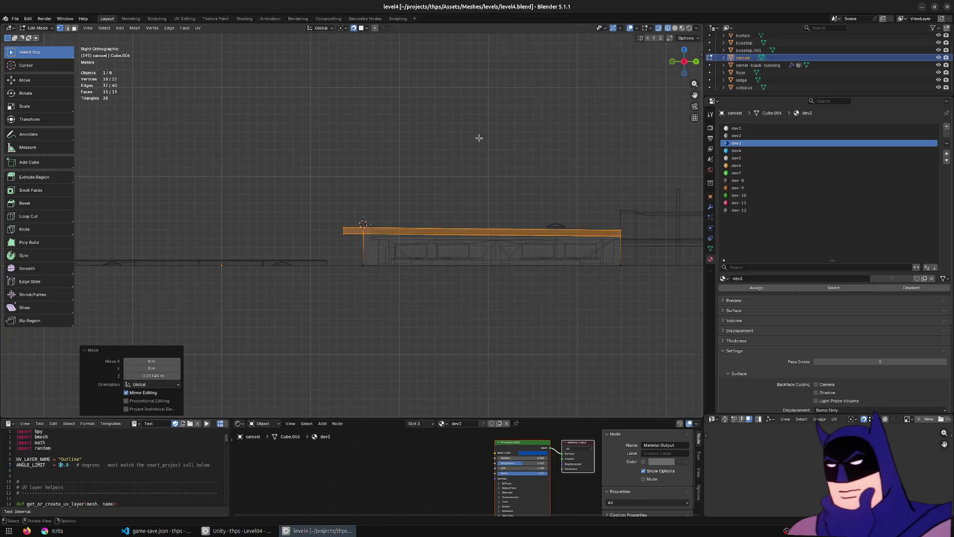
Step: Select the long front strip of the carosel platform in coloured shading
key("shift+z")
left_click_drag(524, 224, 519, 253)
left_click(472, 256)
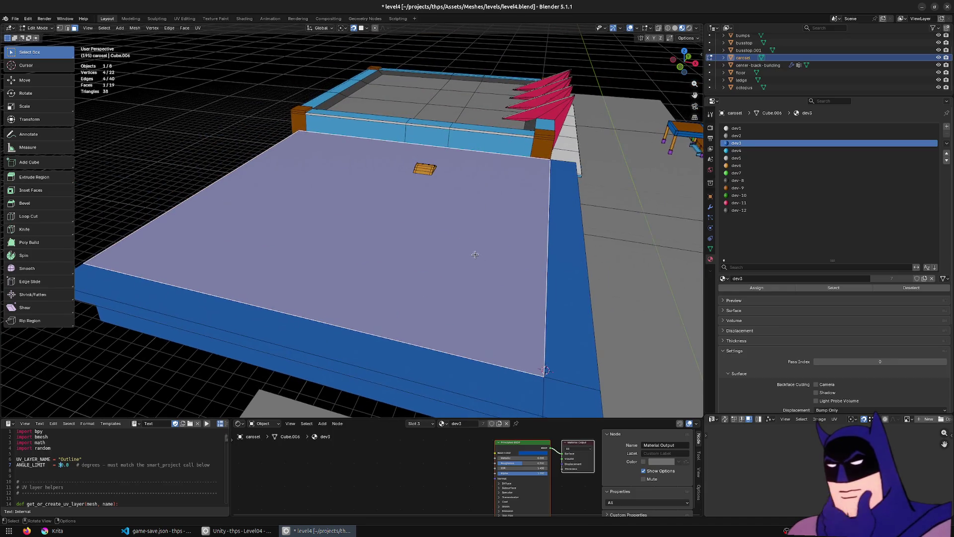
scroll(411, 242, "up", 5)
scroll(411, 241, "down", 5)
left_click_drag(415, 233, 425, 217)
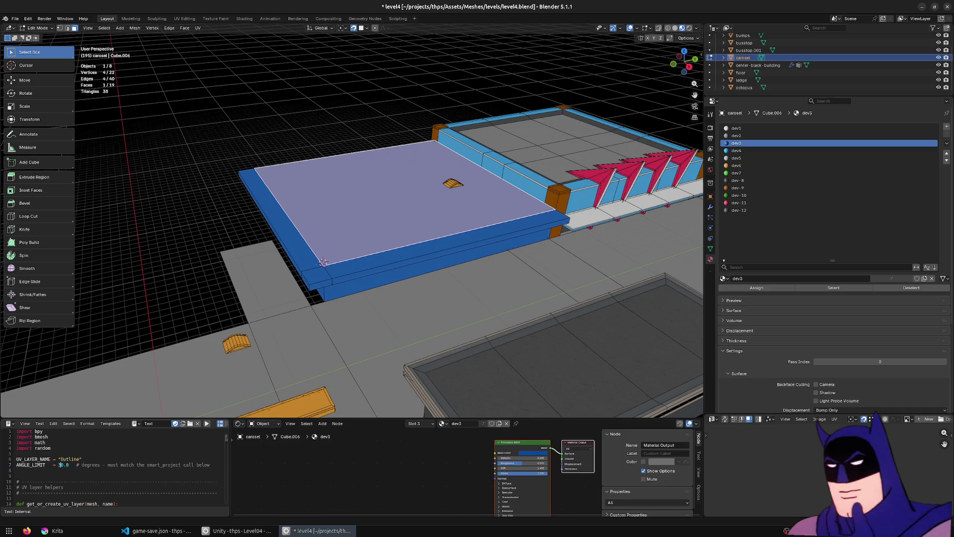
mouse_move(635, 259)
left_mouse_down()
mouse_move(597, 234)
mouse_move(628, 251)
left_mouse_up()
left_click(357, 275, "alt")
mouse_move(486, 264)
left_mouse_down()
mouse_move(473, 300)
mouse_move(526, 243)
left_mouse_up()
Step: Move the front strip faces -0.3 m along X
key("g")
key("x")
key("Escape")
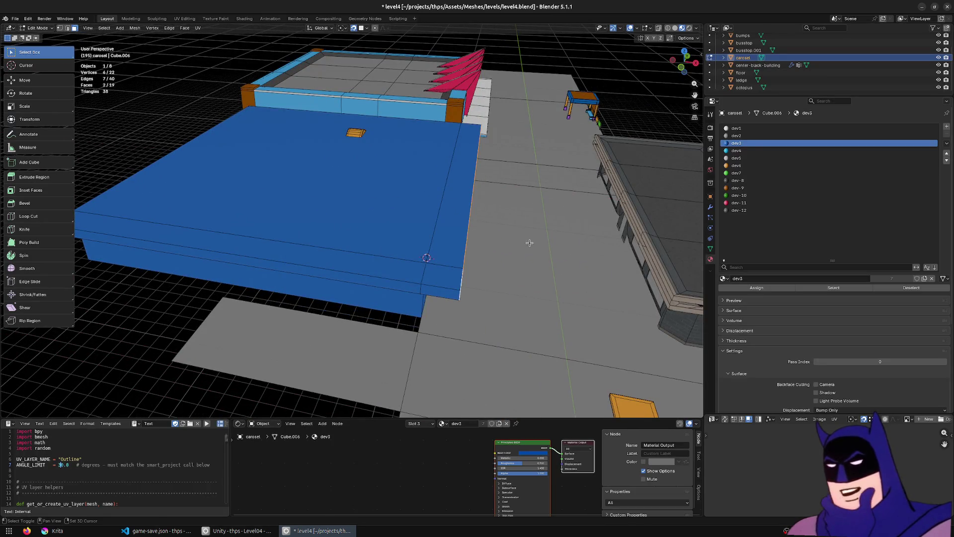
type("gx.2")
key("BackSpace")
key("minus")
key("BackSpace")
key("BackSpace")
key("BackSpace")
type("5")
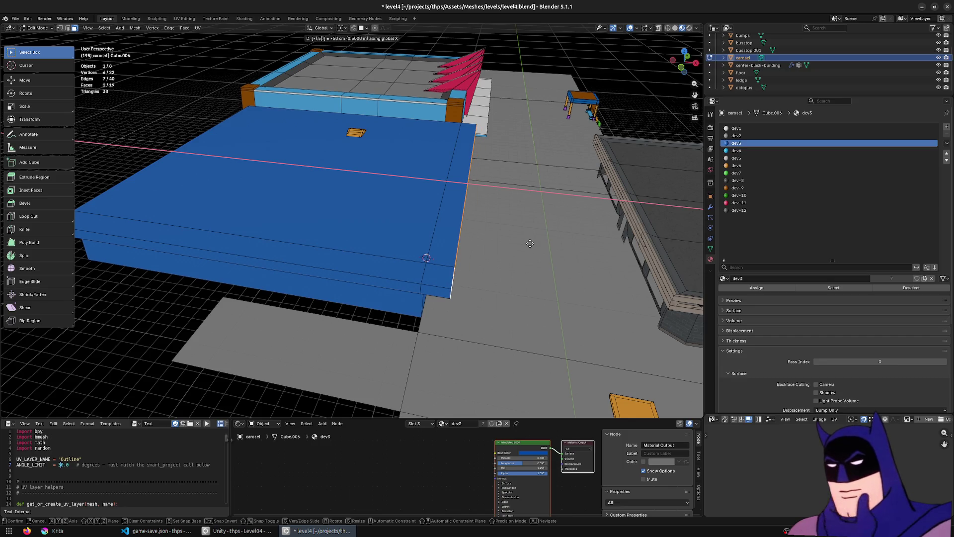
key("BackSpace")
type("4")
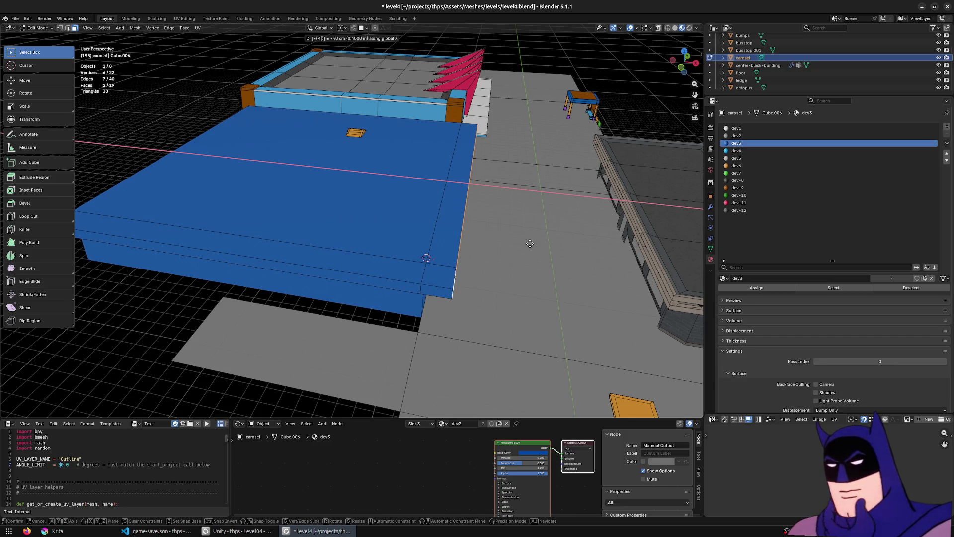
key("Return")
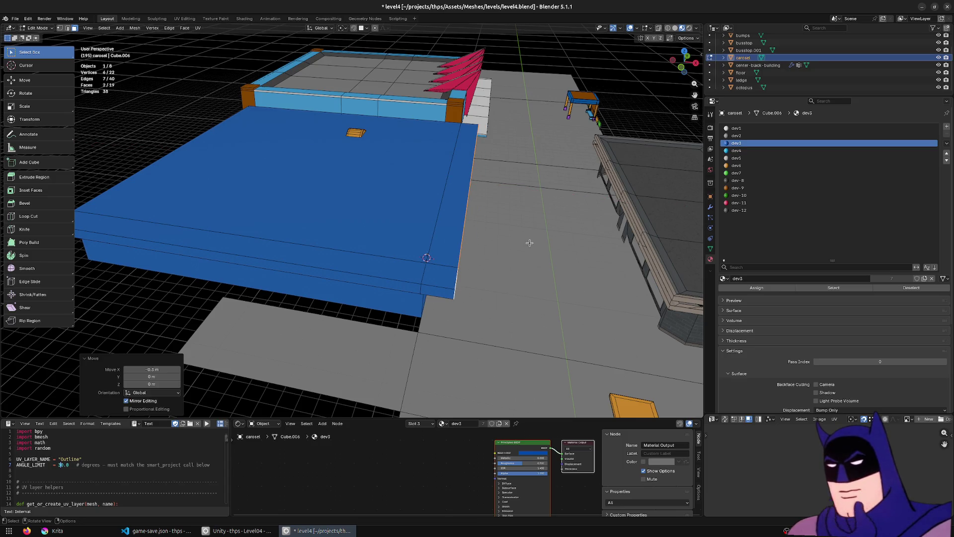
Step: Shift the corner face and front strip 0.3 m along Y, then leave Edit Mode
left_click(449, 296)
left_click(398, 280, "shift")
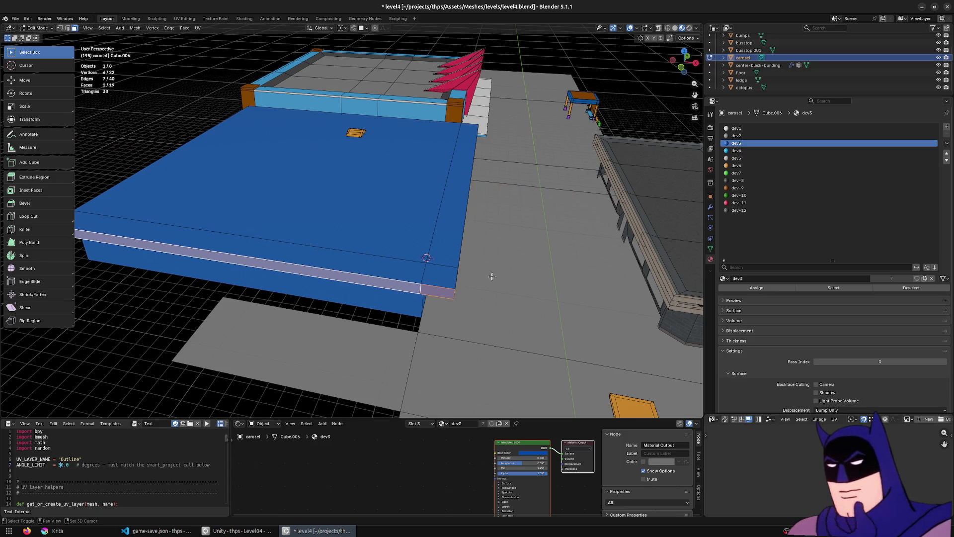
type("gy")
type(".3")
key("Return")
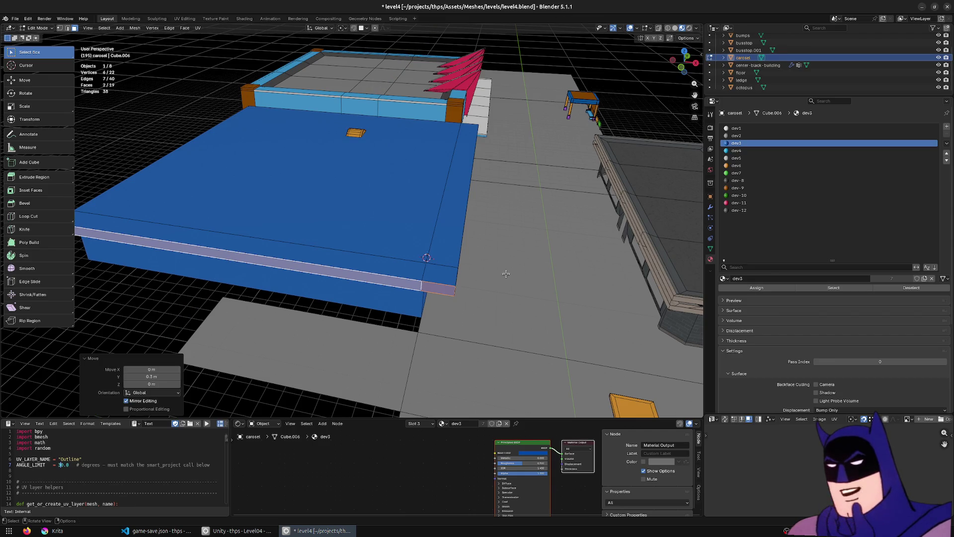
scroll(502, 132, "down", 5)
key("Tab")
scroll(293, 308, "up", 3)
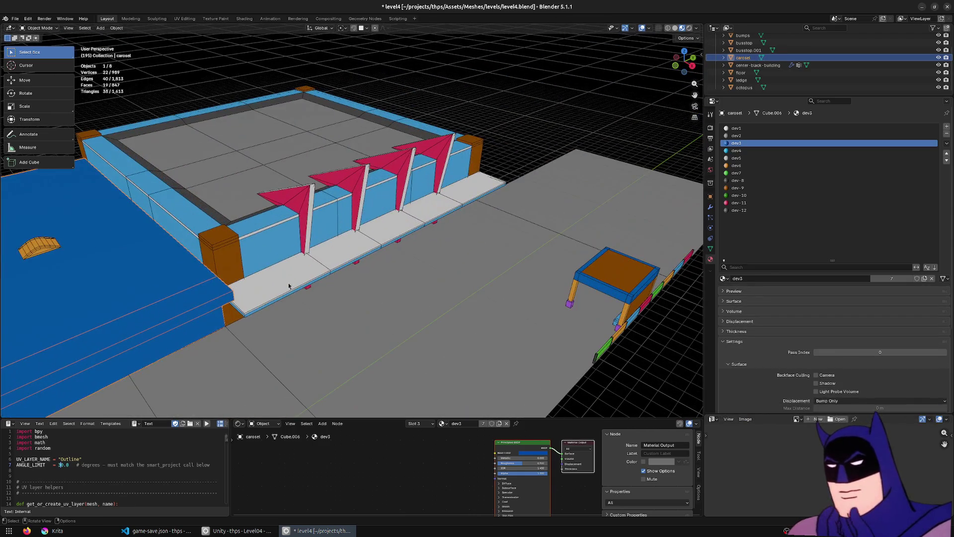
Step: In the octopus mesh, select a bench front face and grow it to all coplanar faces
left_click(308, 279)
key("Tab")
left_click(308, 278)
scroll(308, 279, "up", 2)
left_click(338, 309)
left_click(340, 306)
key("shift+g")
left_click(367, 366)
Step: Move the bench faces -0.3 m along X, save level4.blend, and select the carosel platform
type("g")
type("x-.3")
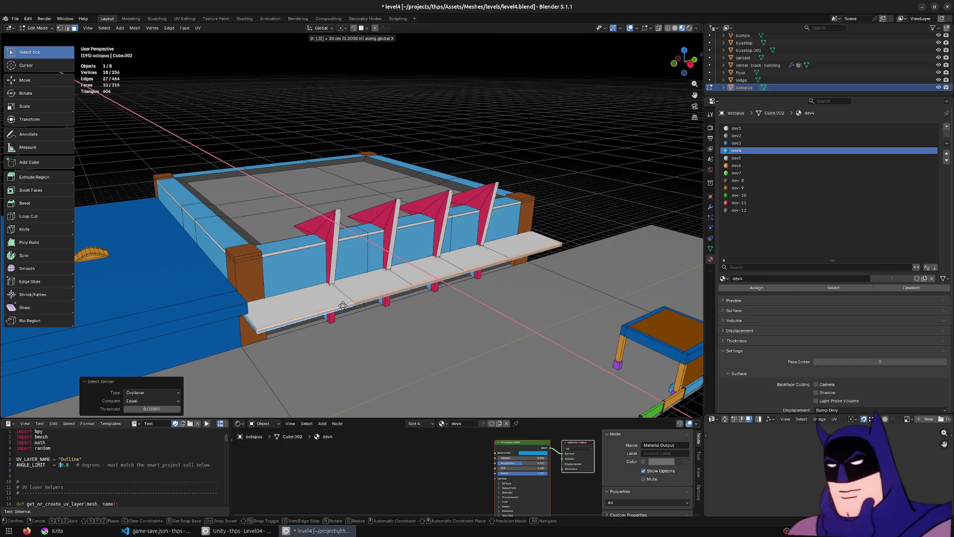
key("Return")
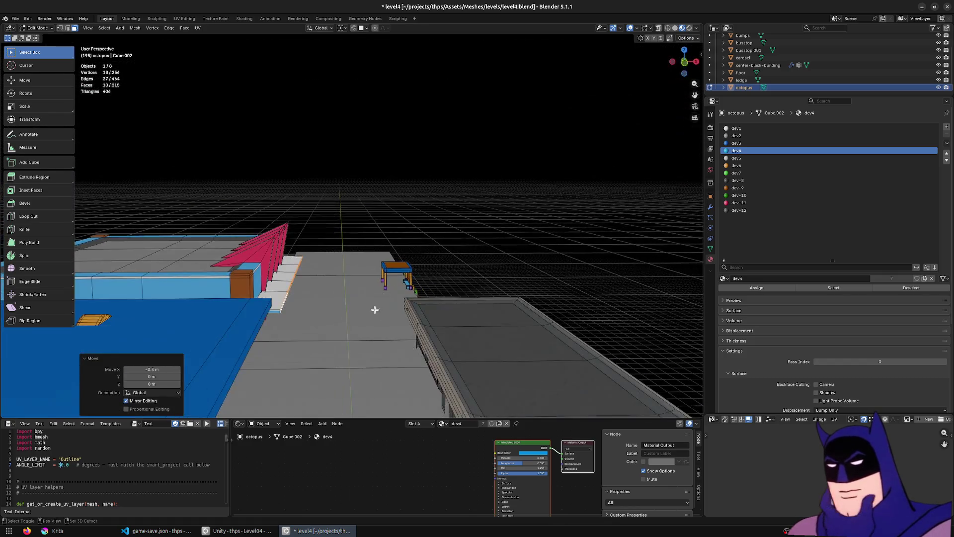
key("Tab")
key("ctrl+s")
left_click_drag(301, 270, 67, 248)
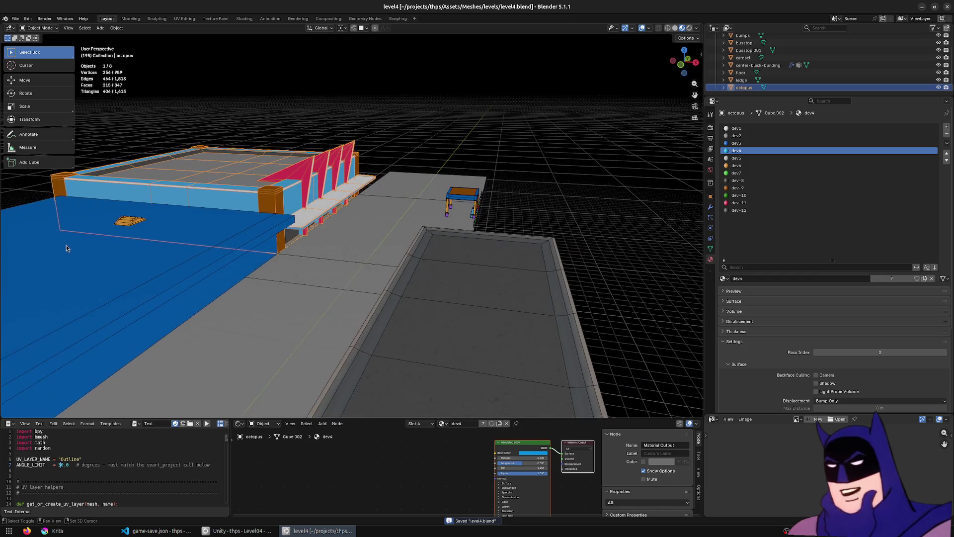
scroll(282, 245, "up", 3)
left_click(468, 217)
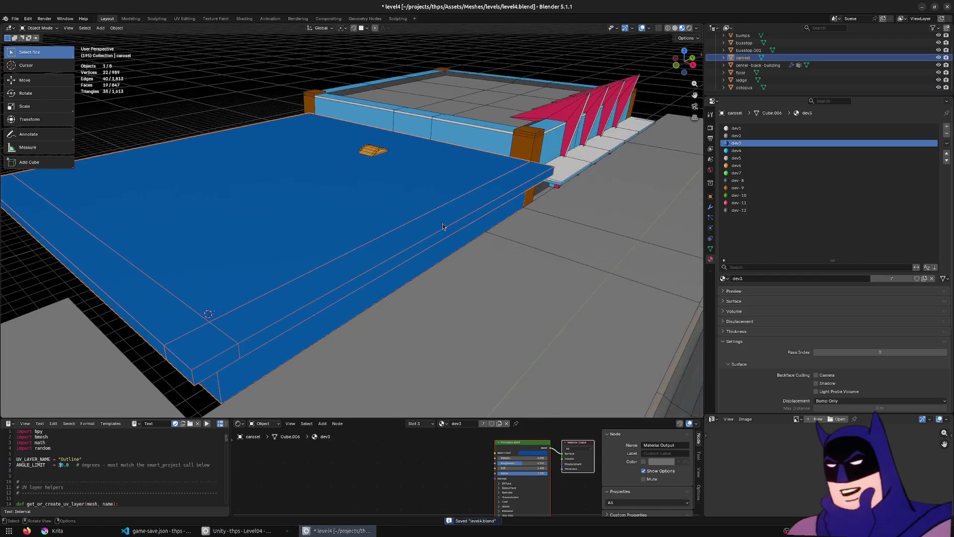
Step: In Edit Mode on the carosel mesh, add a UV sphere via search, then undo it
key("Tab")
key("F3")
type("add ")
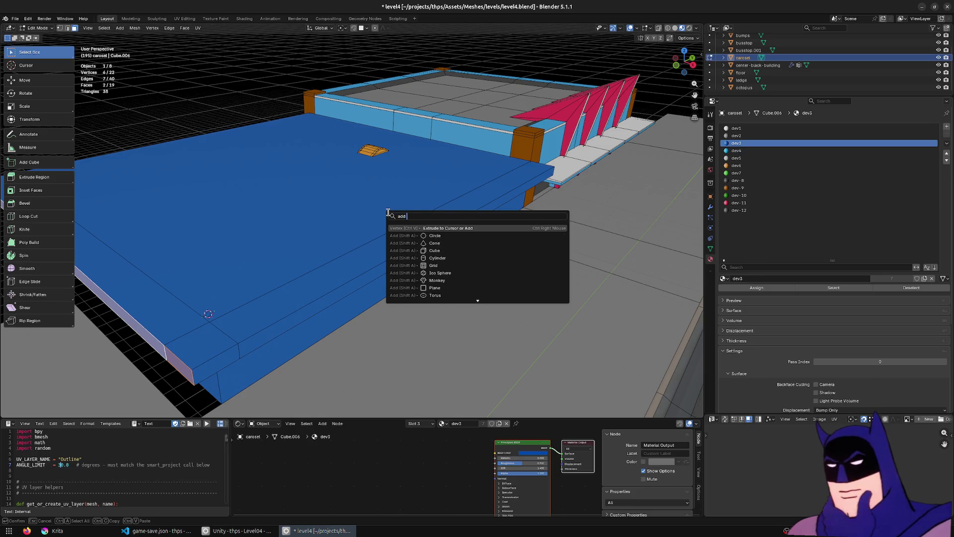
type("geo")
key("BackSpace")
key("BackSpace")
key("BackSpace")
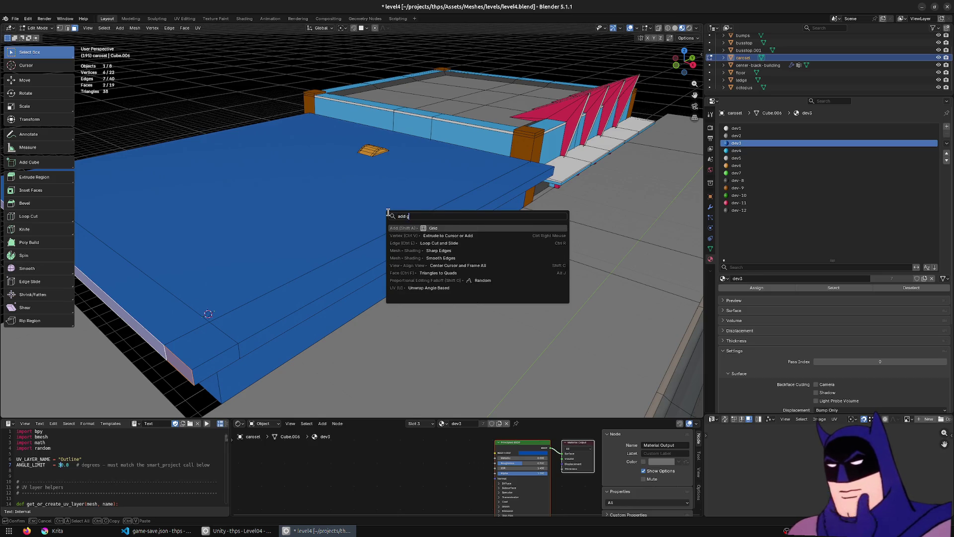
type("uv sp")
key("Return")
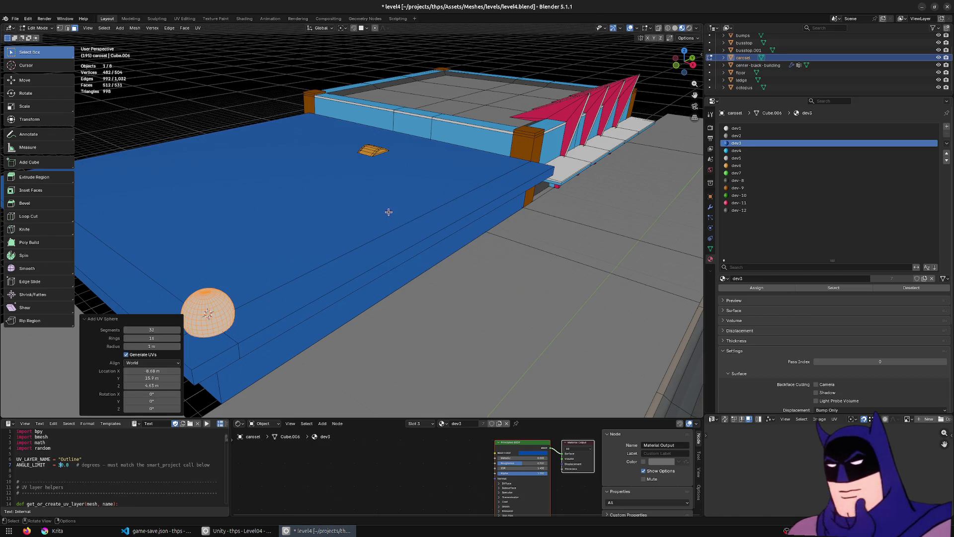
key("ctrl+z")
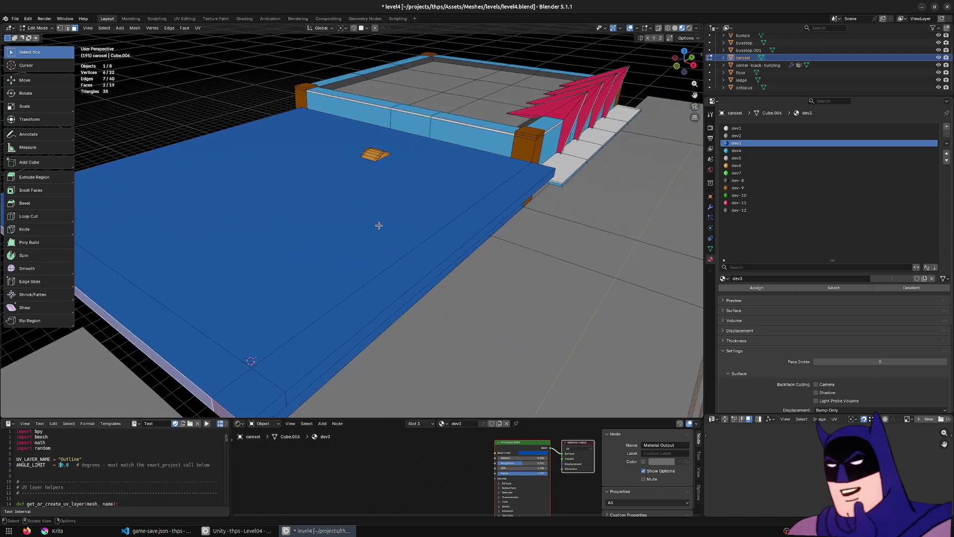
Step: Add an ico sphere (3 subdivisions, 5 m radius) over the blue floor instead
key("F3")
type("add ico")
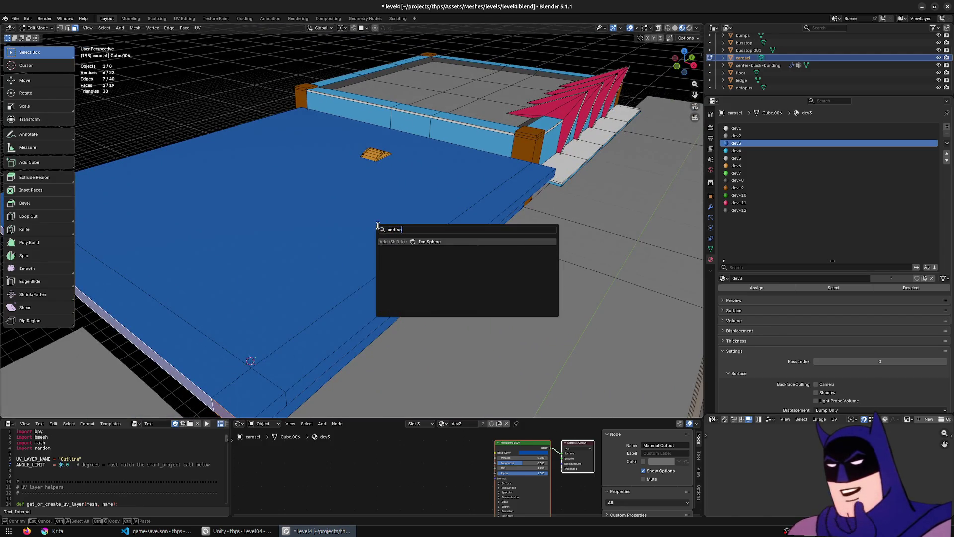
key("Return")
scroll(358, 230, "up", 3)
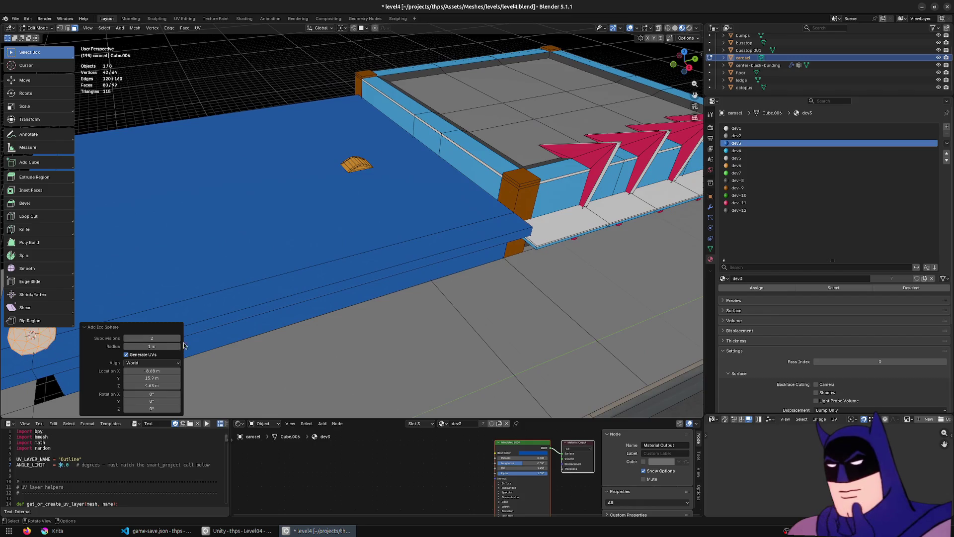
scroll(386, 228, "up", 5)
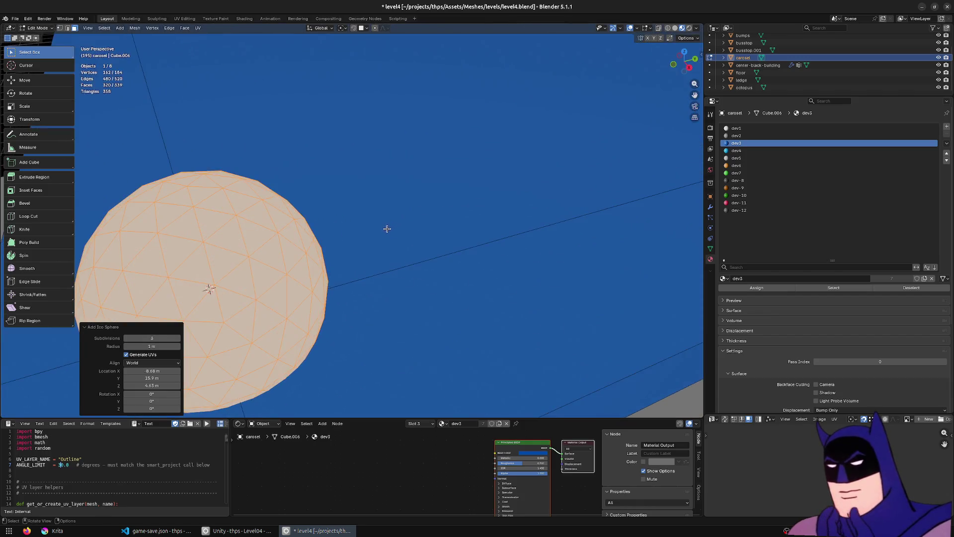
scroll(385, 229, "down", 3)
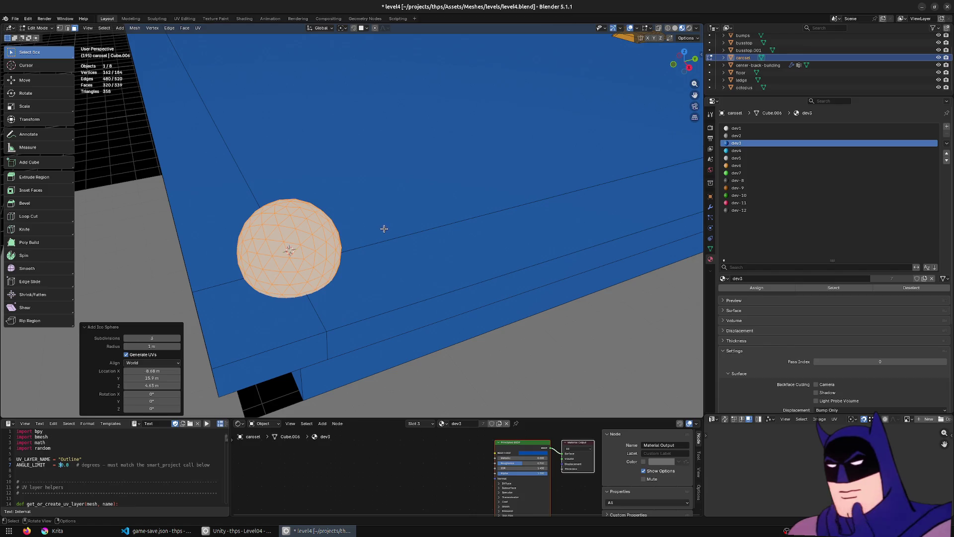
scroll(368, 236, "down", 4)
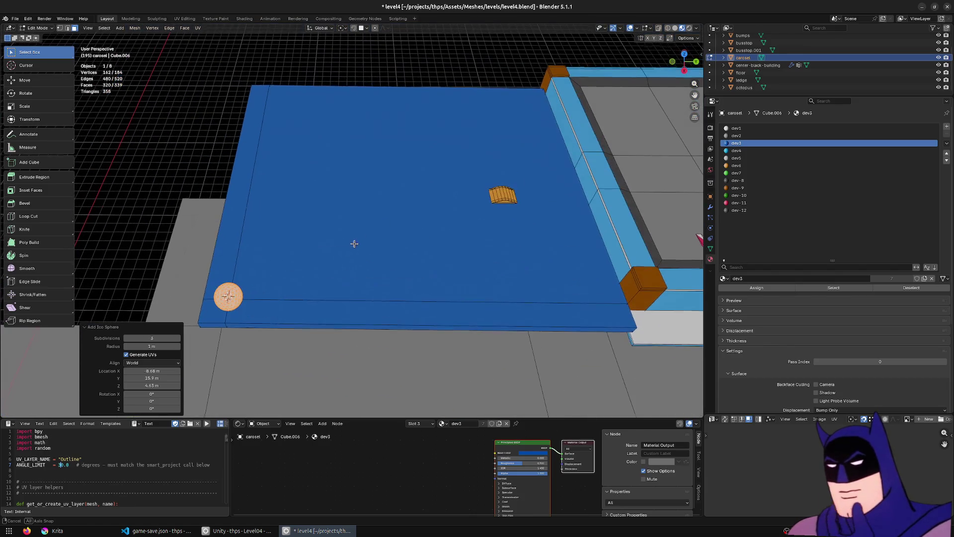
Step: Snap to edge centres and slide the sphere along Y, then -12.937 m along X
left_click(365, 28)
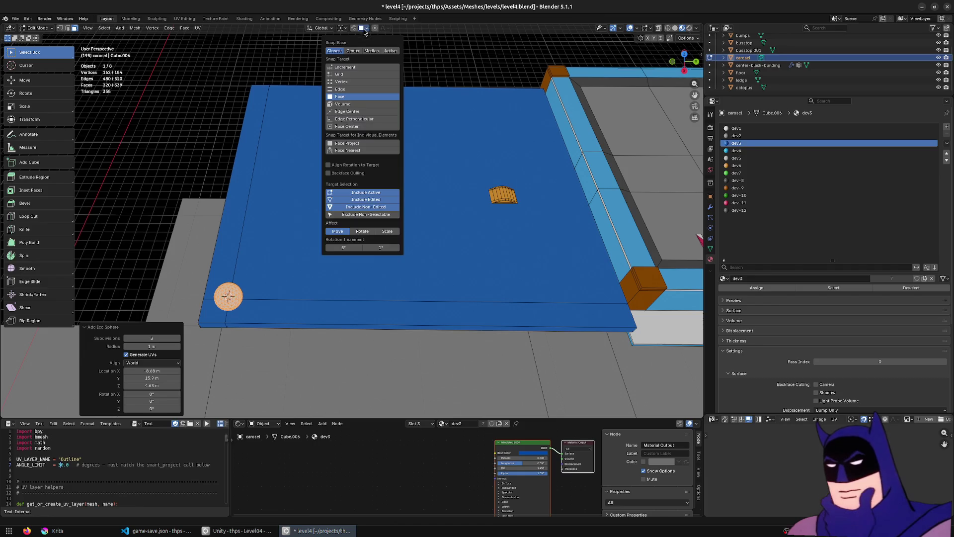
left_click(348, 111)
key("g")
key("x")
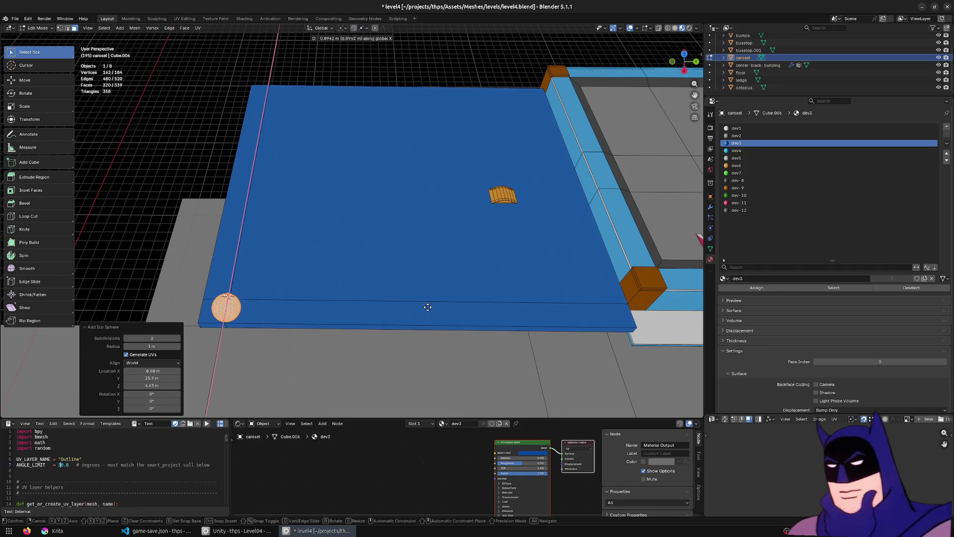
key("y")
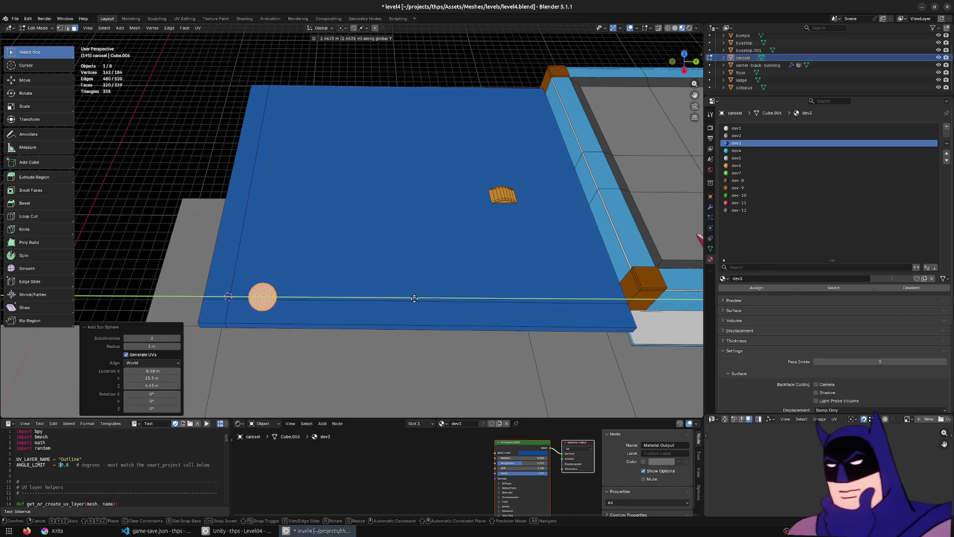
key("ctrl")
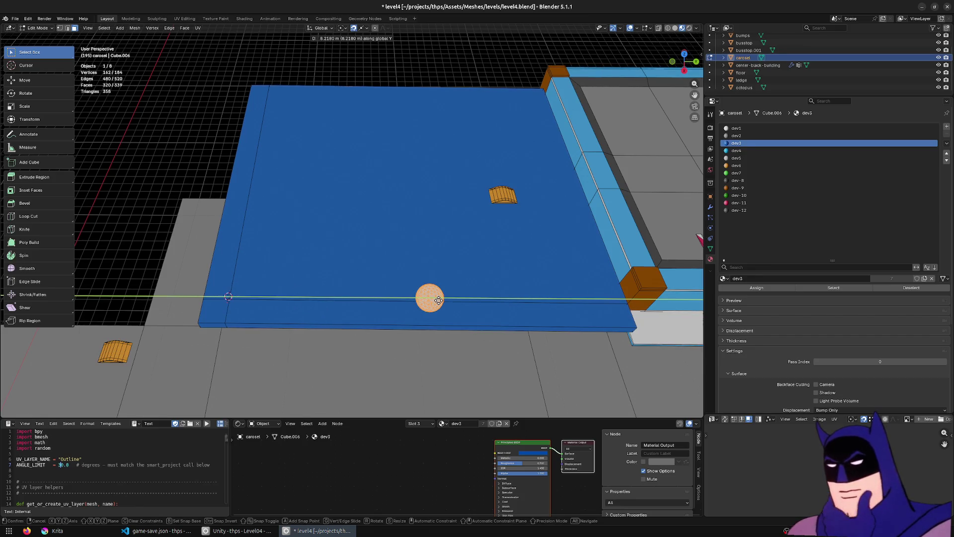
left_click(438, 300)
key("g")
key("x")
left_click(423, 169)
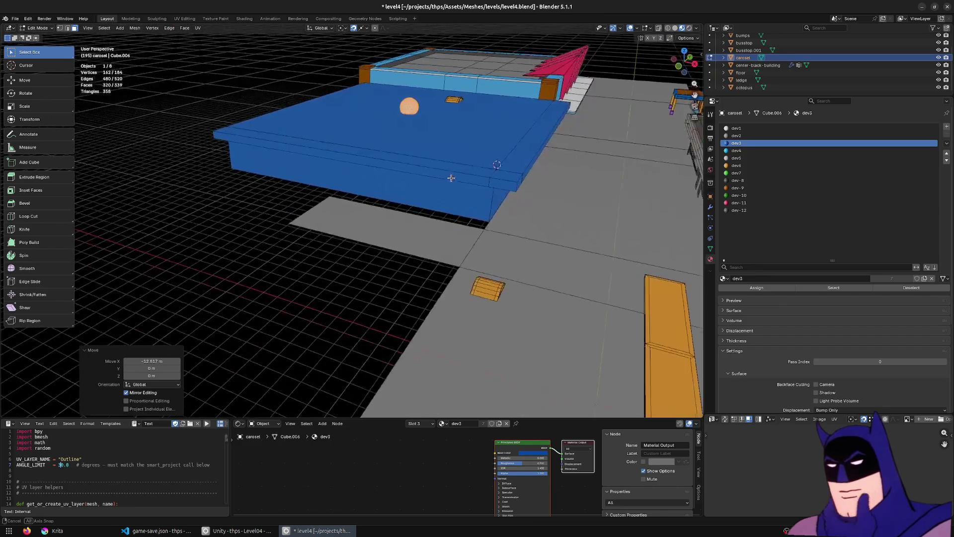
Step: In a right orthographic wireframe view, box-select the strip and the sphere's lower half
scroll(362, 229, "up", 3)
key("KP_5")
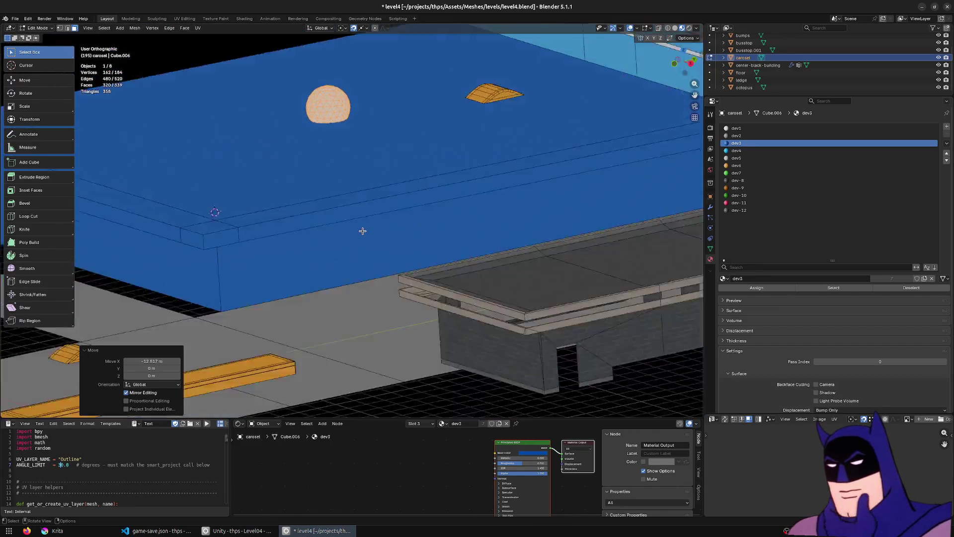
key("KP_3")
key("shift+z")
scroll(345, 218, "up", 3)
left_click_drag(272, 224, 504, 144)
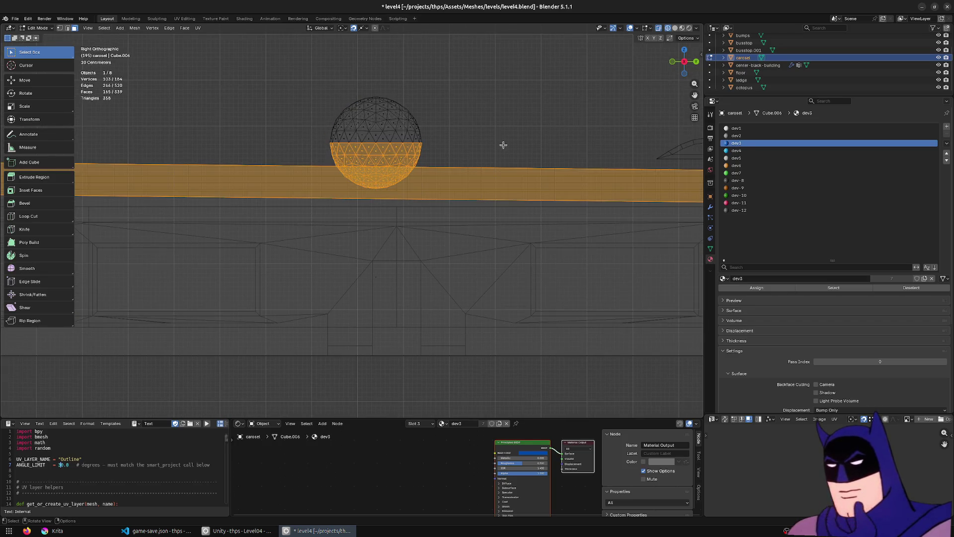
Step: Select the whole sphere and raise it 0.649 m along Z
key("z")
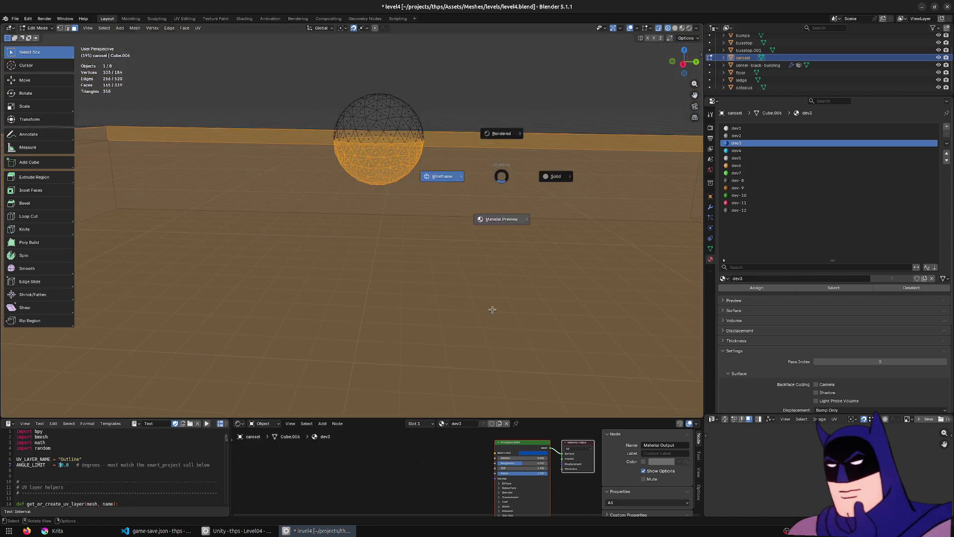
left_click(500, 215)
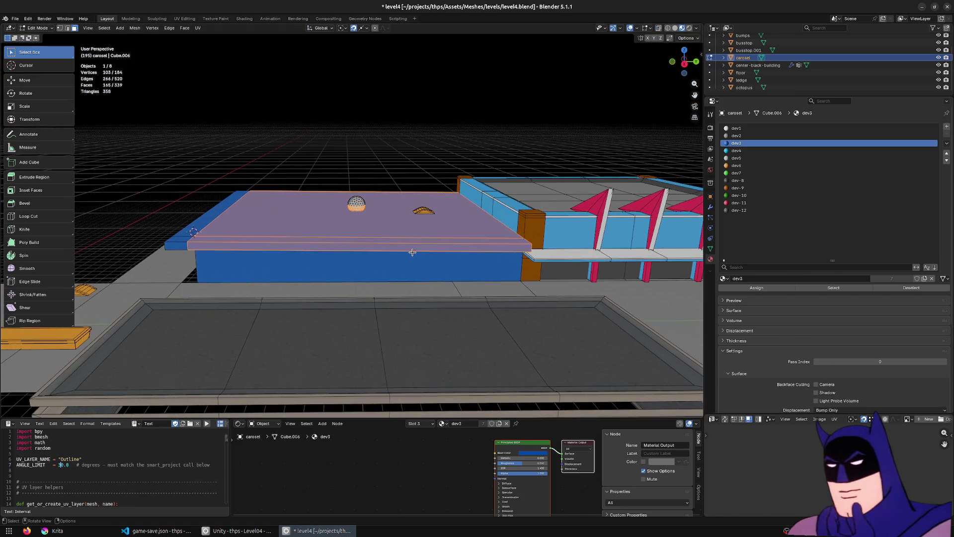
key("KP_3")
scroll(596, 219, "up", 5)
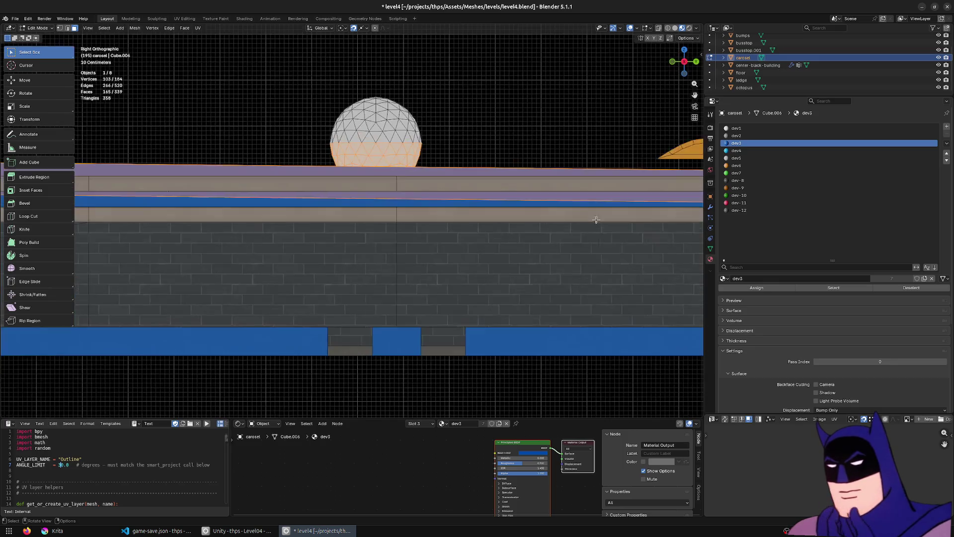
key("shift+z")
left_click(429, 141)
scroll(438, 143, "up", 2)
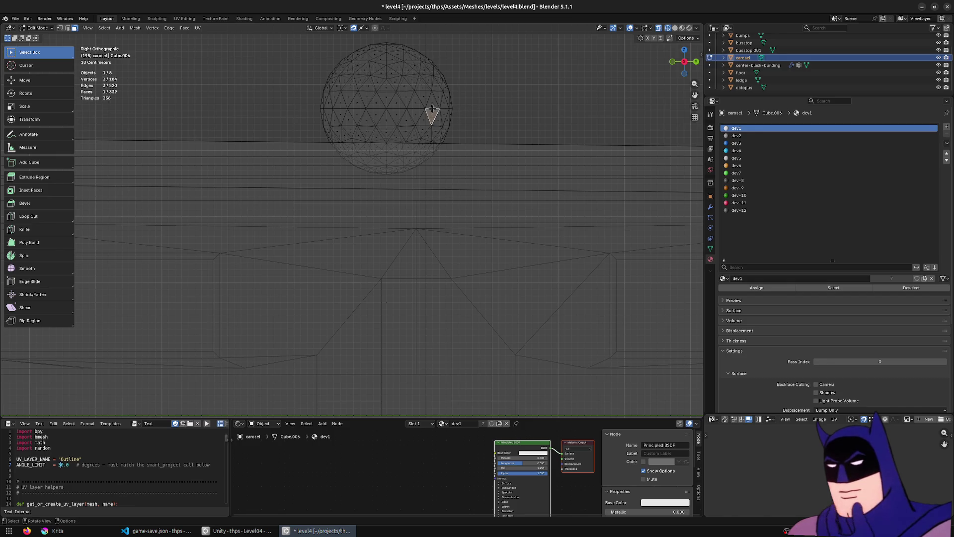
key("ctrl+l")
key("g")
key("z")
left_click(511, 73)
Step: Delete the sphere's lower-half faces, then the dome's remaining lower band of faces
mouse_move(505, 141)
left_mouse_down()
mouse_move(250, 51)
mouse_move(236, 65)
left_mouse_up()
key("x")
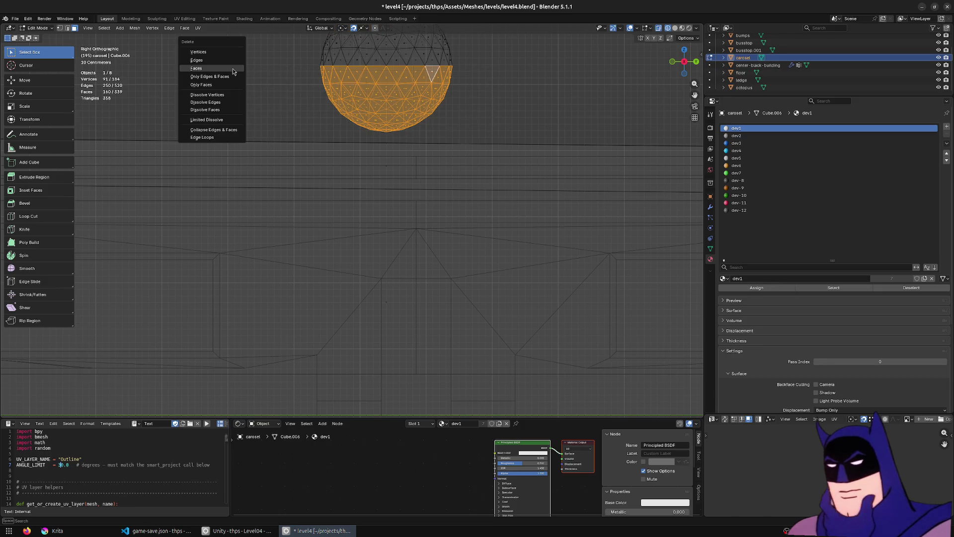
left_click(233, 71)
key("z")
left_click(366, 166)
key("KP_5")
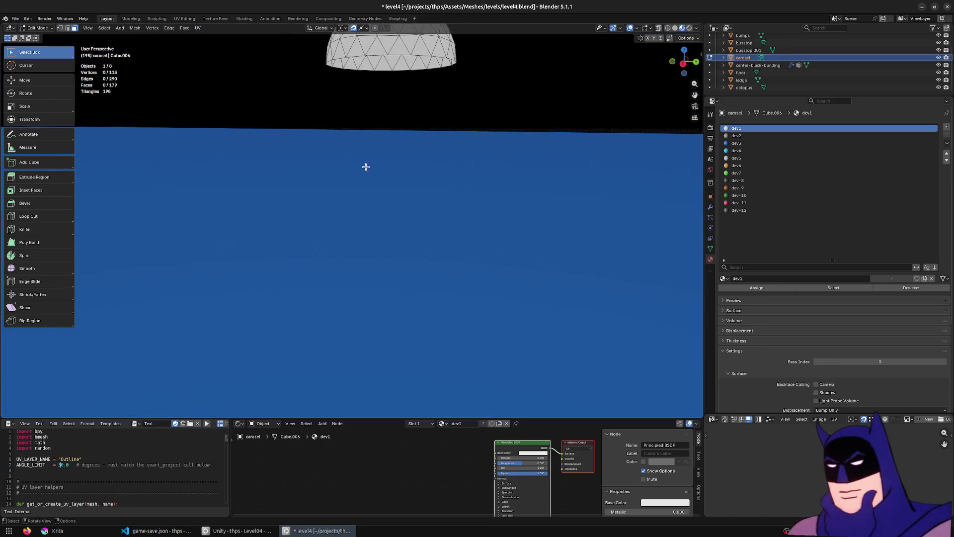
key("KP_3")
key("shift+z")
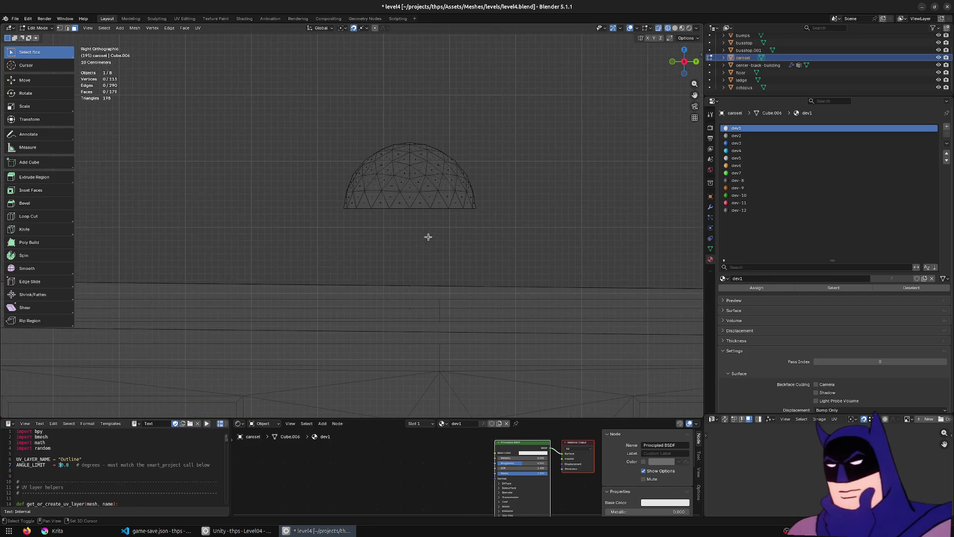
mouse_move(541, 236)
left_mouse_down()
mouse_move(319, 220)
mouse_move(273, 183)
mouse_move(279, 193)
left_mouse_up()
key("x")
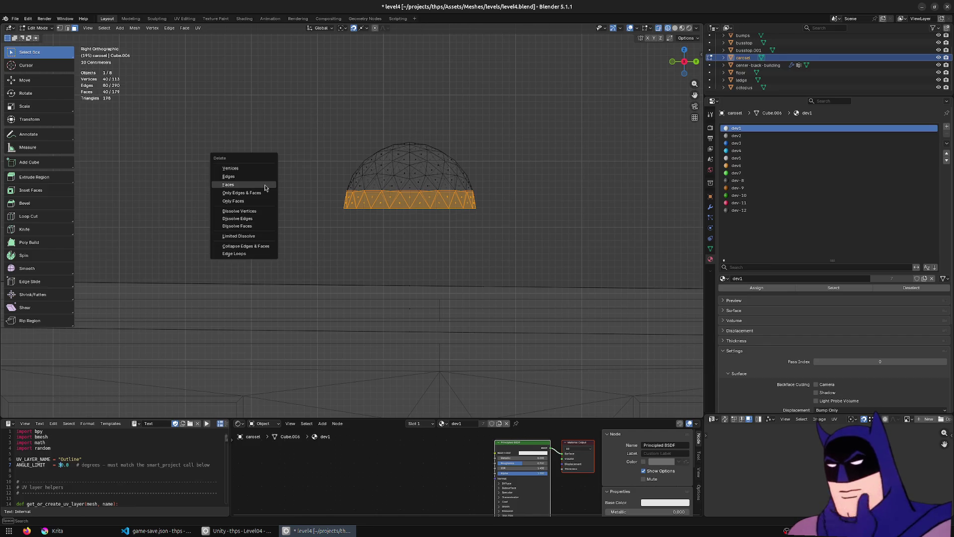
left_click(249, 186)
Step: Flatten the dome's bottom vertex row to zero height, then select the whole dome in material preview
left_click_drag(523, 211, 325, 185)
key("s")
key("z")
key("0")
key("Return")
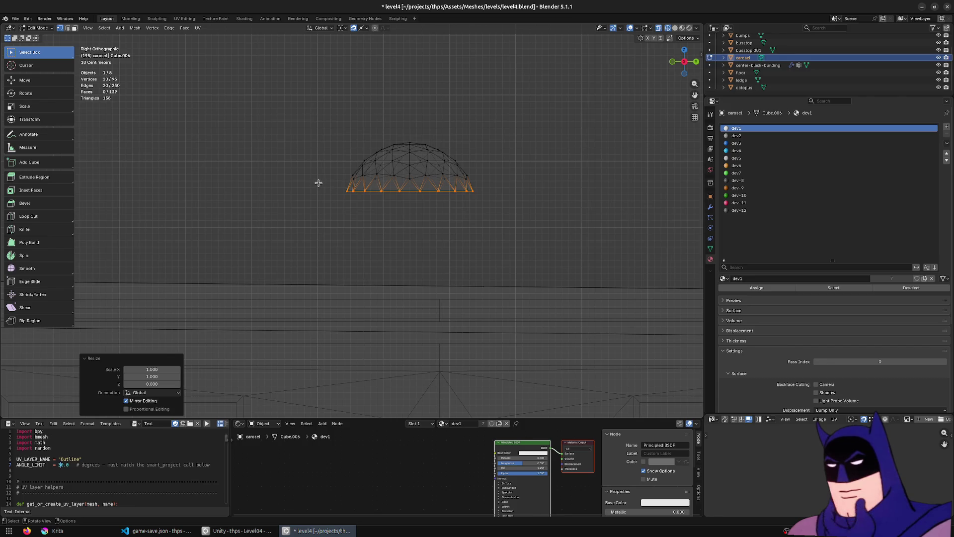
mouse_move(559, 116)
left_mouse_down()
mouse_move(517, 155)
mouse_move(384, 200)
left_mouse_up()
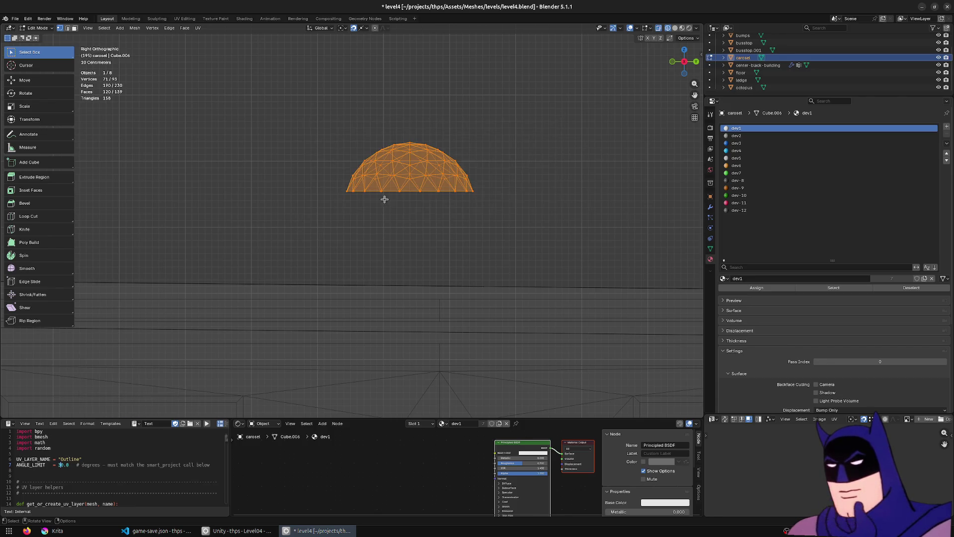
scroll(435, 186, "down", 3)
key("z")
left_click(441, 316)
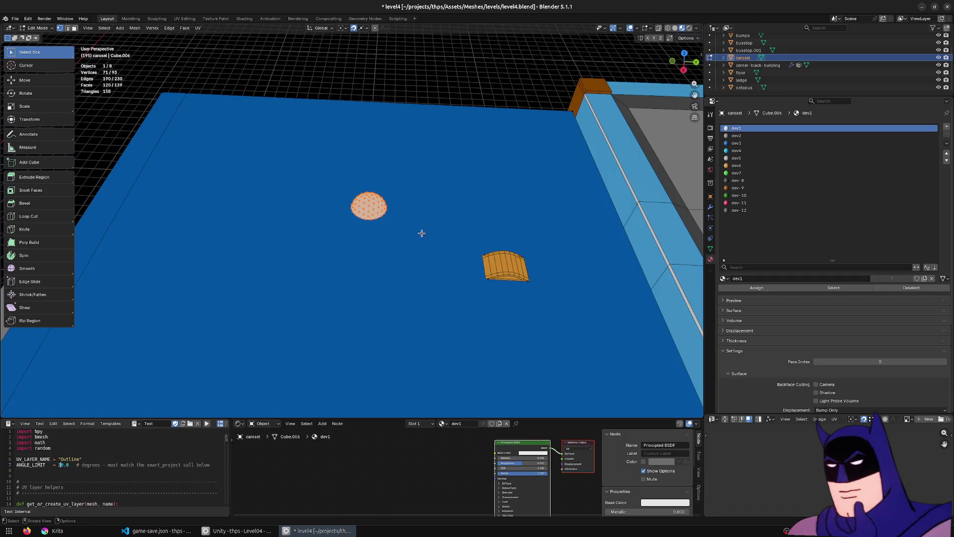
Step: Switch snapping to vertices and lower the dome 1.284 m along Z onto the floor
scroll(316, 215, "left", 3)
key("g")
key("z")
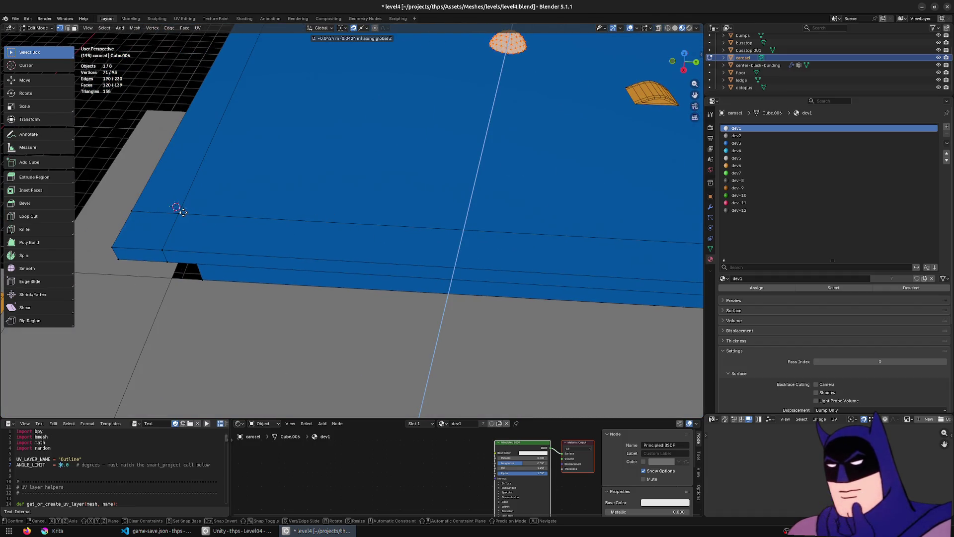
left_click(187, 215)
left_click(362, 29)
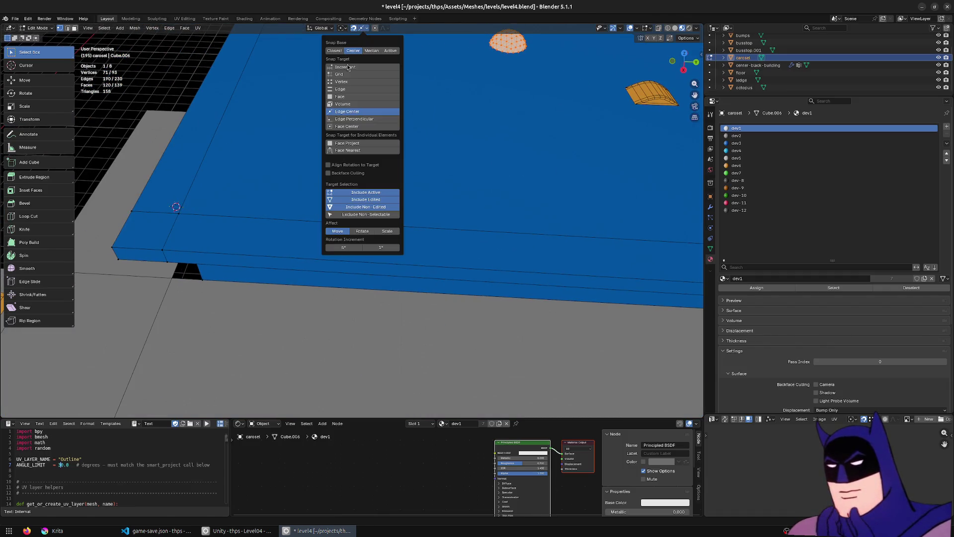
left_click(338, 84)
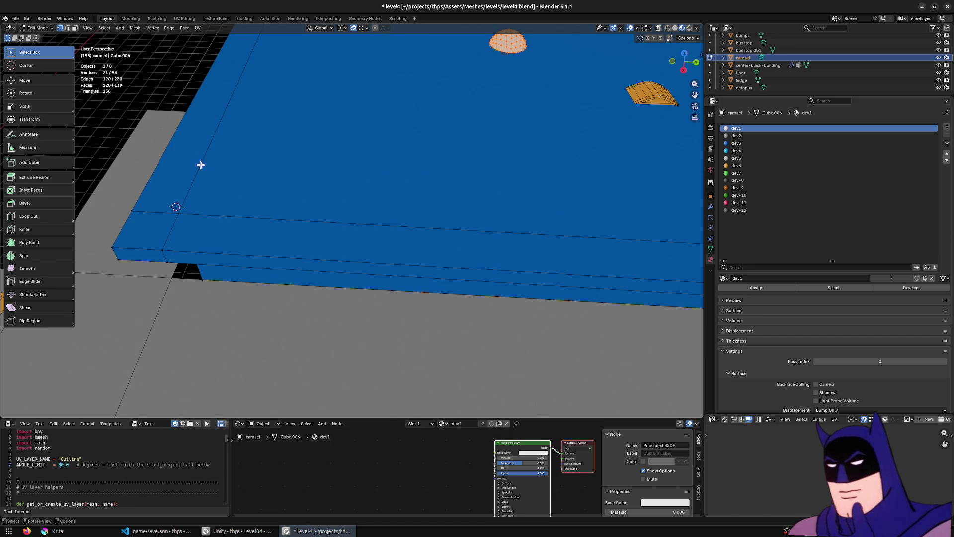
key("g")
key("z")
left_click(347, 196)
Step: Select the dome's bottom edge loop, leaving its size unchanged
key("s")
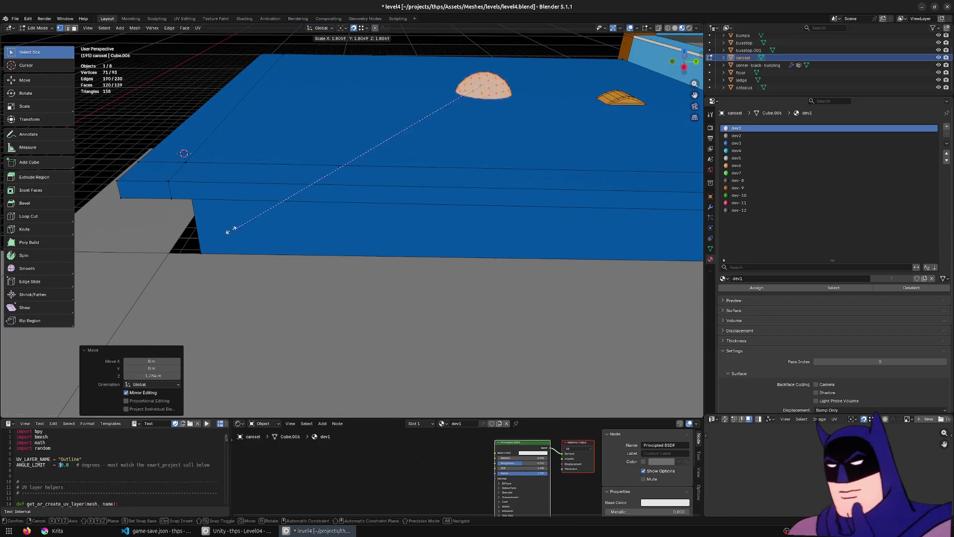
key("Escape")
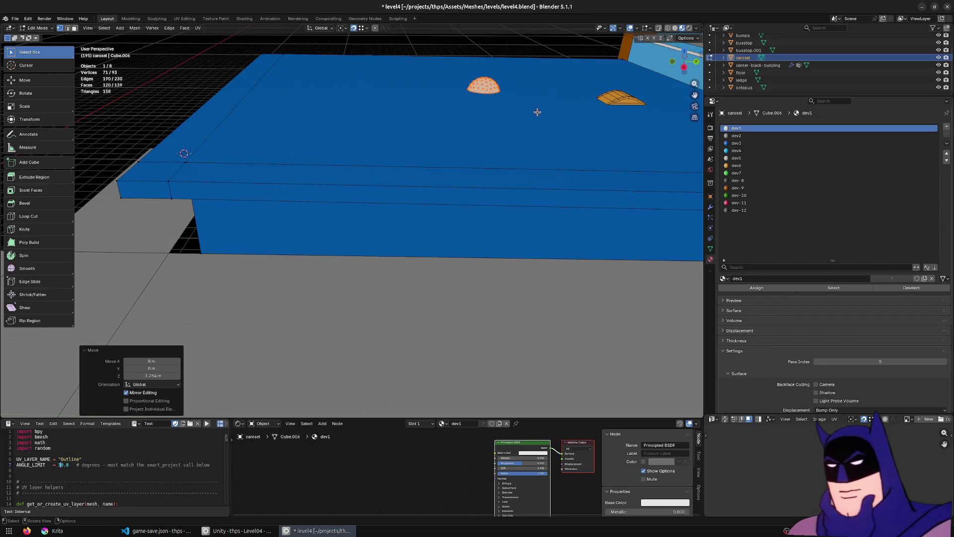
left_click(481, 92, "alt")
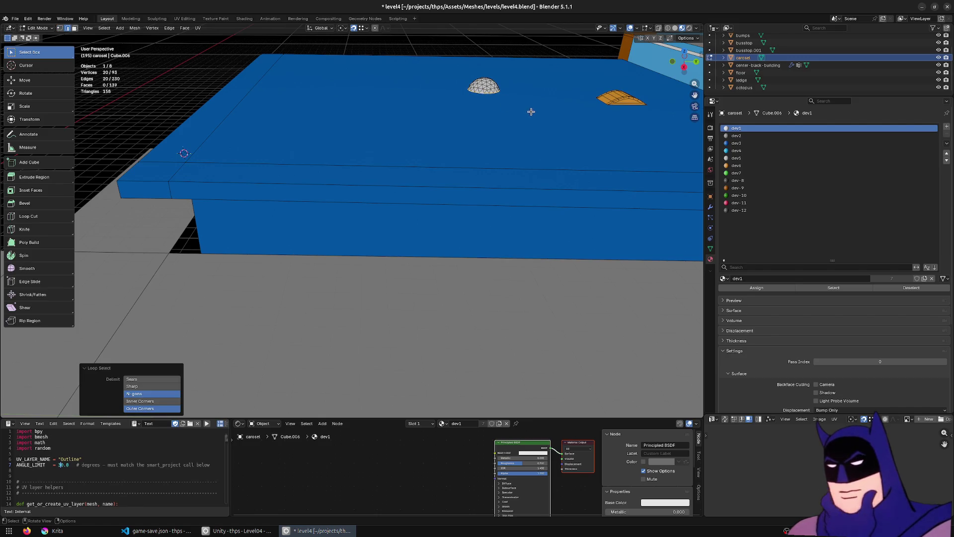
Step: Place the 3D cursor at the dome's rim and enlarge the dome around it
key("F3")
type("cursor to s")
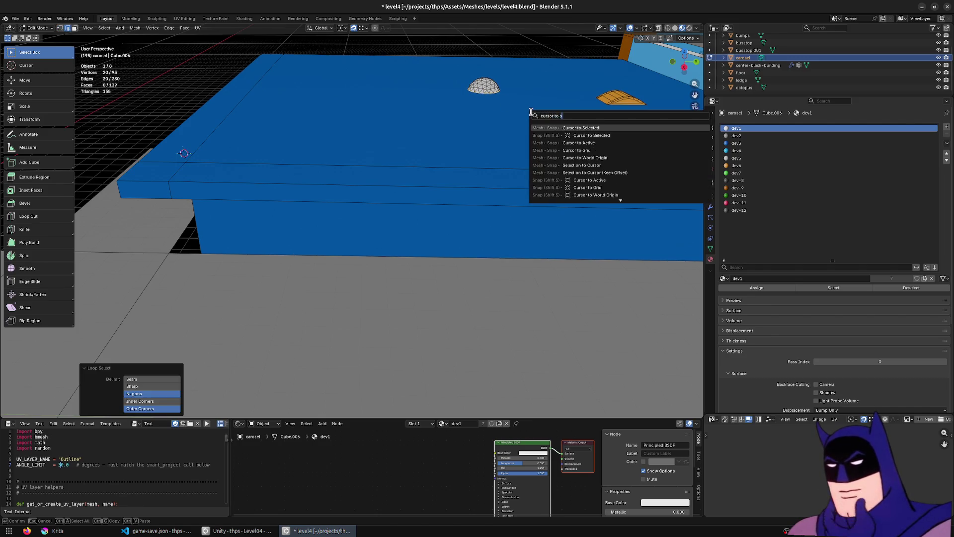
key("Return")
key("alt+a")
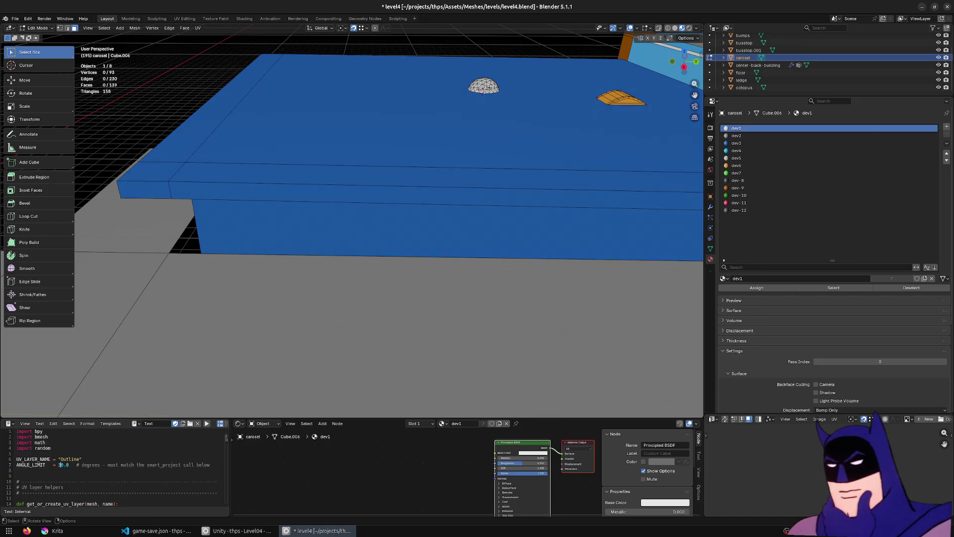
key("l")
left_click(341, 28)
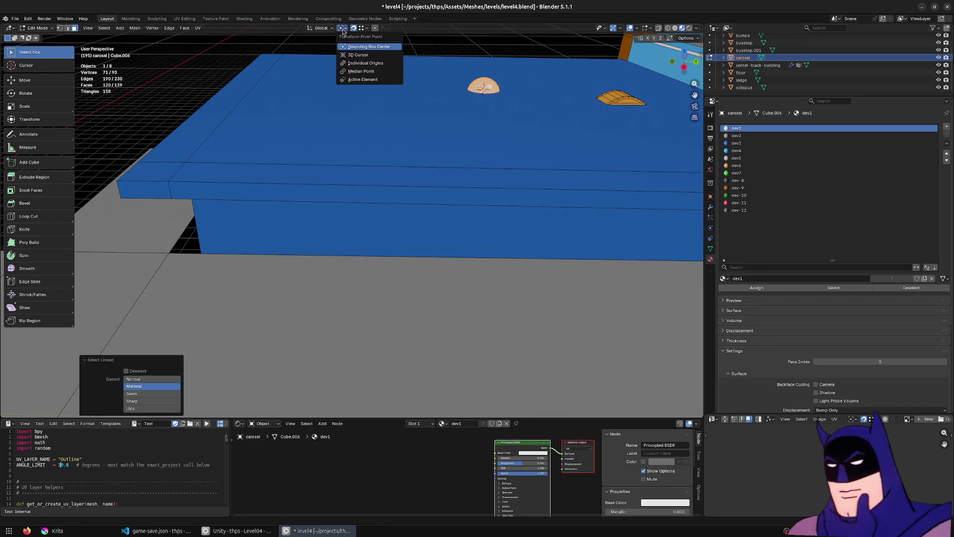
left_click(351, 55)
key("s")
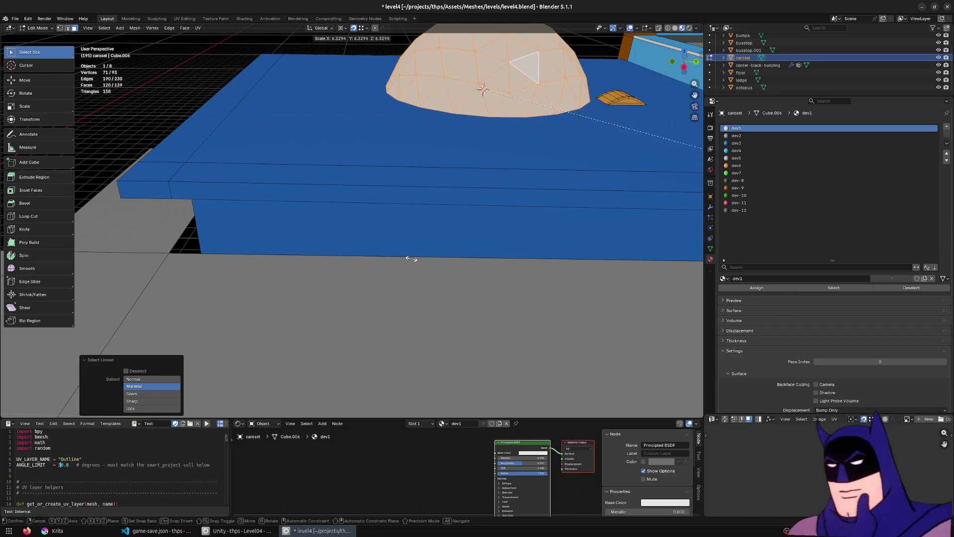
left_click(516, 259)
Step: Flatten the dome's height with two Z-only scales, orbiting to check its profile
key("s")
key("z")
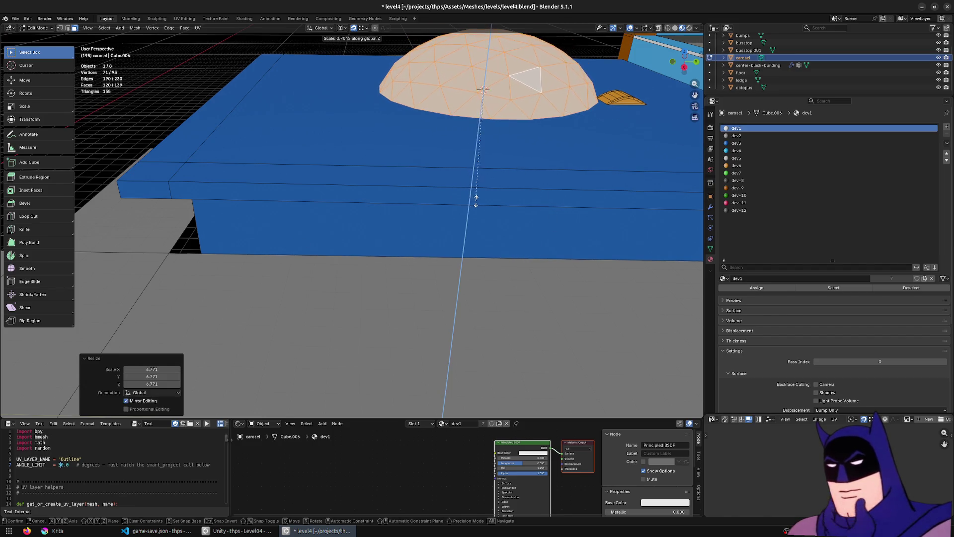
left_click(490, 205)
scroll(454, 187, "down", 5)
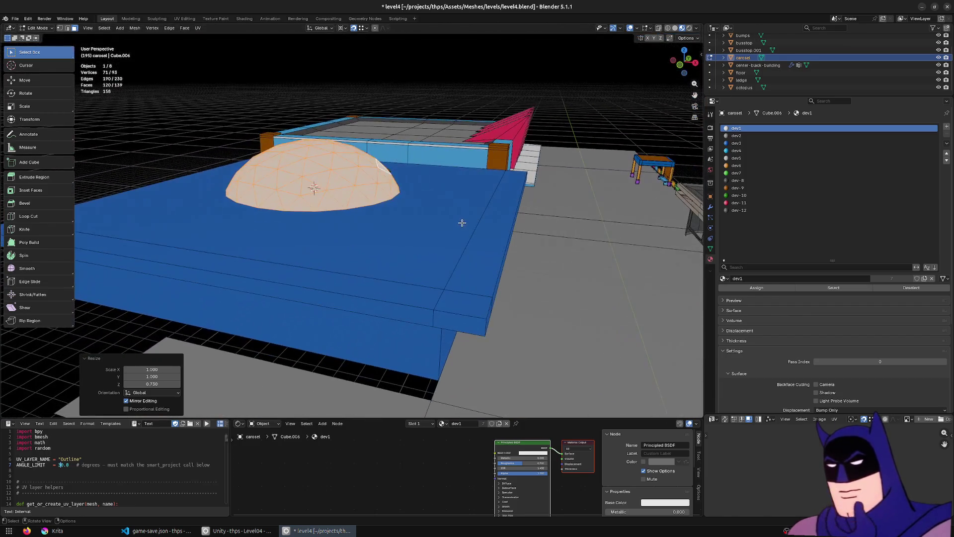
key("s")
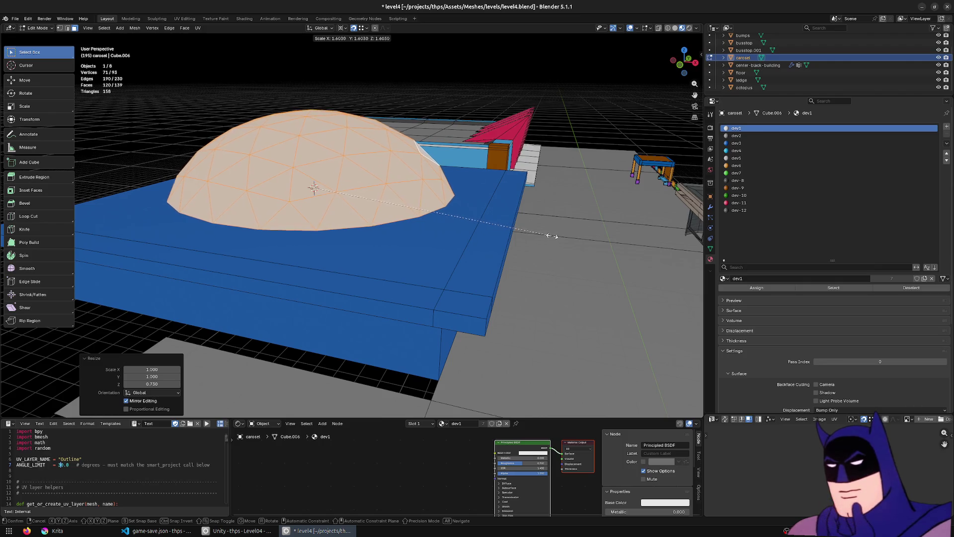
key("z")
left_click(543, 239)
left_click_drag(543, 240, 399, 337)
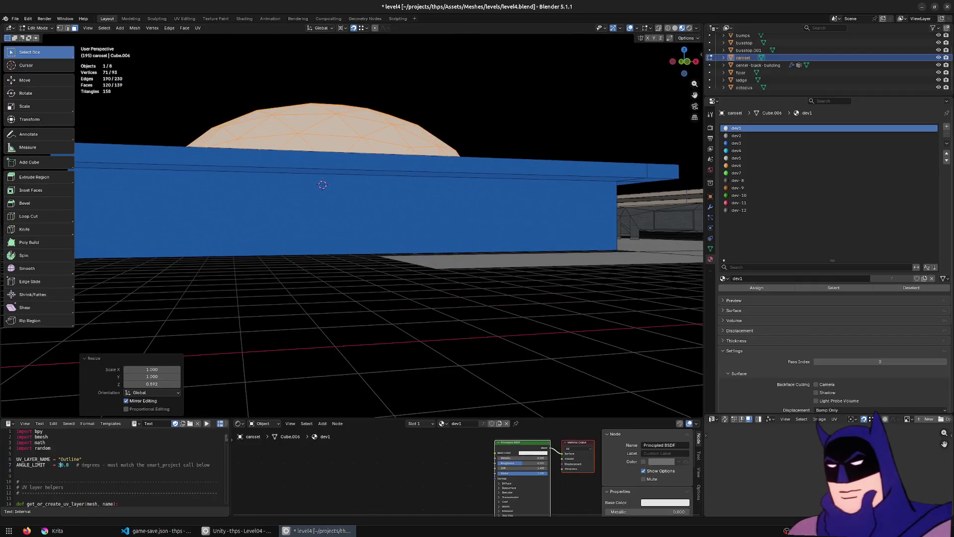
mouse_move(611, 169)
left_mouse_down()
mouse_move(503, 206)
mouse_move(467, 248)
left_mouse_up()
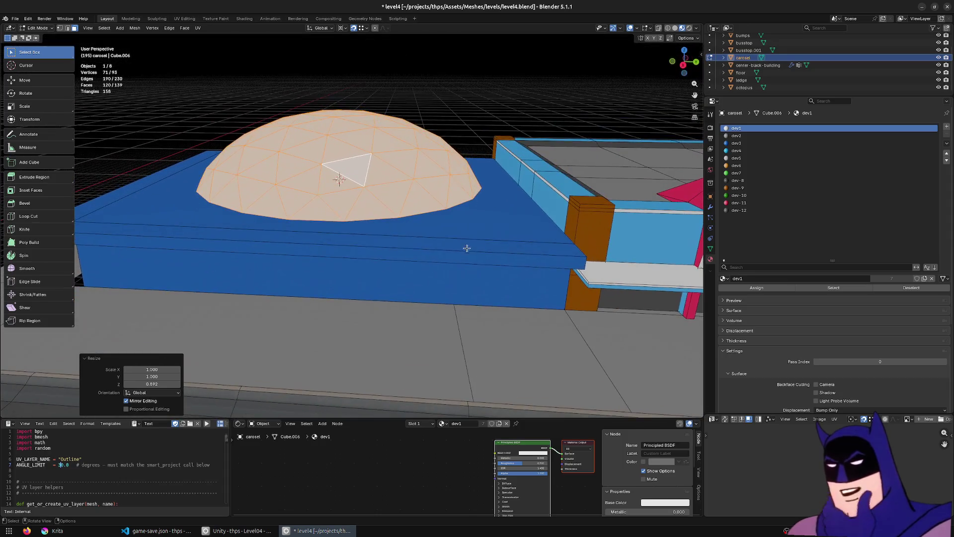
Step: Flatten the dome further to 0.932 along Z and switch over to Unity
key("s")
key("z")
left_click(479, 242)
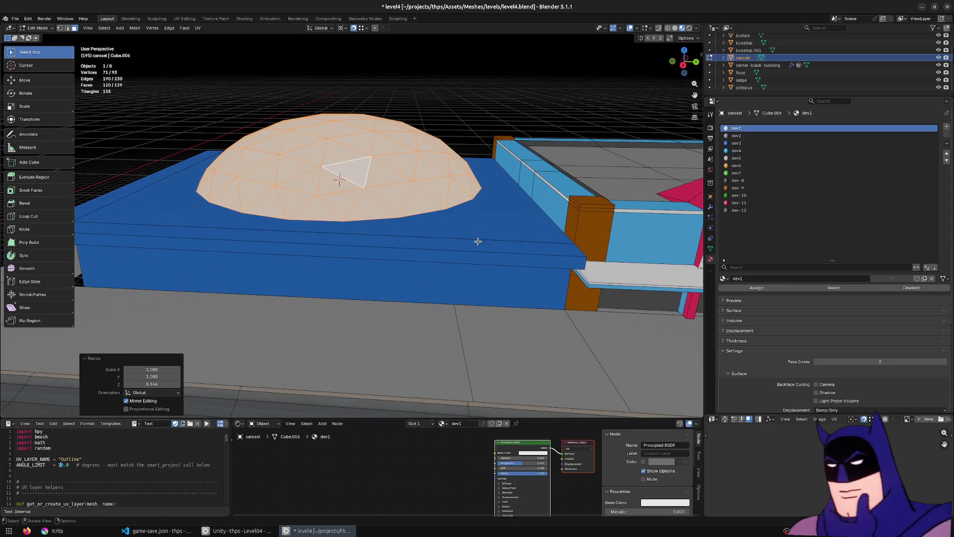
mouse_move(500, 234)
left_mouse_down()
mouse_move(492, 236)
mouse_move(543, 230)
left_mouse_up()
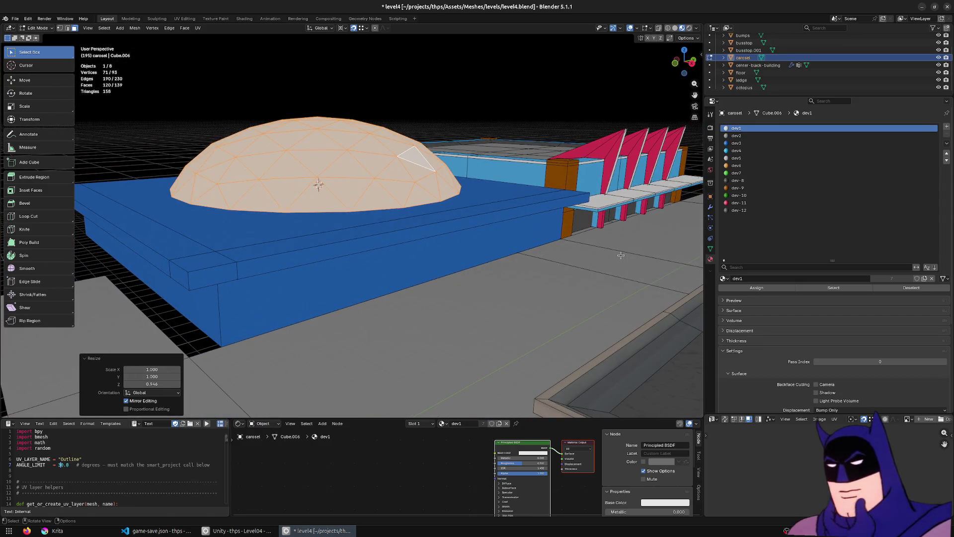
key("s")
key("z")
key("z")
key("z")
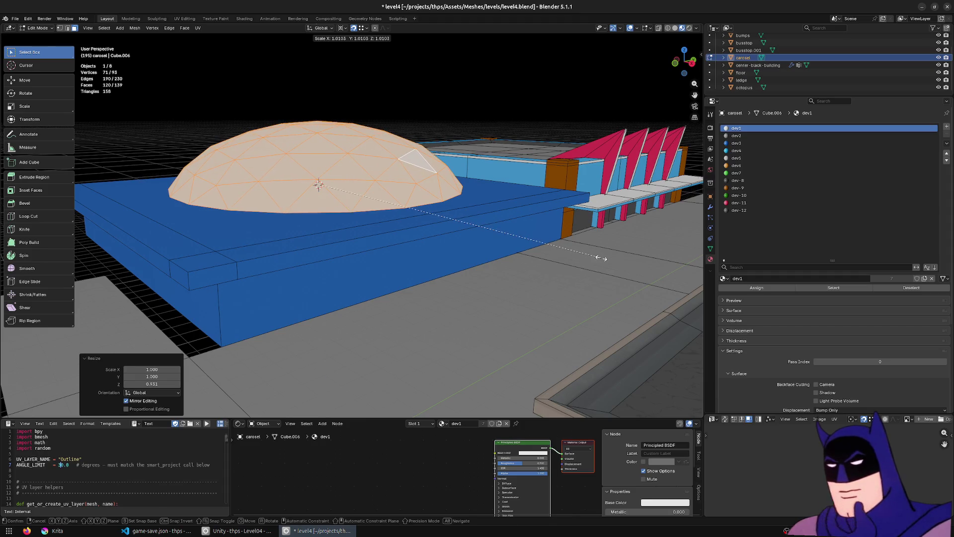
key("z")
left_click(502, 234)
mouse_move(502, 234)
left_mouse_down()
mouse_move(489, 247)
mouse_move(378, 264)
left_mouse_up()
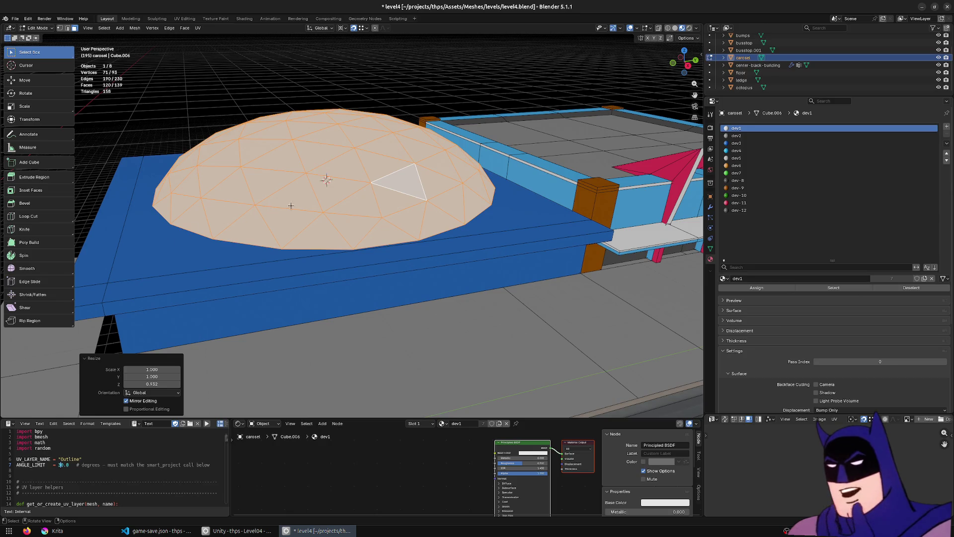
key("alt+Tab")
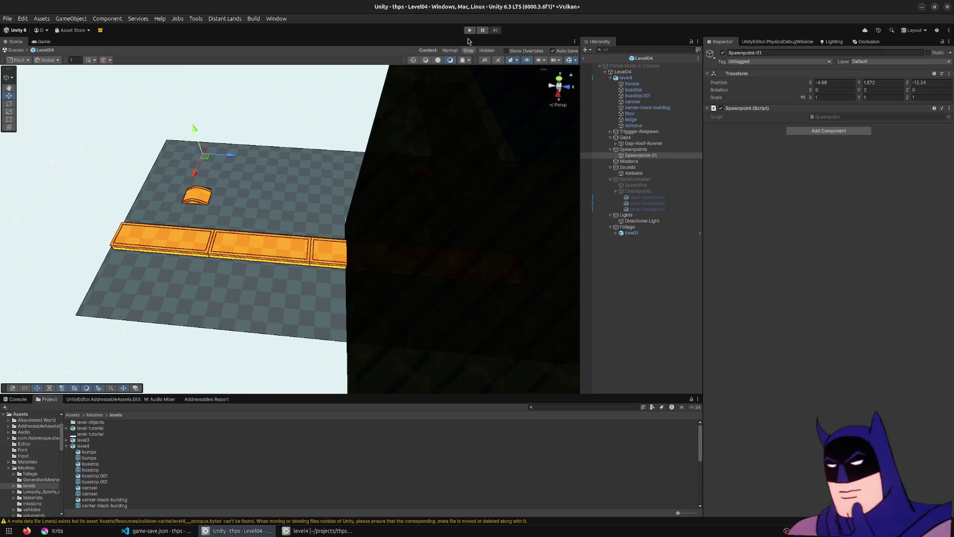
left_click(469, 31)
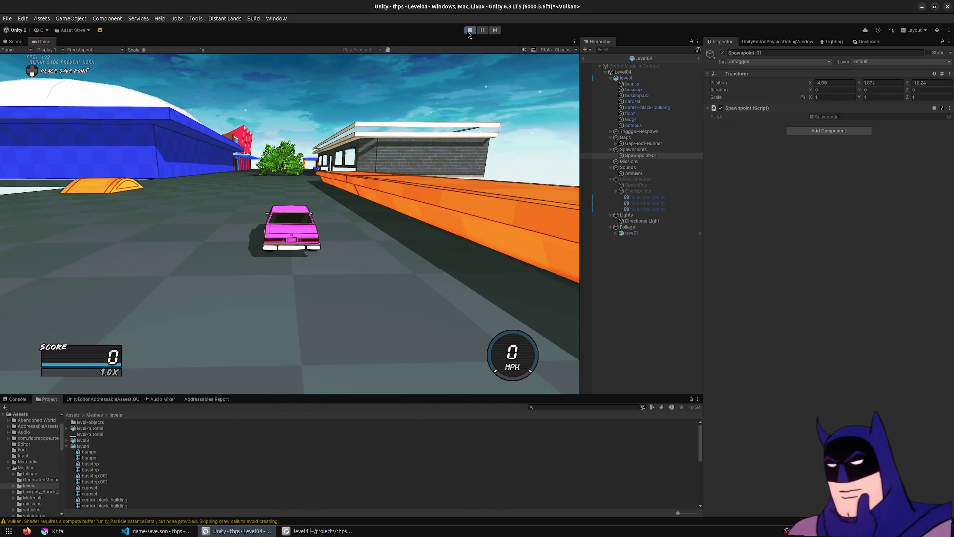
key("w")
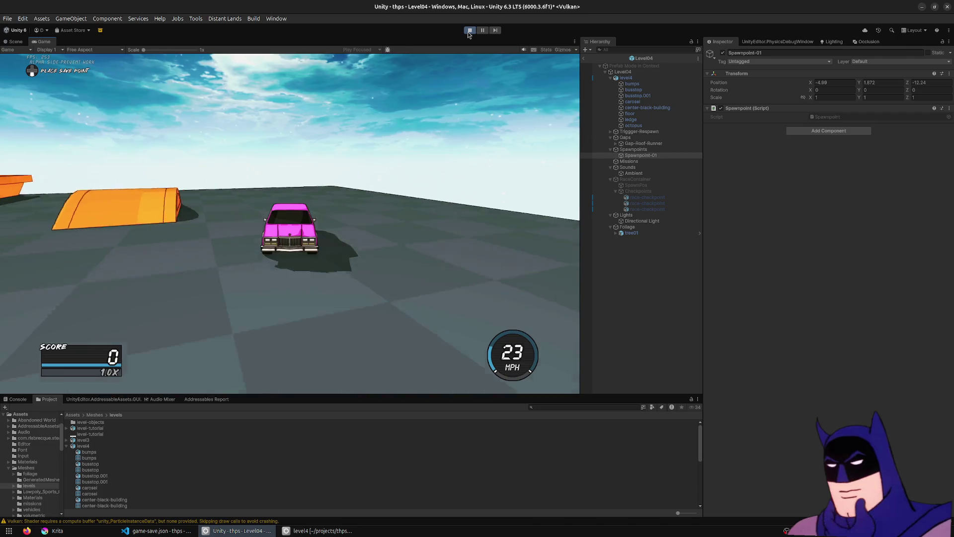
key("a")
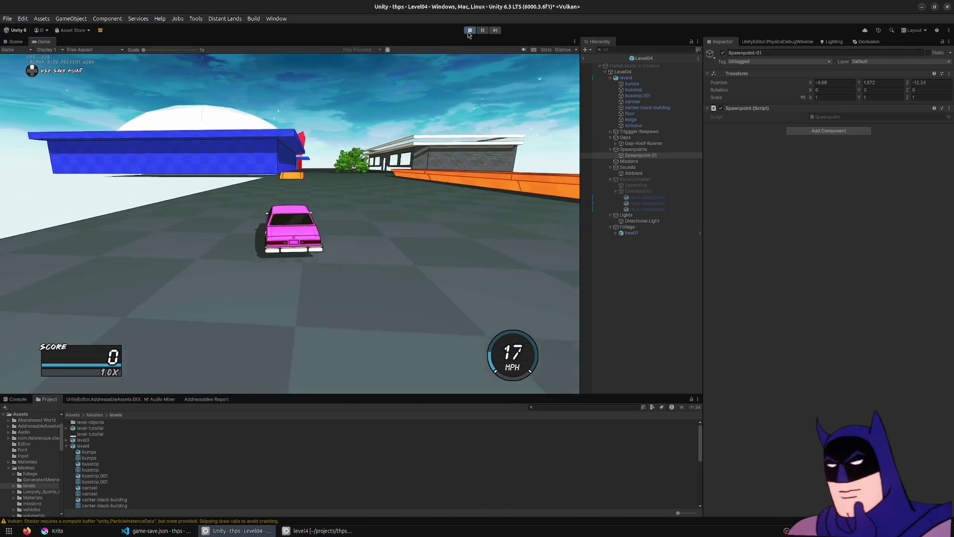
key("w")
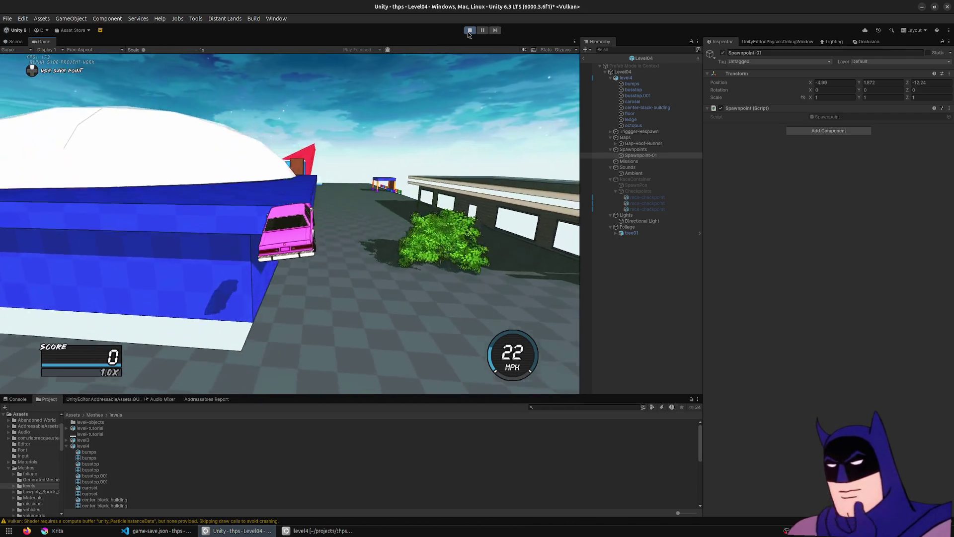
key("a")
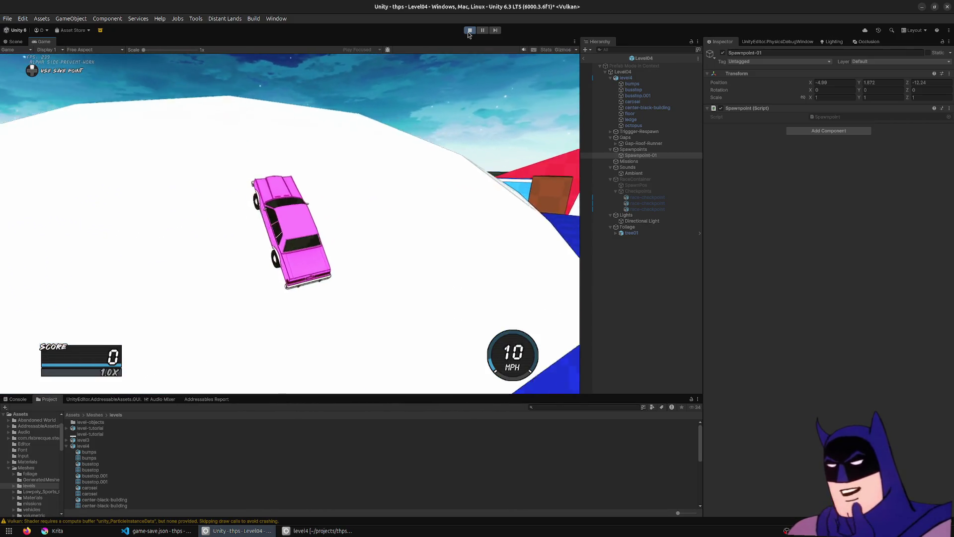
key("w")
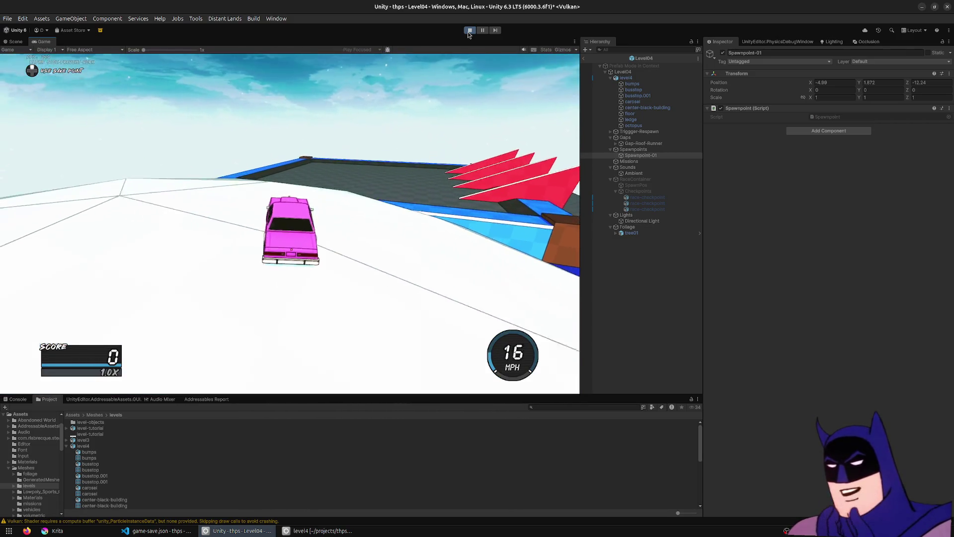
key("w")
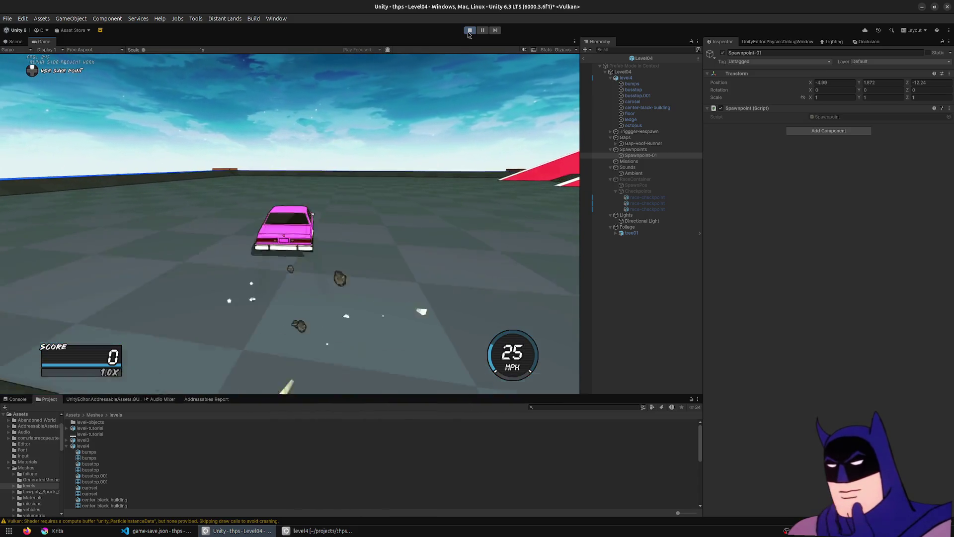
key("d")
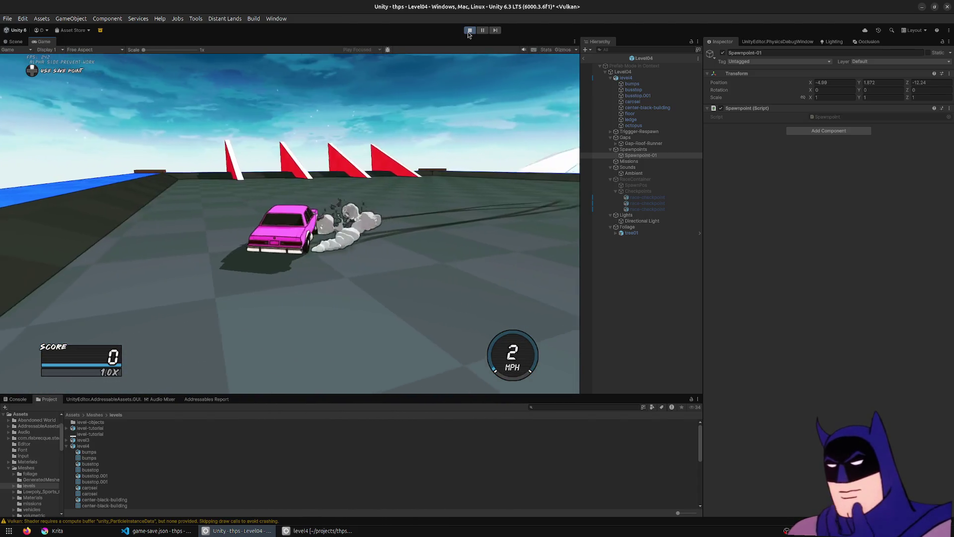
key("w")
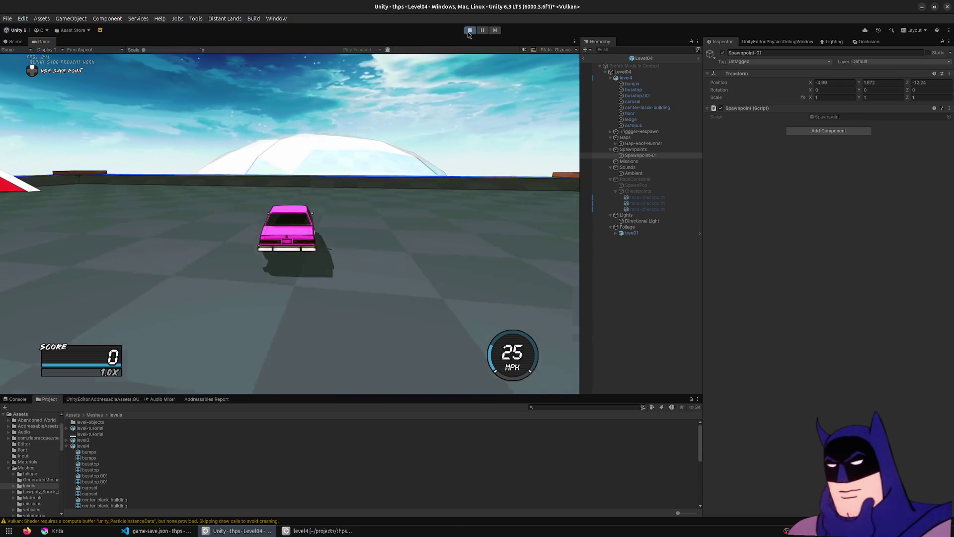
key("space")
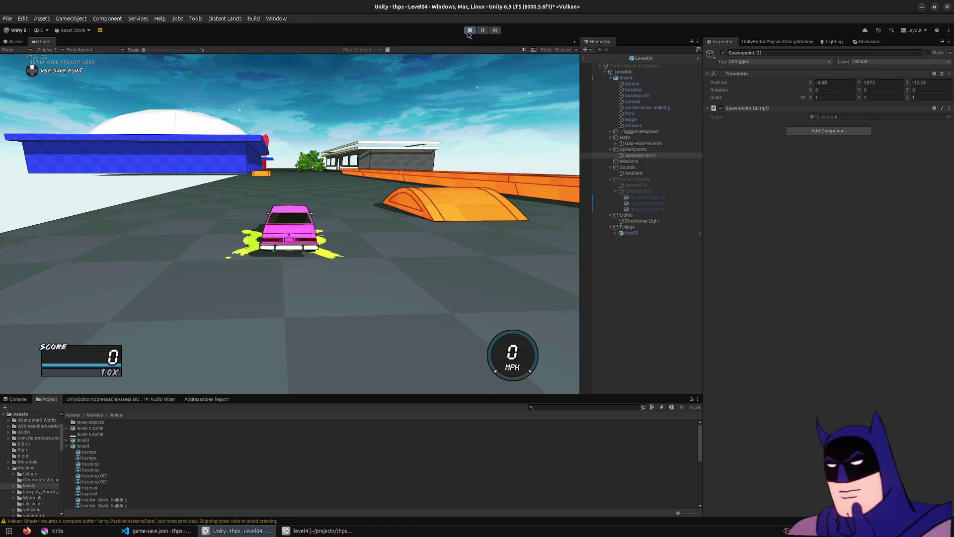
left_click(471, 31)
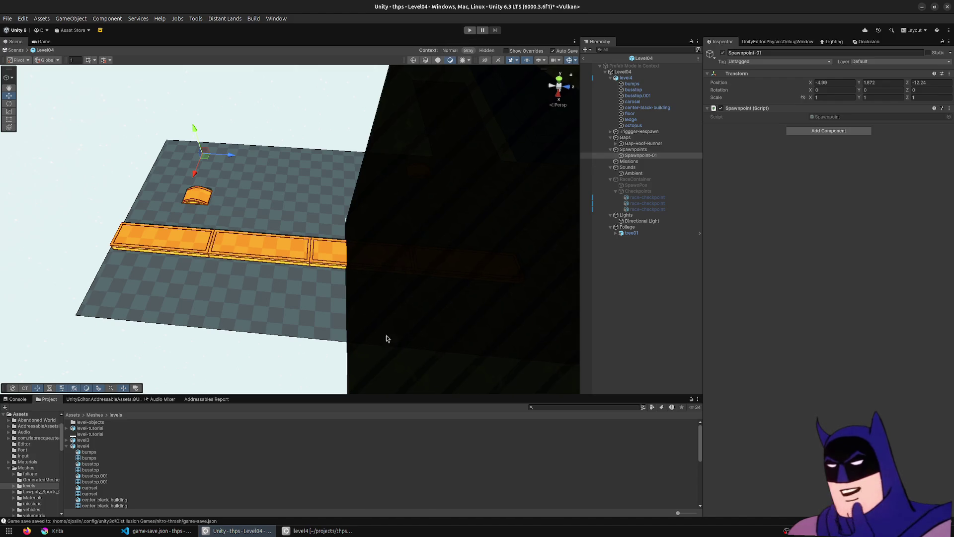
Step: Back in Blender, select the whole dome and subdivide it once
left_click(333, 524)
left_click(355, 187)
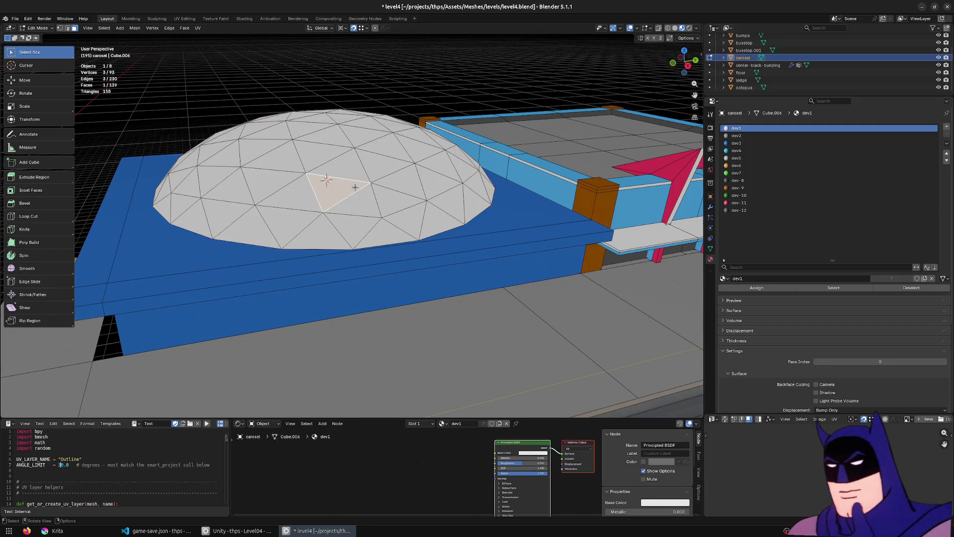
key("ctrl+l")
key("F3")
type("subdiv")
key("Return")
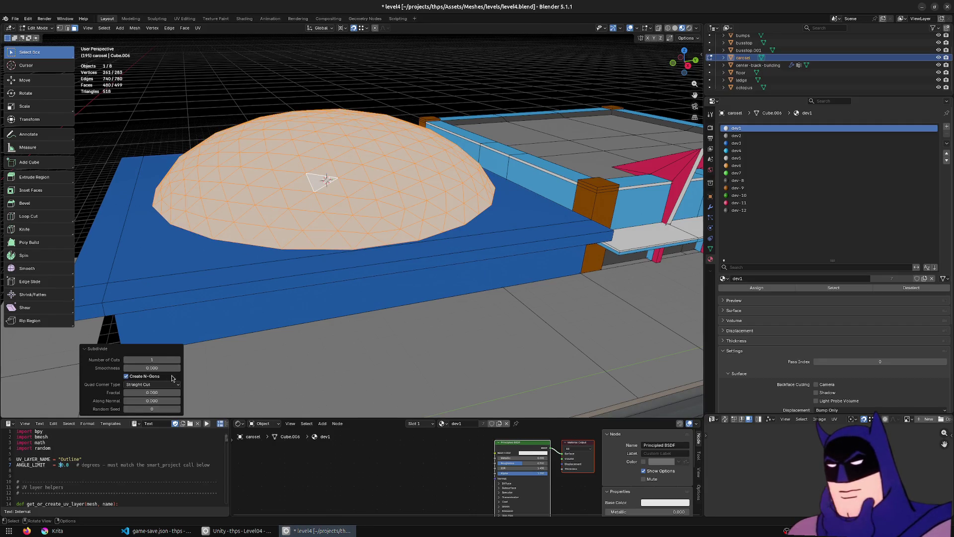
scroll(401, 247, "right", 5)
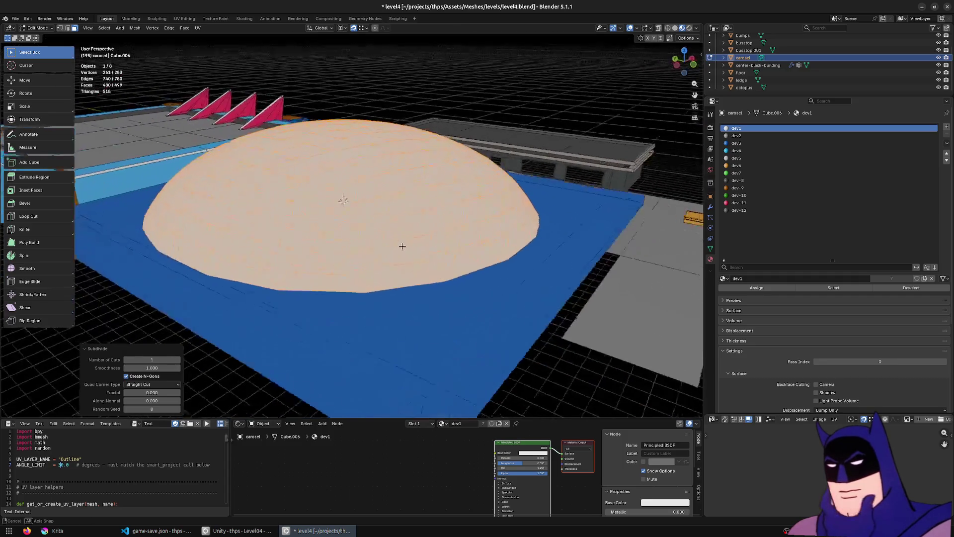
scroll(439, 247, "right", 5)
Step: Flatten the dome to 0.912 along Z, save level4.blend, and return to Unity
key("s")
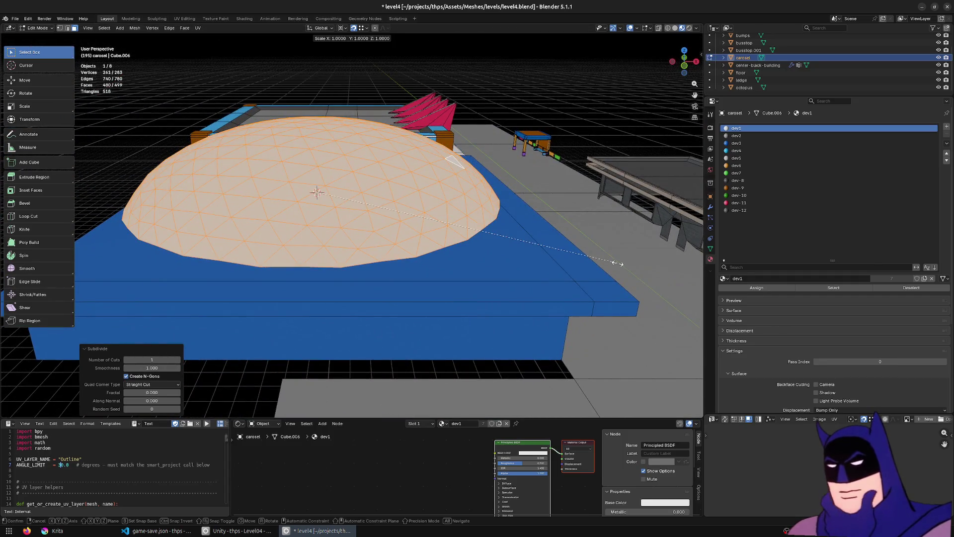
key("shift+z")
key("z")
left_click(593, 261)
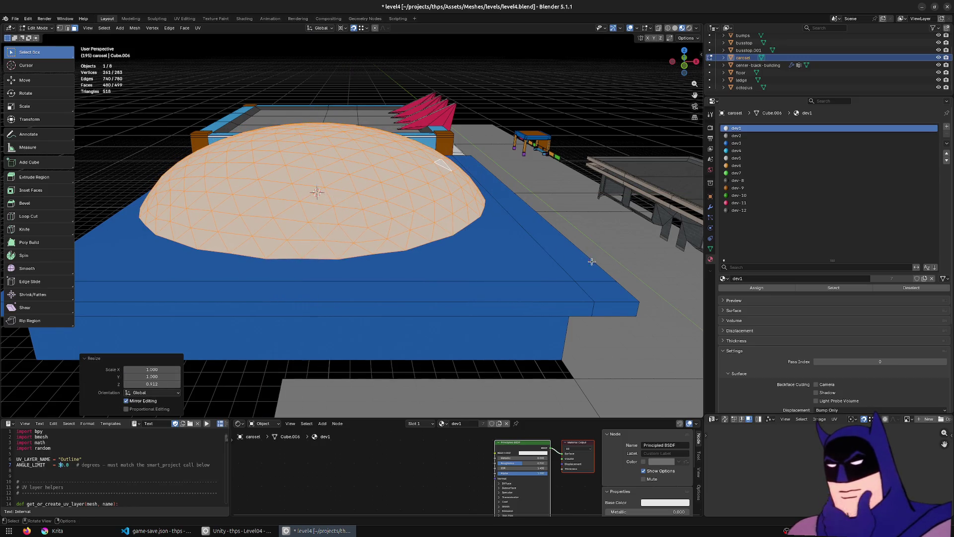
scroll(547, 260, "right", 5)
key("ctrl+s")
scroll(418, 267, "down", 5)
scroll(413, 320, "down", 3)
scroll(425, 259, "up", 5)
key("alt+Tab")
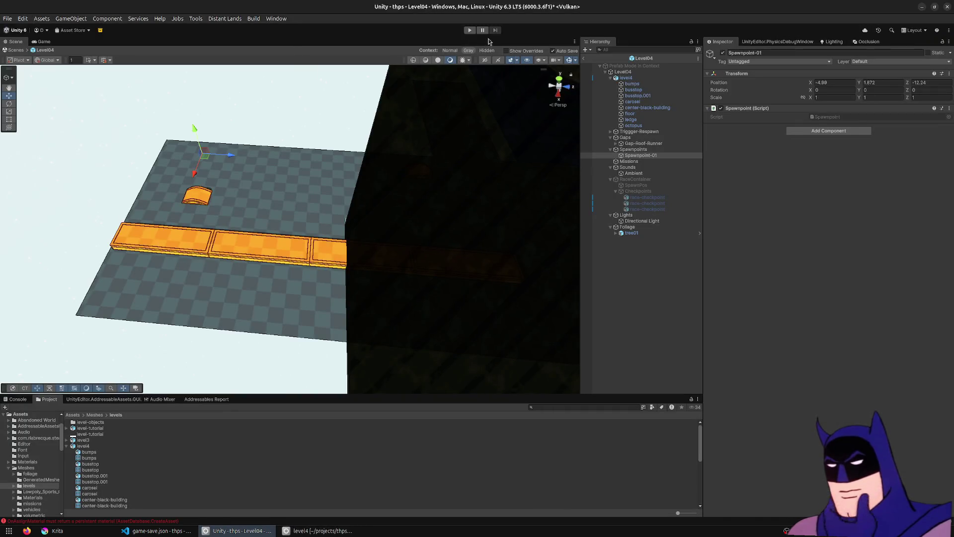
left_click(467, 32)
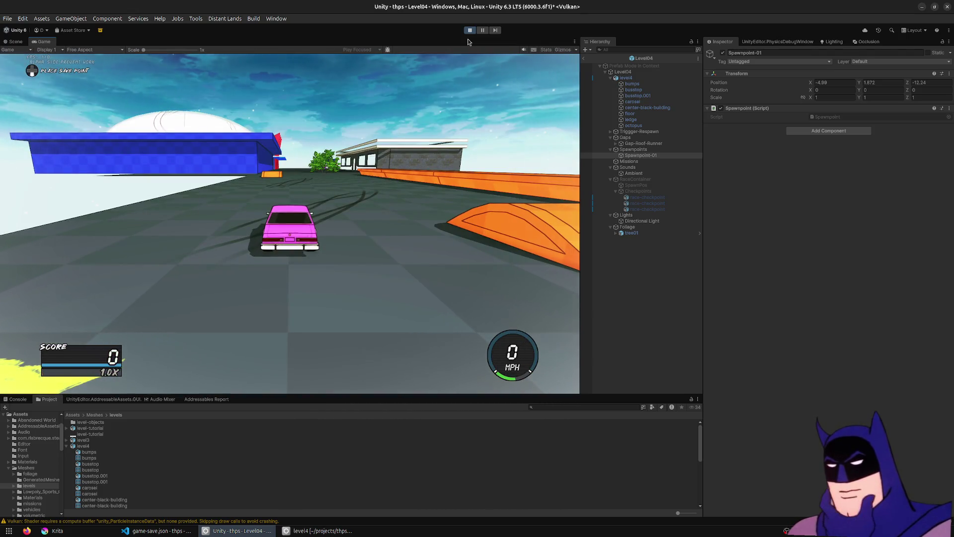
left_click(468, 31)
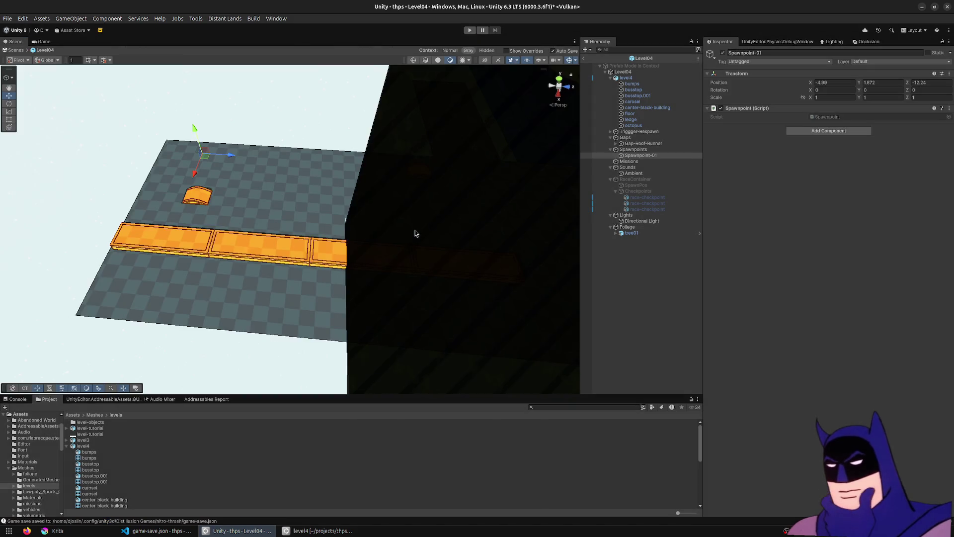
Step: Back in Blender, undo the dome's height change and shrink it to about 0.925
key("alt+Tab")
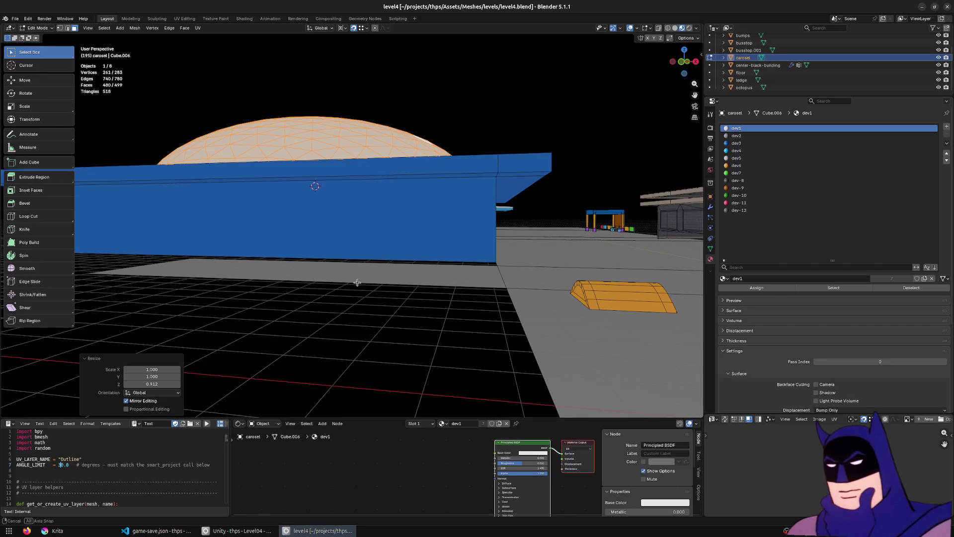
scroll(320, 308, "up", 5)
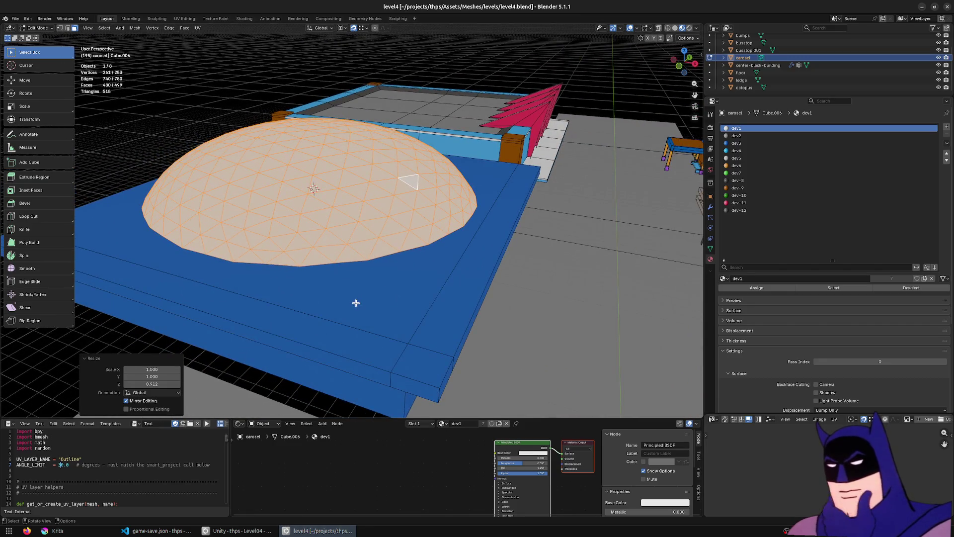
key("ctrl+z")
key("ctrl+z")
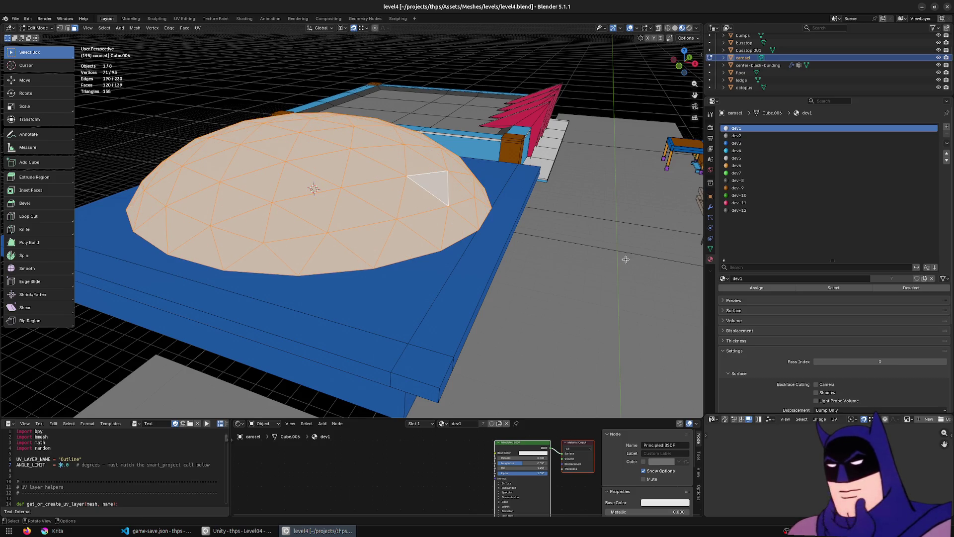
key("s")
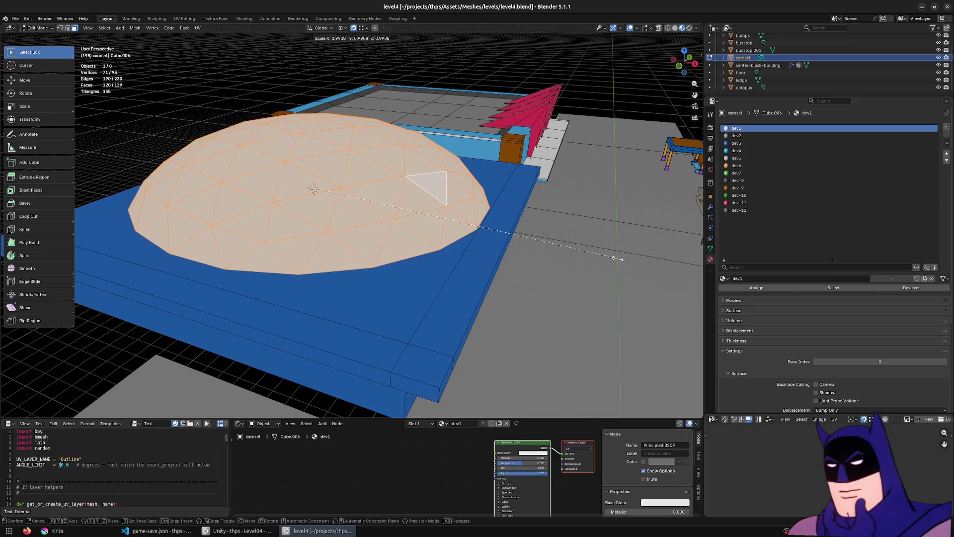
left_click(595, 260)
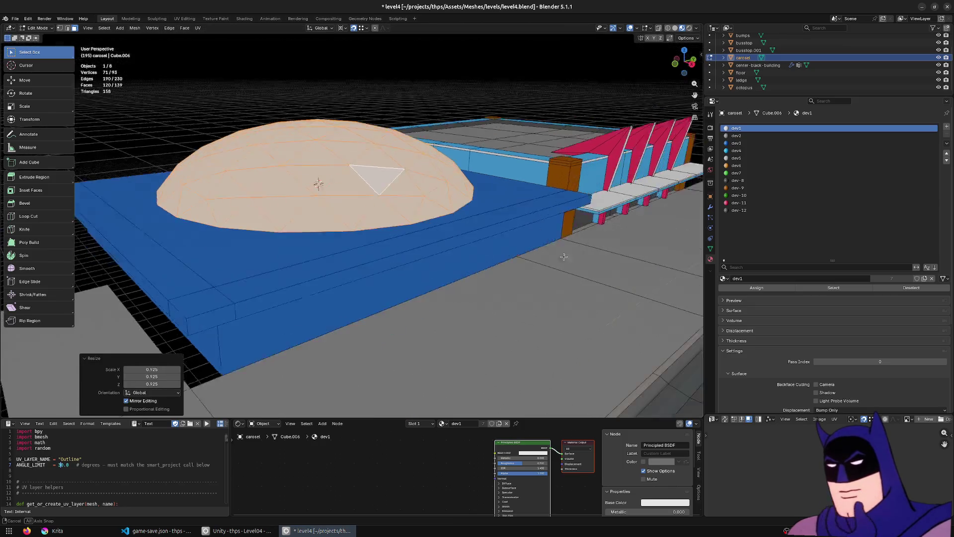
Step: Widen the edge loop around the dome's base
scroll(352, 294, "up", 3)
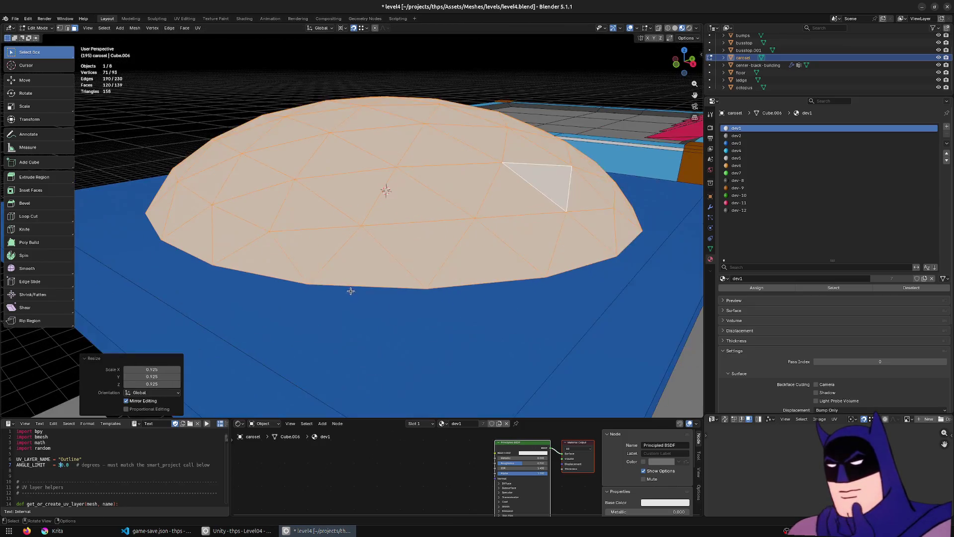
left_click(369, 284, "alt")
key("s")
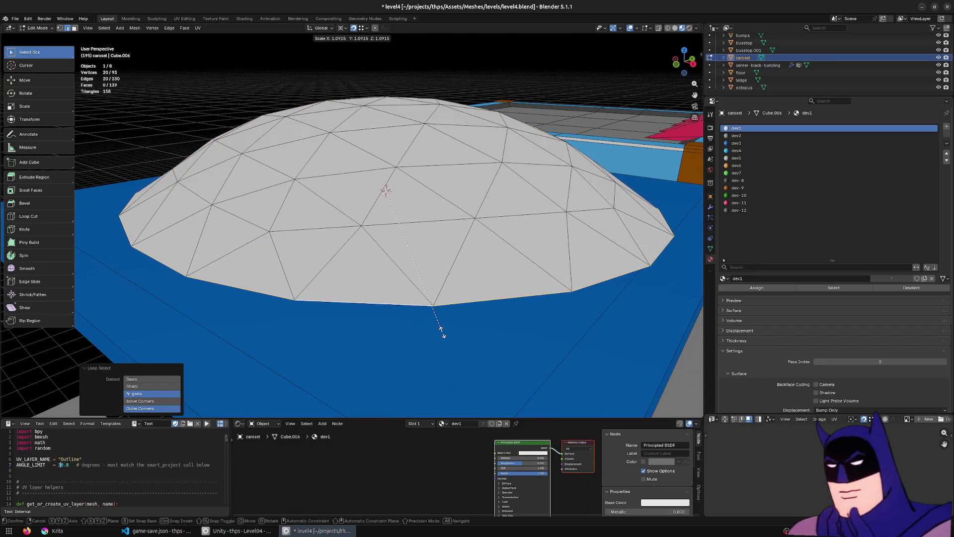
left_click(441, 332)
Step: Select the dome faces sharing its material and shrink them slightly
key("a")
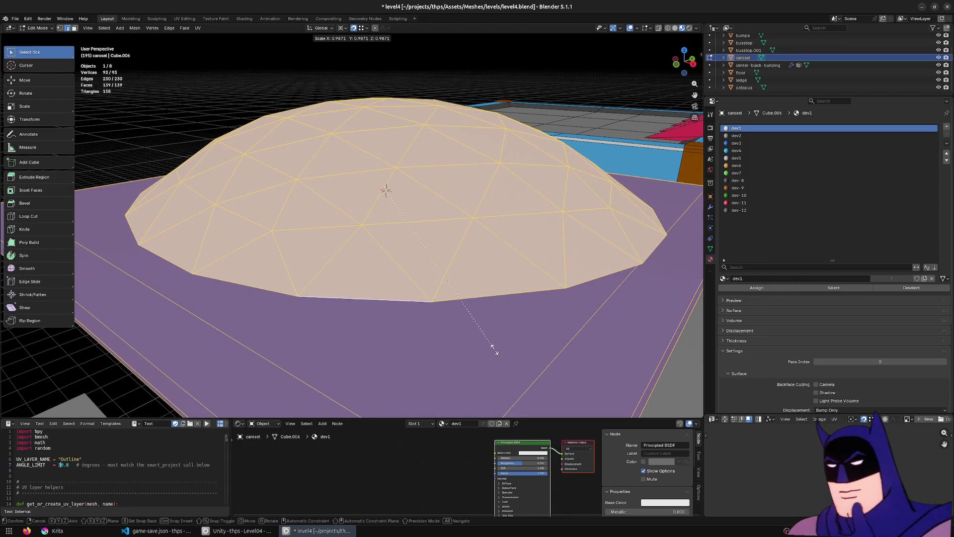
left_click(414, 216)
key("ctrl+l")
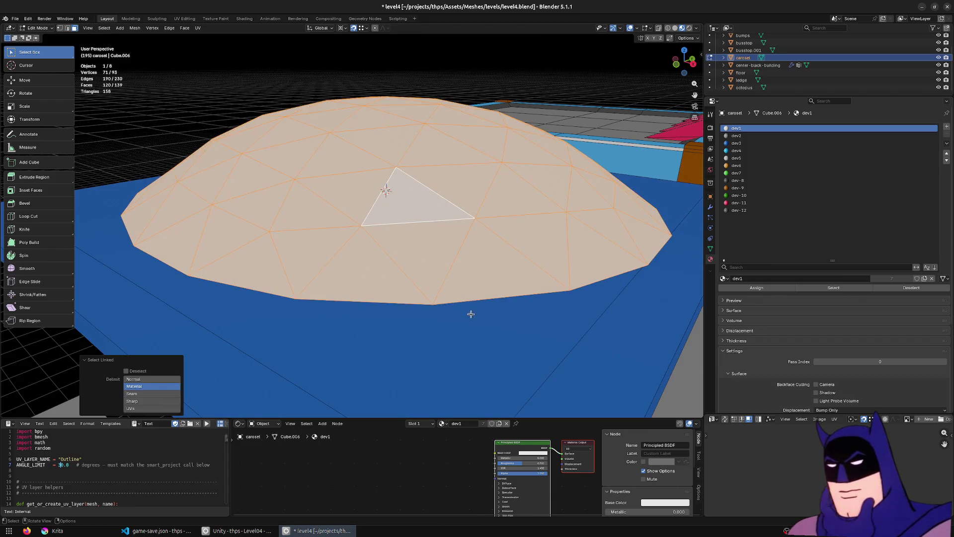
key("s")
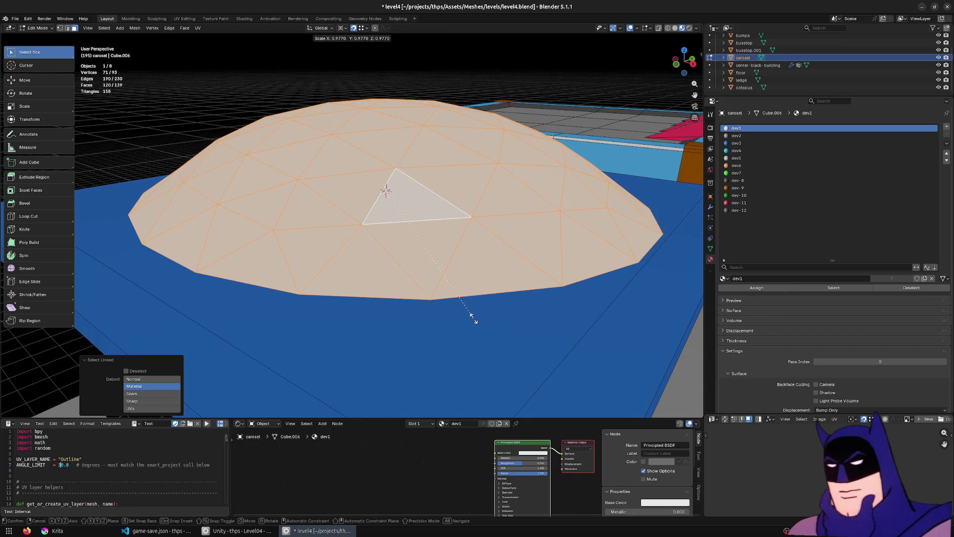
left_click(468, 315)
Step: Scale the dome's rim loop, then scale the whole linked dome down
scroll(468, 315, "down", 4)
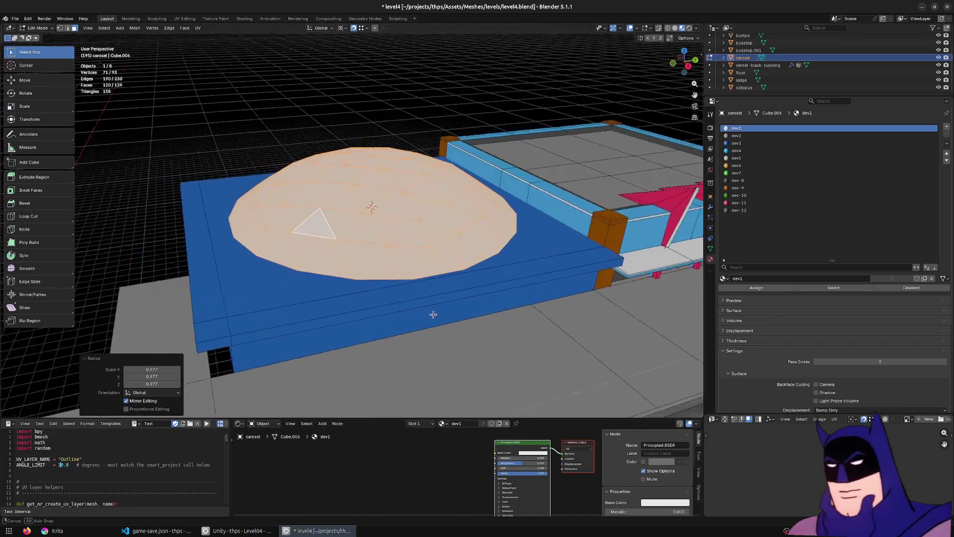
left_click(443, 271, "alt")
key("s")
left_click(541, 336)
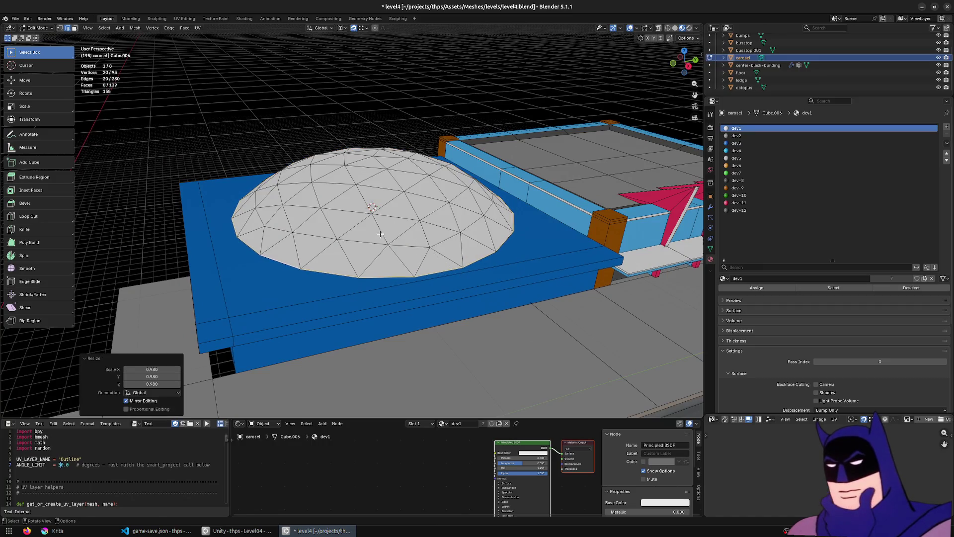
left_click(374, 227)
key("ctrl+l")
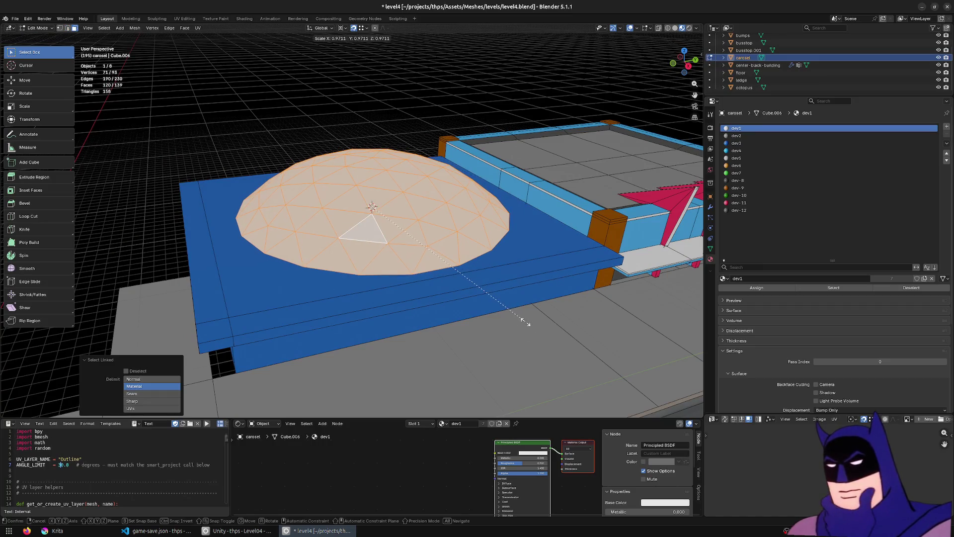
key("s")
left_click(522, 318)
Step: Return to Object Mode, save level4.blend, and switch to Unity
key("Tab")
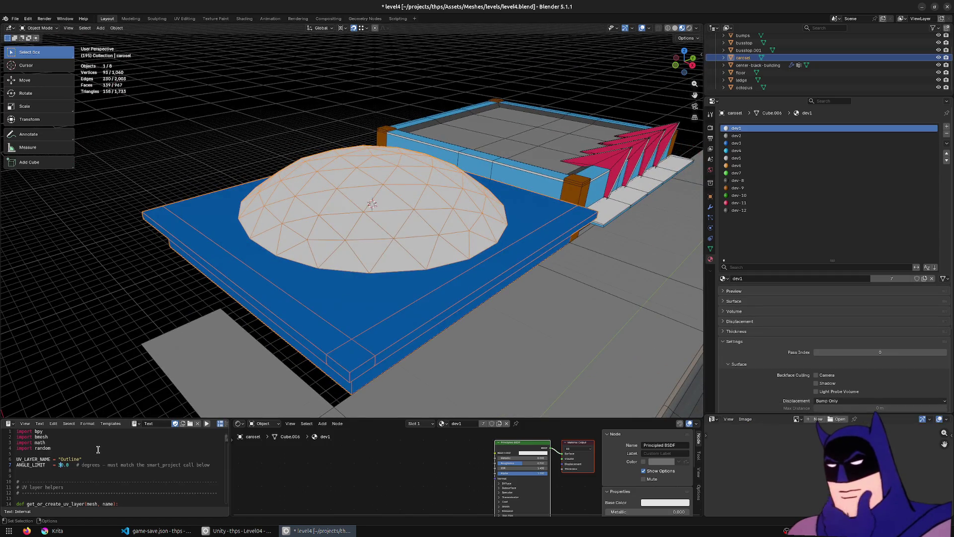
key("ctrl+s")
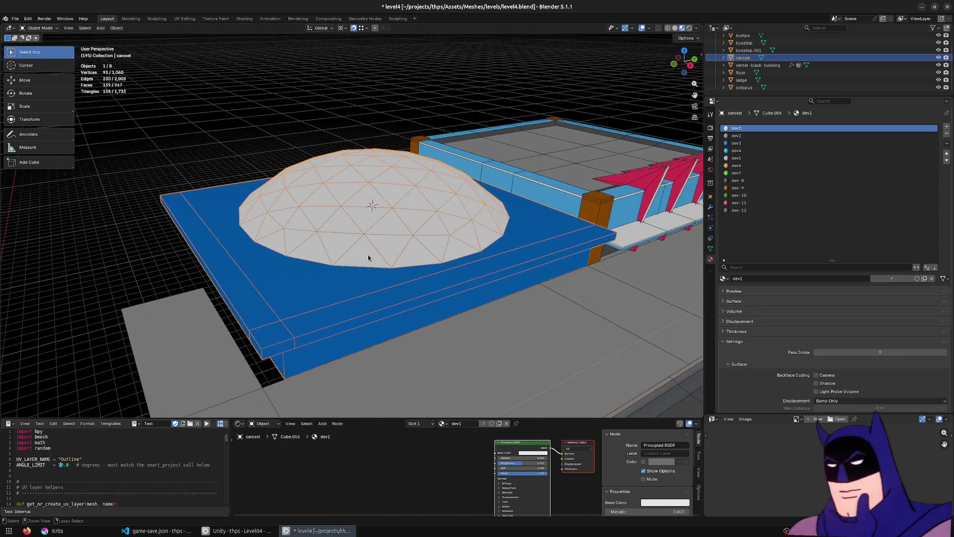
key("alt+Tab")
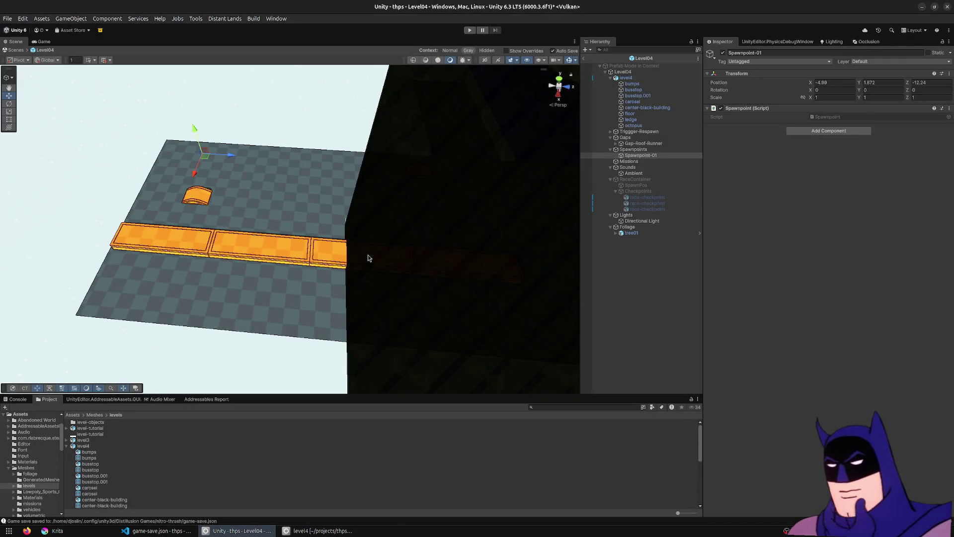
Step: Play Level04 and drive the car past the carousel, launching off ramps for tricks
left_click(470, 31)
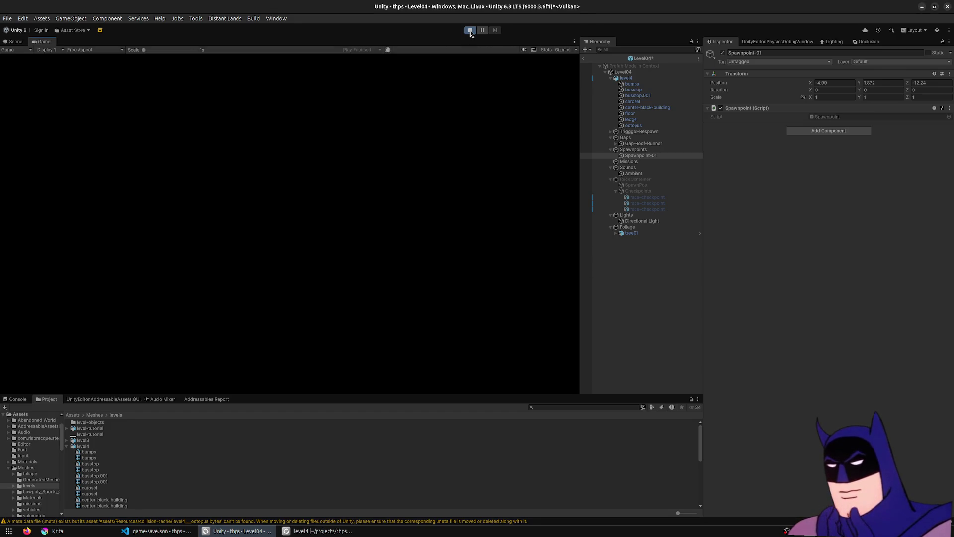
key("w")
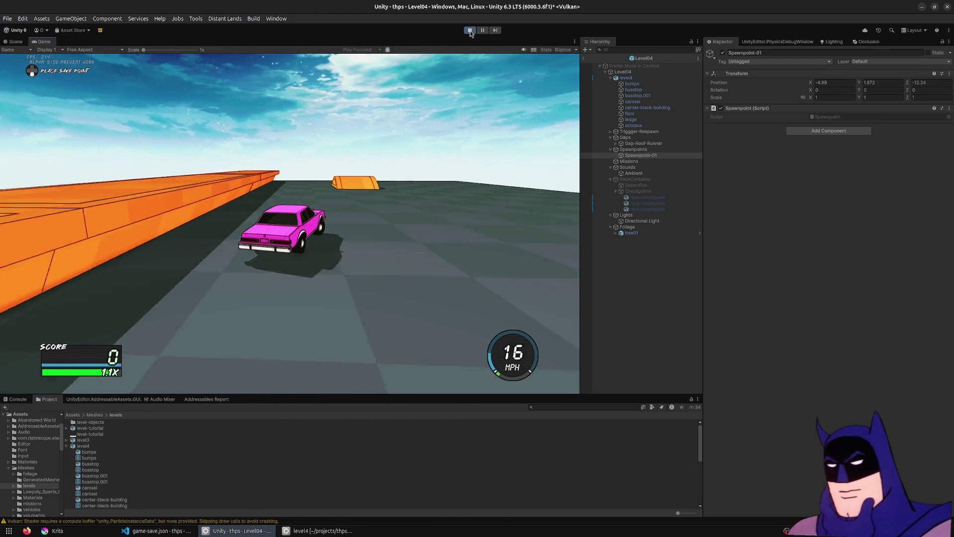
key("d")
key("w")
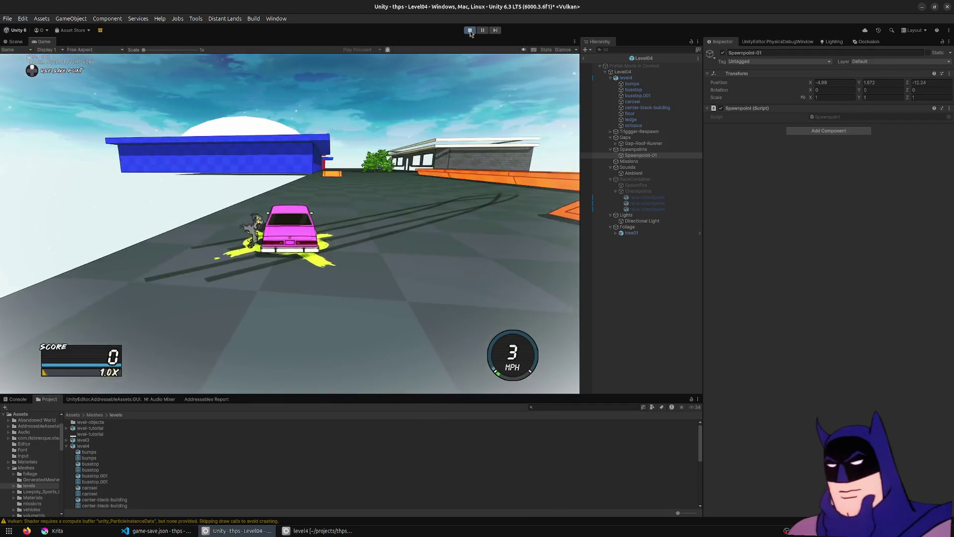
key("w")
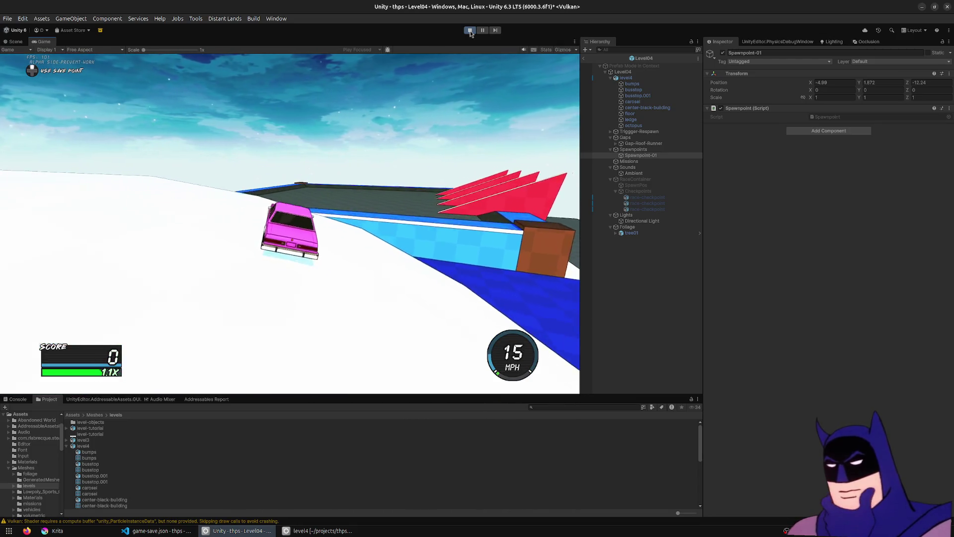
key("w")
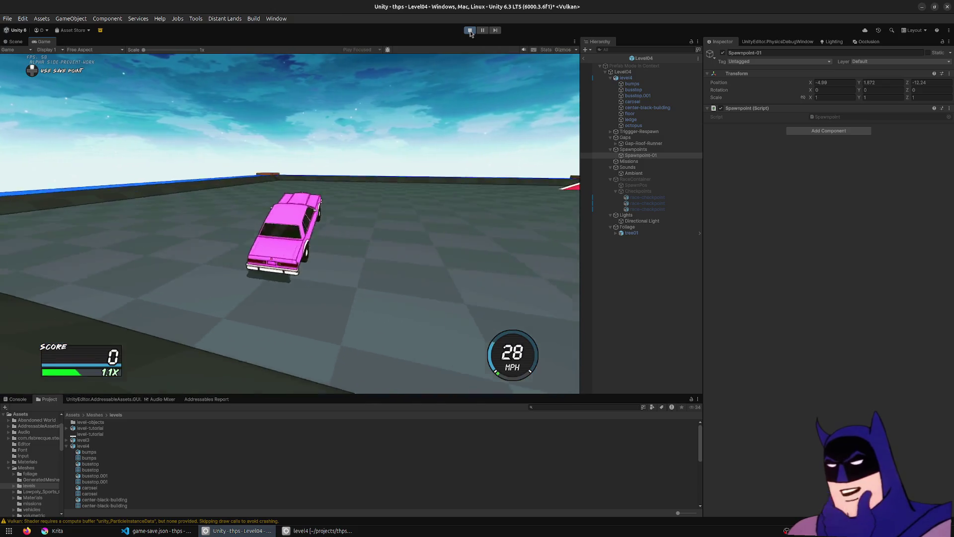
key("w")
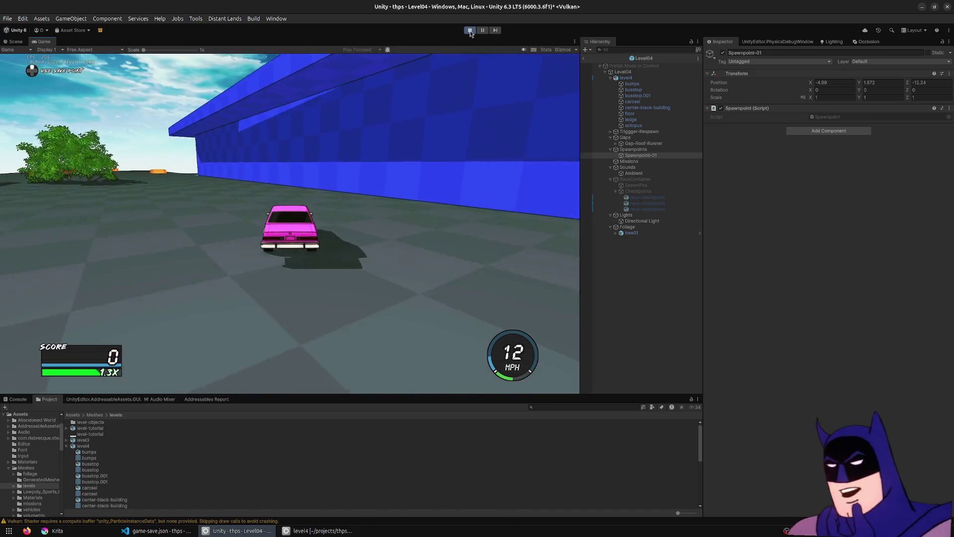
Step: Stop the game, go back to Blender, and enter Edit Mode on the carousel
left_click(470, 30)
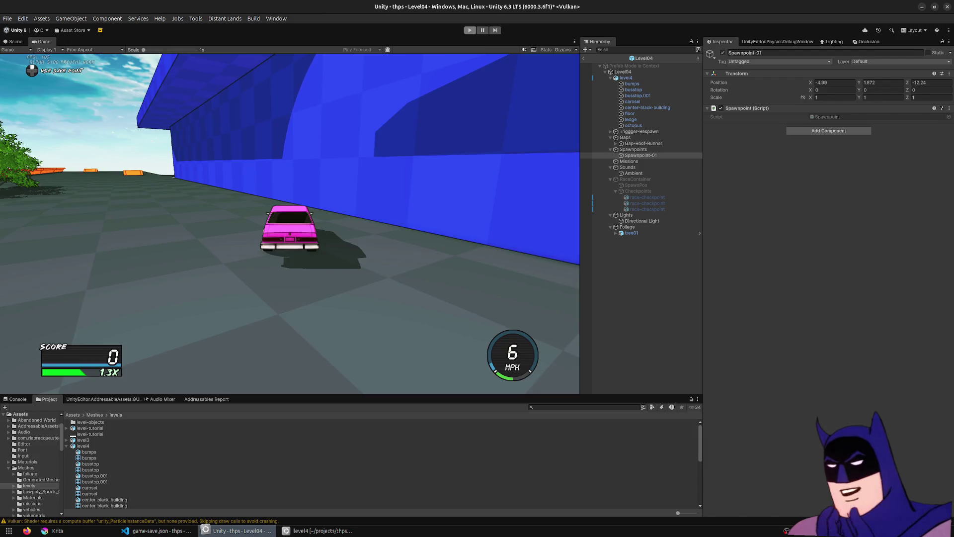
left_click(318, 531)
key("Tab")
Step: Select the whole dome and subdivide it via the Subdivide search command
left_click(391, 195)
key("ctrl+l")
key("F3")
type("subdiv")
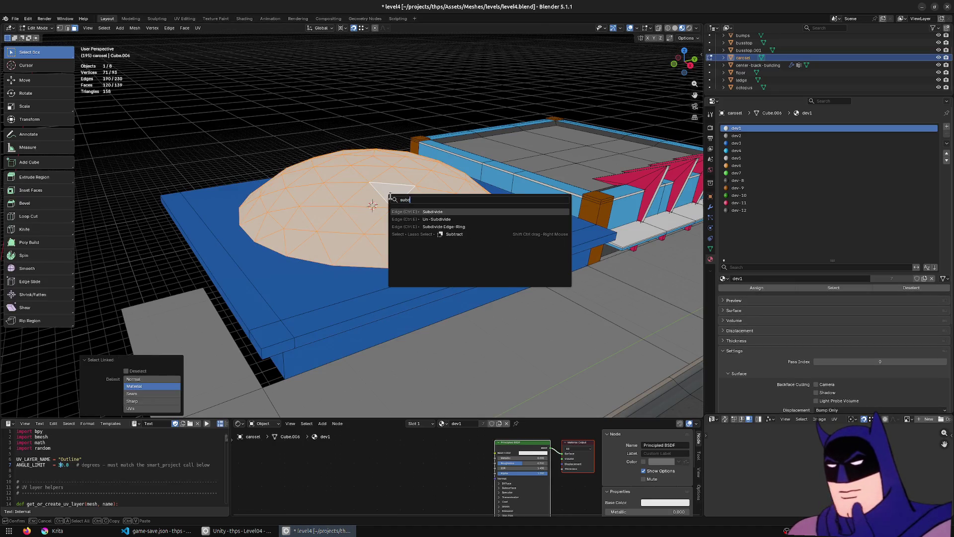
key("Return")
Step: From top view, enlarge the dome's rim by 1.006, save level4.blend, and select the base's front trim strip
key("KP_7")
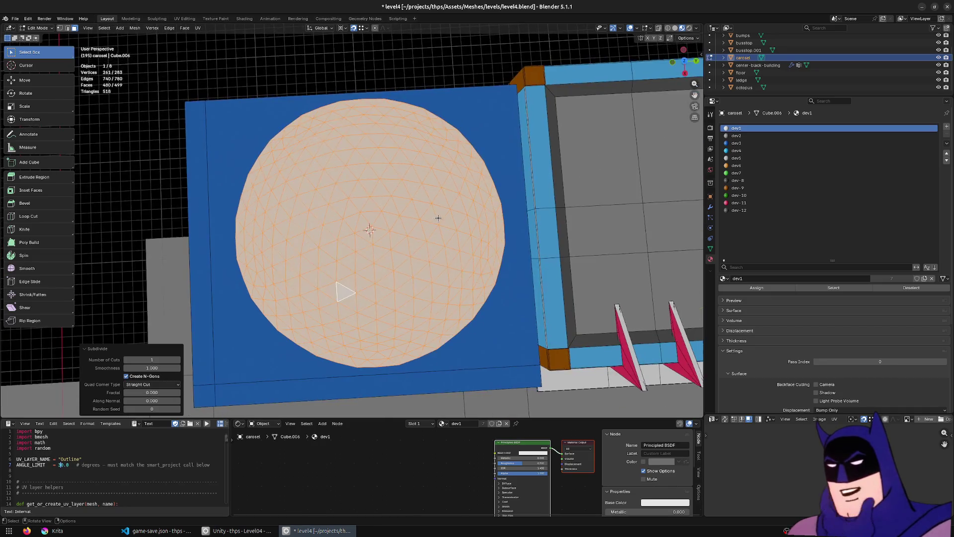
scroll(375, 208, "up", 1)
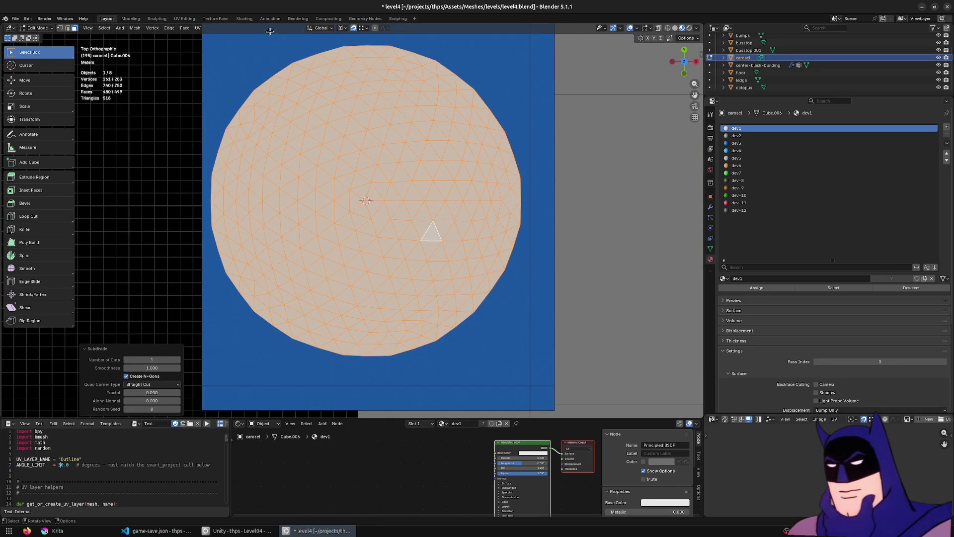
left_click(326, 53)
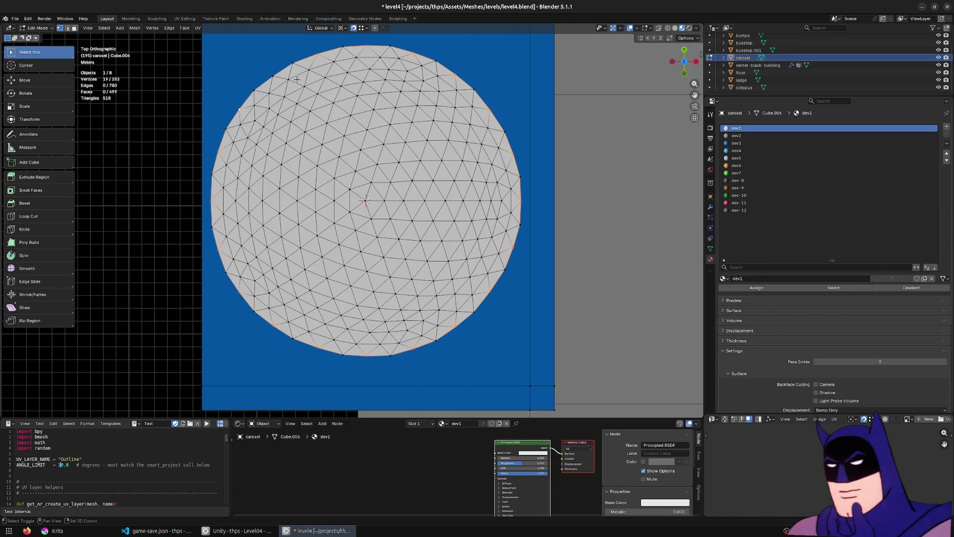
key("s")
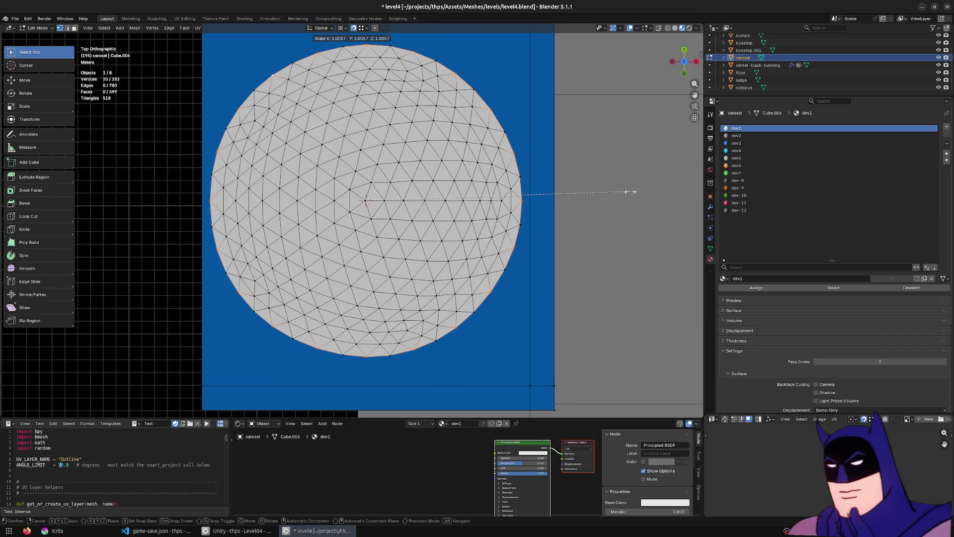
left_click(631, 191)
mouse_move(630, 192)
left_mouse_down()
mouse_move(537, 255)
mouse_move(498, 209)
left_mouse_up()
key("ctrl+s")
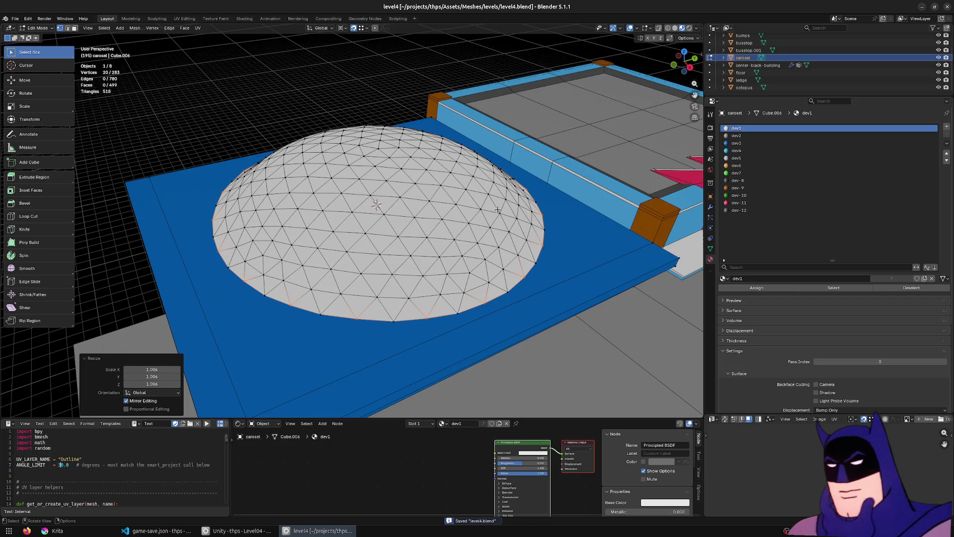
key("3")
left_click(516, 320)
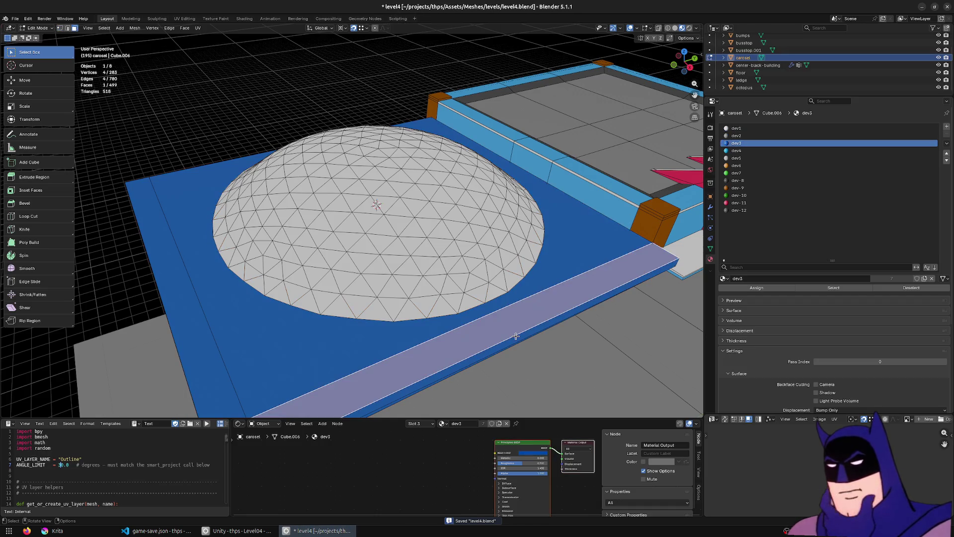
Step: Inspect the trim strip, then pick the platform, wall, and a dome triangle
key("Home")
key("KP_Decimal")
mouse_move(513, 335)
left_mouse_down()
mouse_move(270, 330)
mouse_move(537, 296)
mouse_move(358, 249)
mouse_move(391, 174)
left_mouse_up()
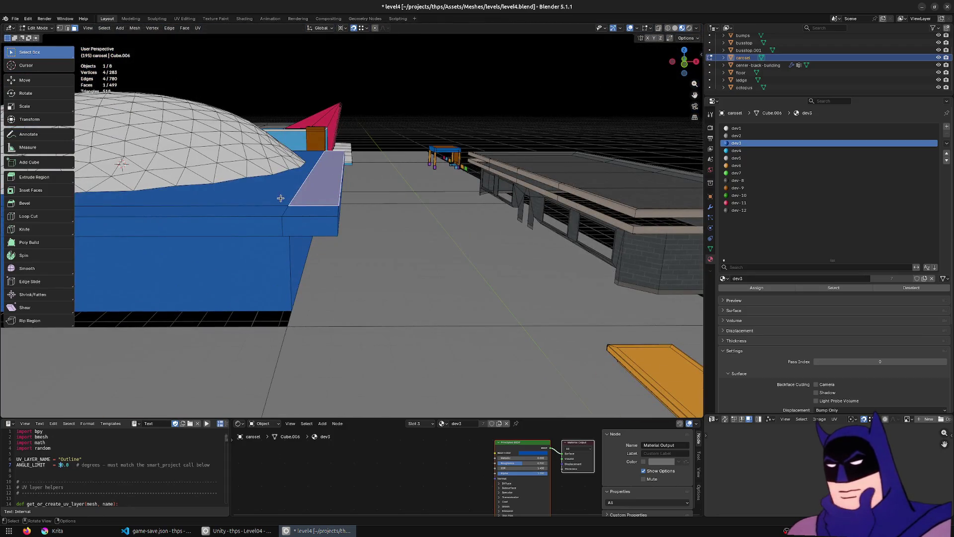
left_click(281, 199)
left_click(368, 241)
mouse_move(281, 199)
left_mouse_down()
mouse_move(368, 241)
mouse_move(370, 266)
left_mouse_up()
scroll(379, 244, "down", 2)
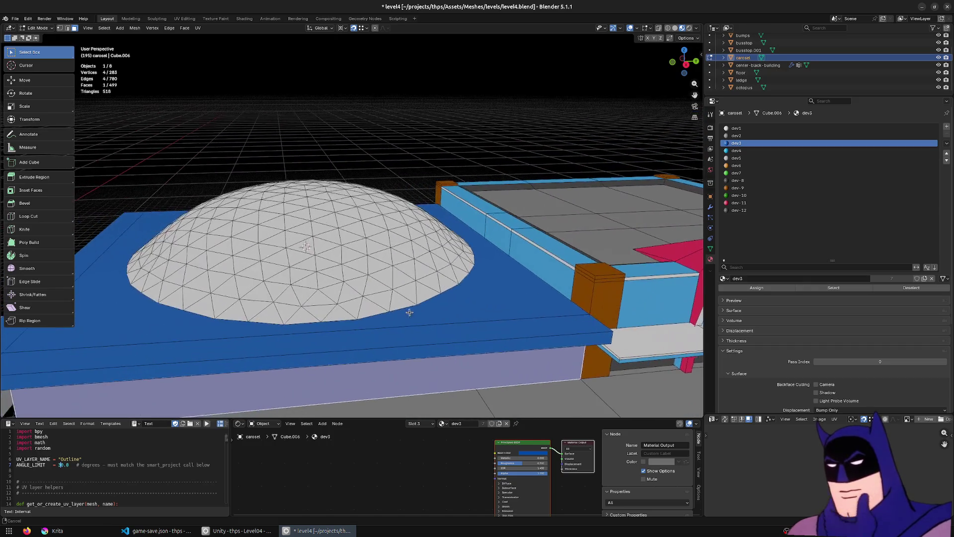
left_click(369, 266)
scroll(473, 328, "up", 3)
left_click_drag(473, 328, 451, 350)
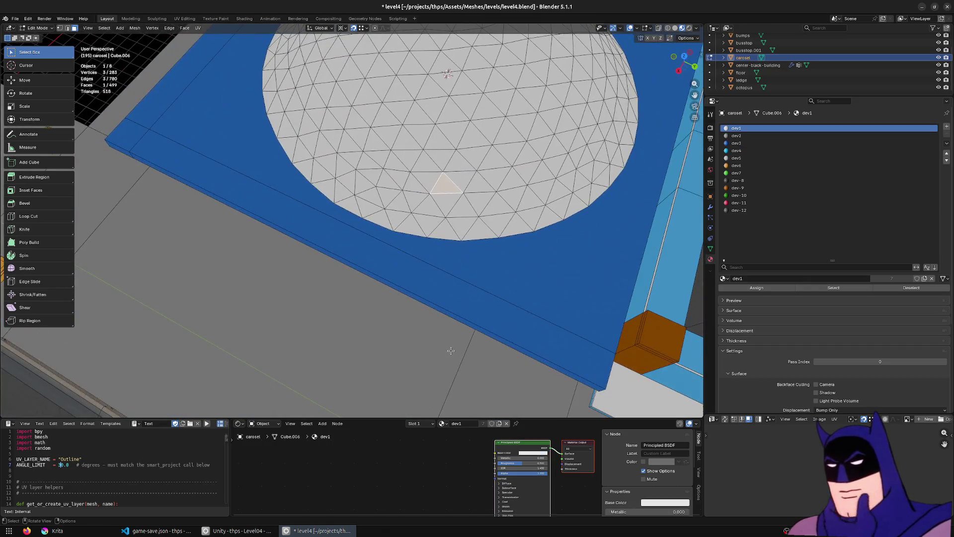
Step: In top view, select the linked dome, scale it to 0.949, and save level4.blend
key("KP_7")
scroll(430, 340, "down", 4)
mouse_move(349, 224)
left_mouse_down()
mouse_move(477, 150)
mouse_move(430, 190)
left_mouse_up()
scroll(476, 150, "up", 3)
key("ctrl+l")
key("s")
left_click(592, 205)
mouse_move(592, 204)
left_mouse_down()
mouse_move(522, 112)
mouse_move(566, 118)
mouse_move(532, 136)
mouse_move(405, 281)
left_mouse_up()
key("ctrl+s")
Step: Return to Object Mode, then select the carosel building and enter its mesh editing
key("Tab")
mouse_move(660, 273)
left_mouse_down()
mouse_move(512, 267)
mouse_move(361, 223)
left_mouse_up()
left_click(361, 222)
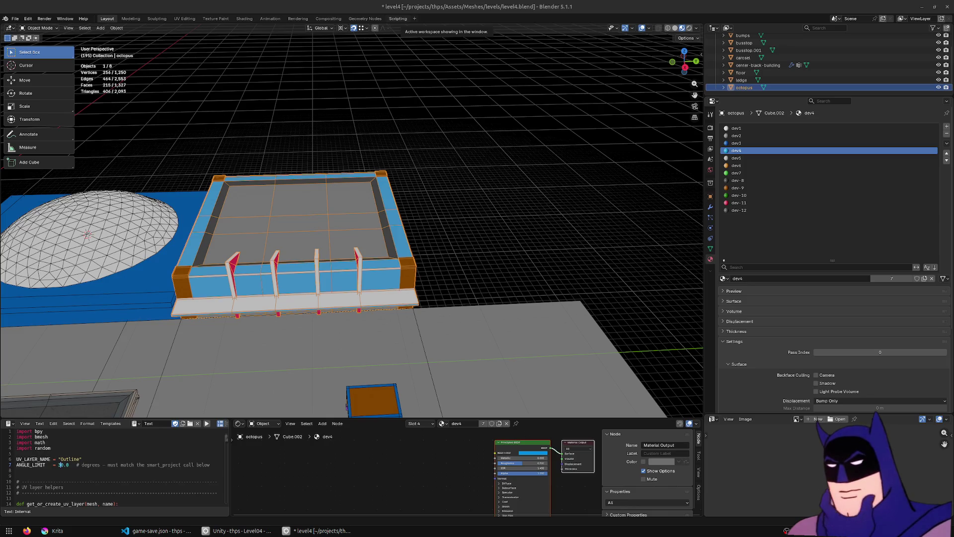
mouse_move(494, 109)
left_mouse_down()
mouse_move(168, 272)
mouse_move(293, 259)
left_mouse_up()
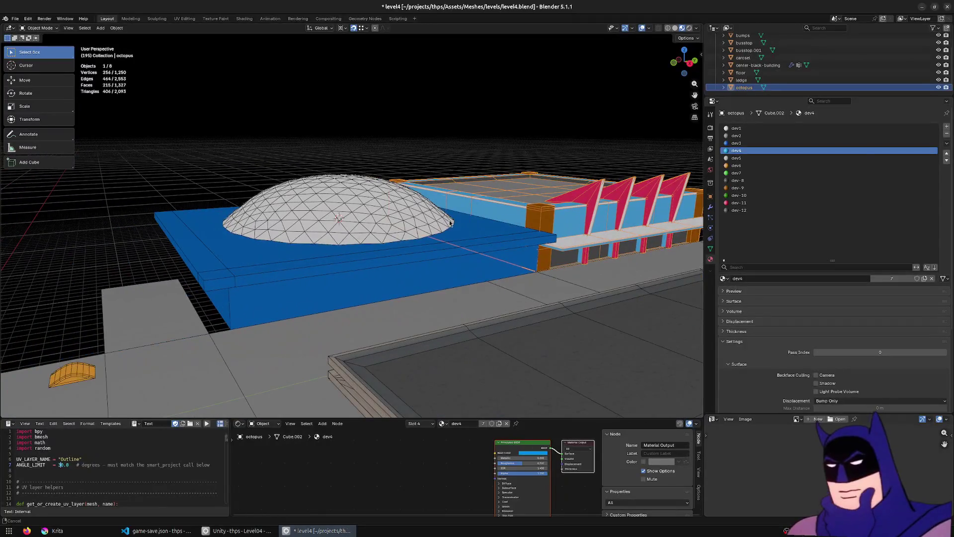
left_click(319, 299)
key("Tab")
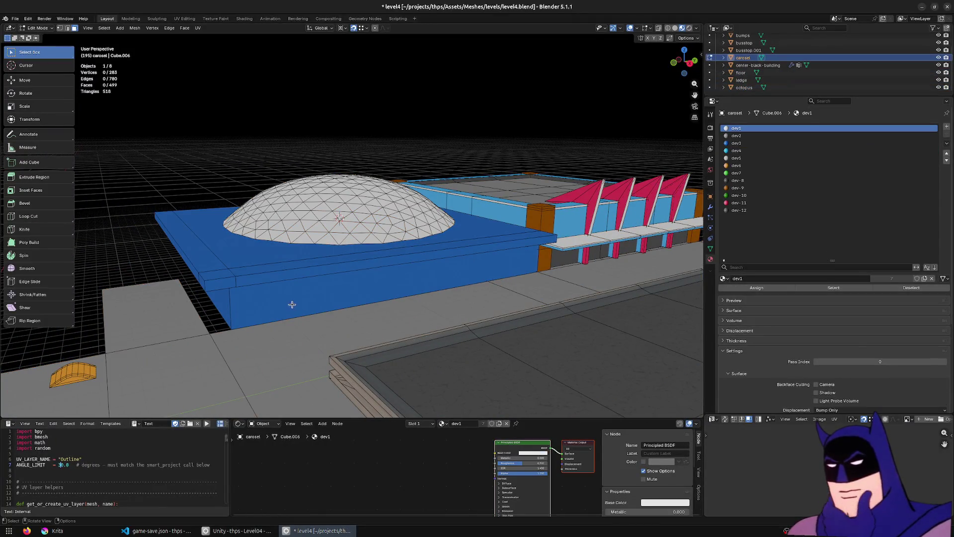
Step: Assign the beige dev5 material to the loop of side wall faces
left_click(292, 305)
left_click(233, 306, "alt")
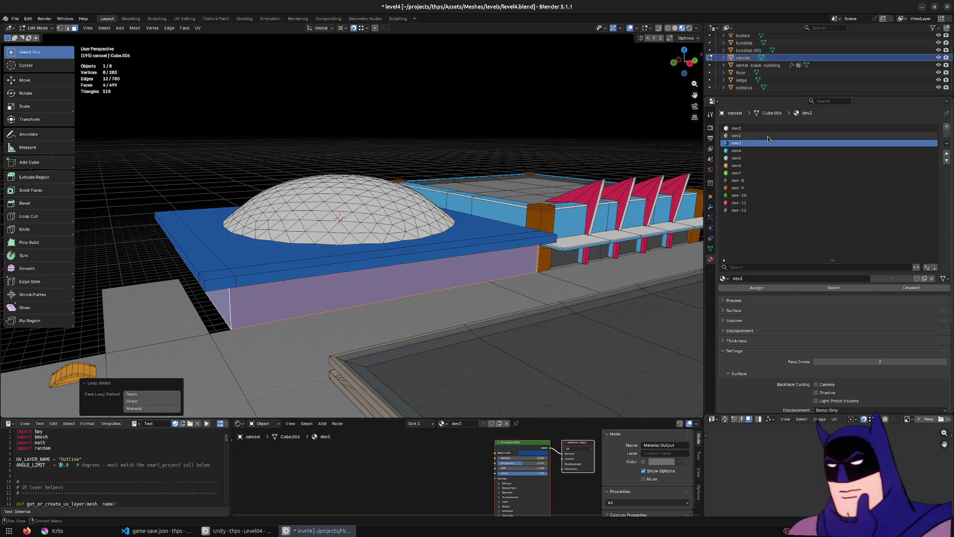
left_click(765, 158)
left_click(760, 289)
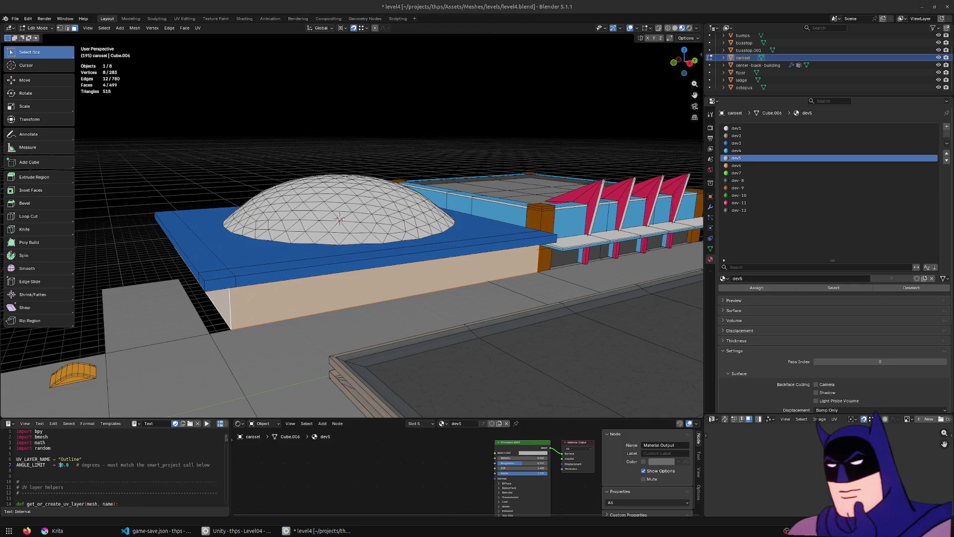
Step: Select the top side strip of faces and assign the orange dev6 material
left_click(243, 289)
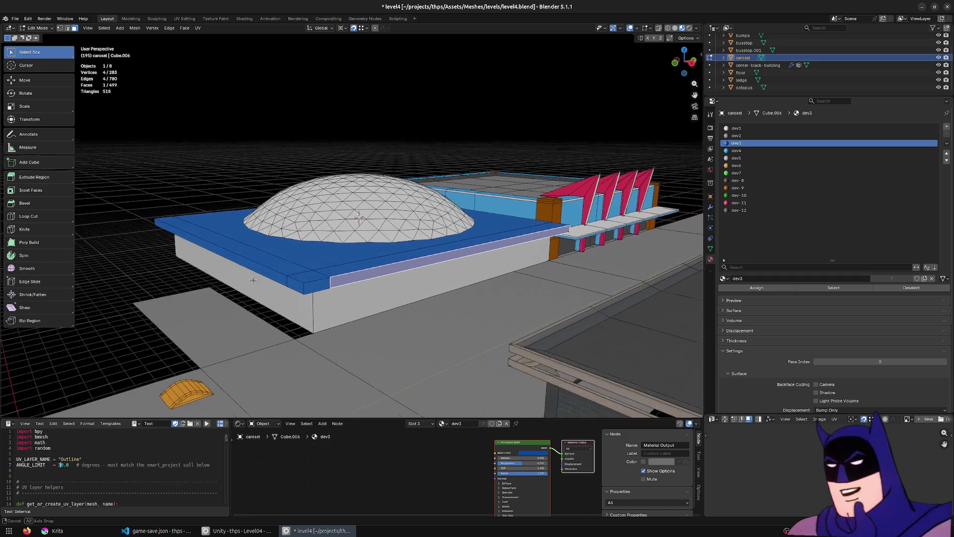
left_click(255, 262, "ctrl")
key("ctrl+z")
left_click(257, 268, "ctrl")
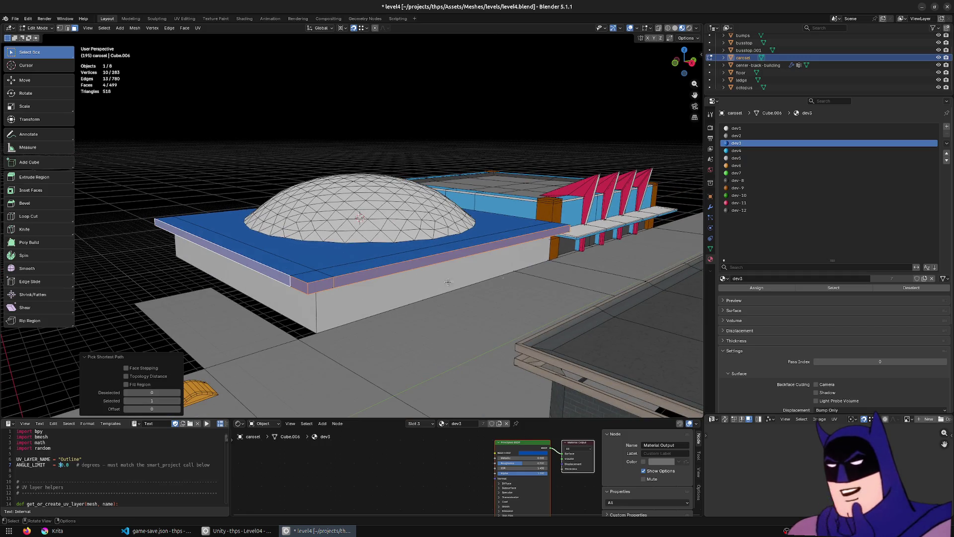
left_click(745, 203)
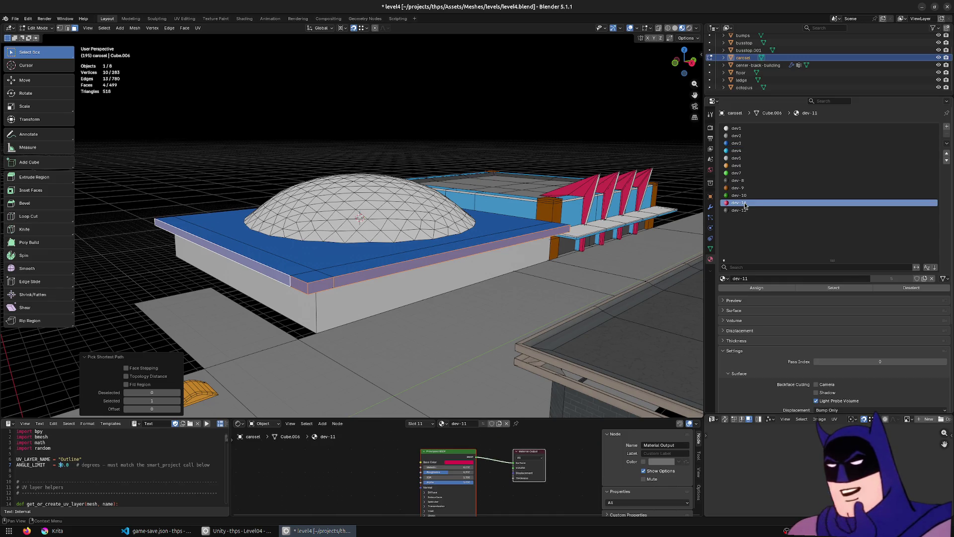
left_click(739, 165)
left_click(763, 288)
Step: Select the roof-edge ledge face and paint it orange dev6
mouse_move(397, 248)
left_mouse_down()
mouse_move(273, 245)
mouse_move(437, 214)
mouse_move(408, 172)
left_mouse_up()
key("KP_8")
key("KP_8")
key("KP_8")
left_click(407, 172)
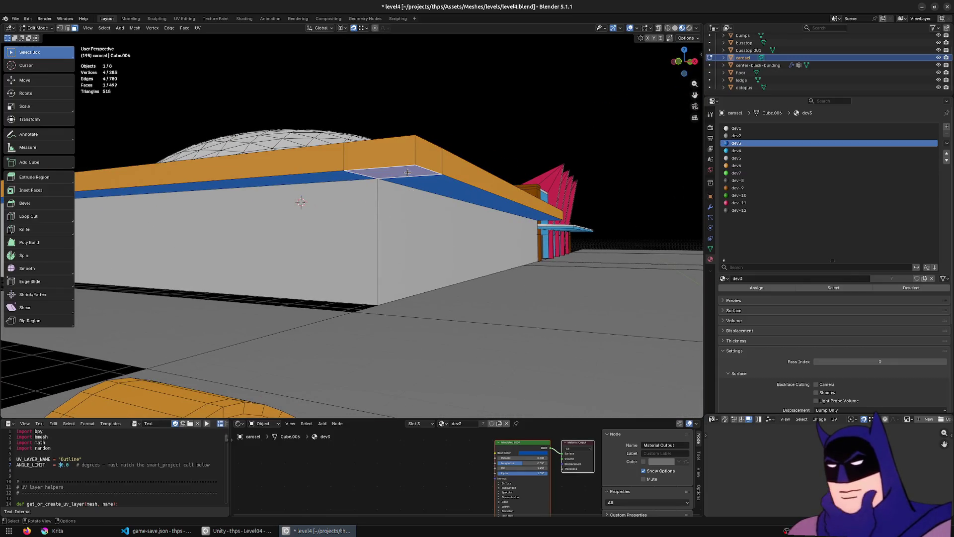
key("ctrl+l")
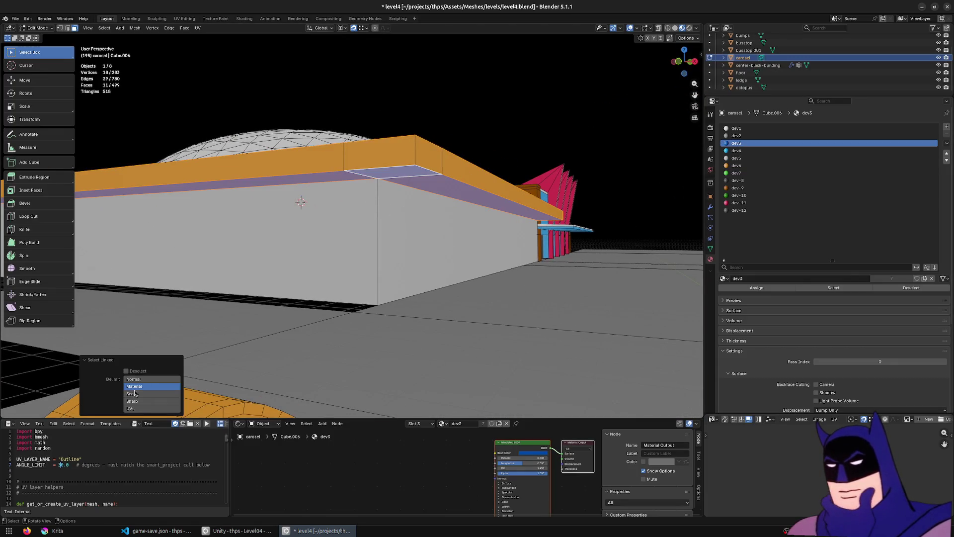
left_click(535, 216)
left_click_drag(534, 216, 438, 227)
left_click(232, 254, "shift")
left_click(231, 254, "shift")
left_click(232, 254, "shift")
left_click(752, 290)
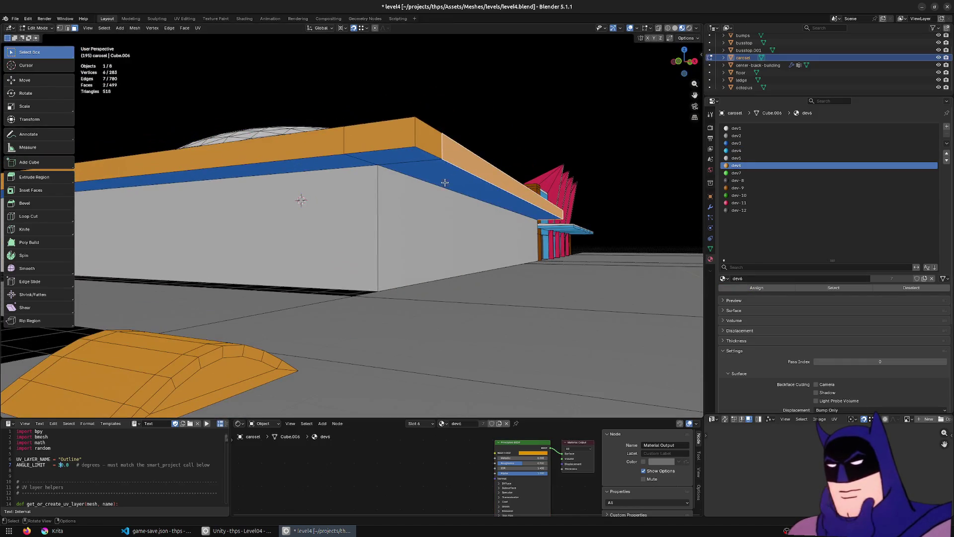
Step: Paint a single face of the blue band next to the dome orange
left_click(477, 180)
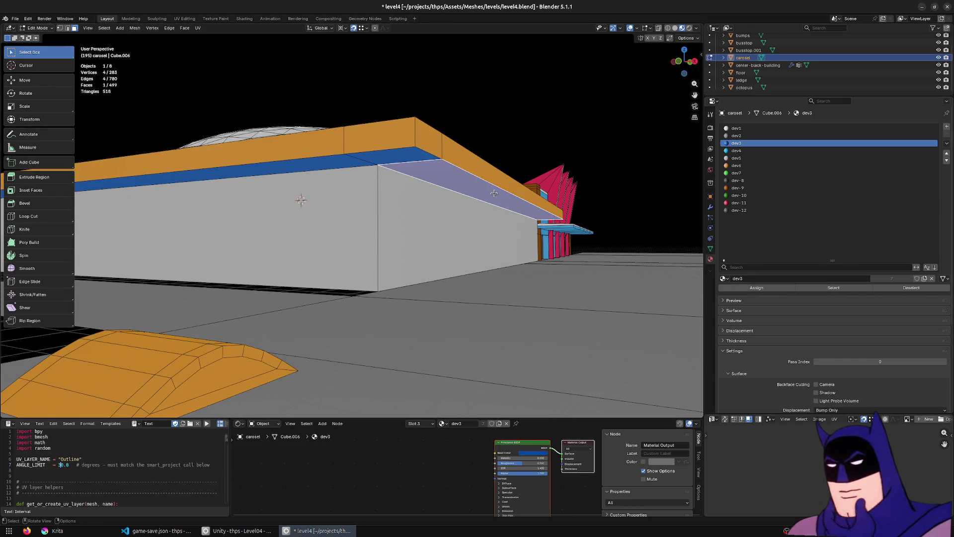
key("l")
key("KP_Decimal")
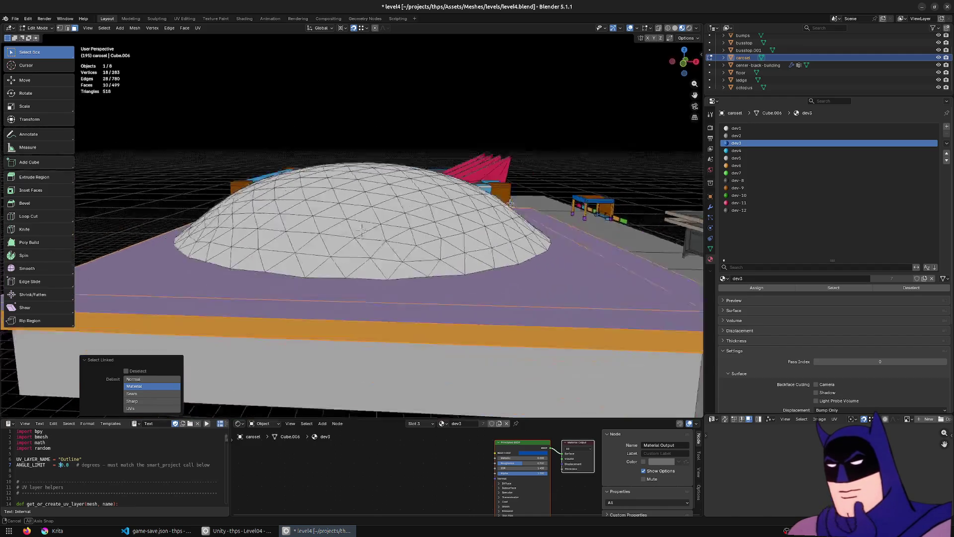
left_click_drag(483, 192, 545, 199)
left_click(568, 261)
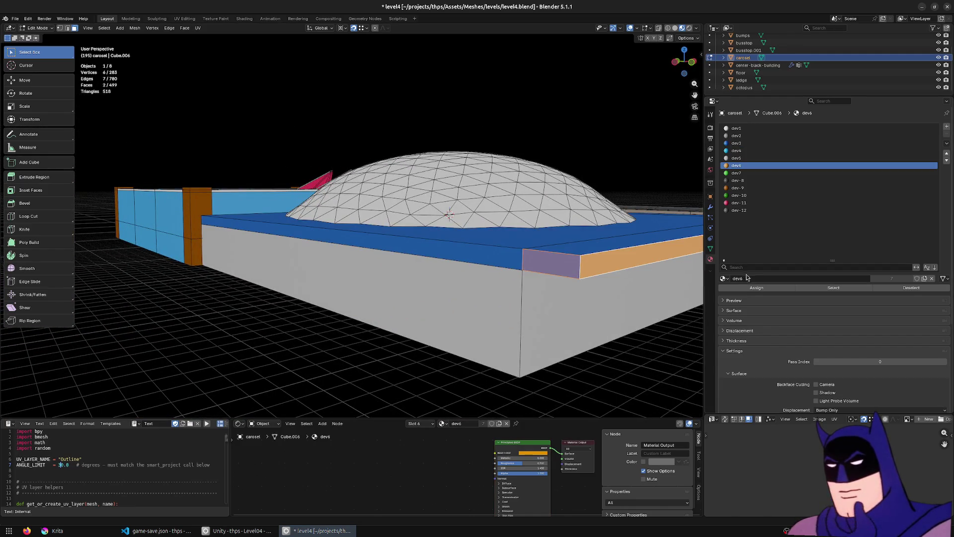
left_click(752, 288)
Step: Assign the light-blue dev4 material to the linked blue band
mouse_move(497, 179)
left_mouse_down()
mouse_move(419, 155)
mouse_move(379, 189)
left_mouse_up()
key("l")
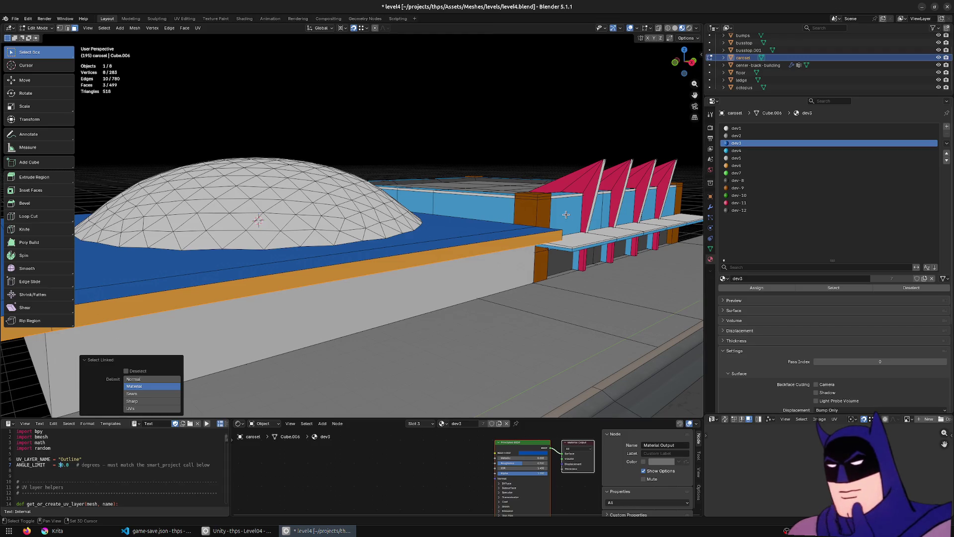
left_click(740, 150)
left_click(763, 289)
Step: Select the inner strip faces around the dome and paint them light-blue dev4
mouse_move(431, 316)
left_mouse_down()
mouse_move(433, 248)
mouse_move(431, 317)
left_mouse_up()
key("a")
key("ctrl+z")
left_click(487, 334)
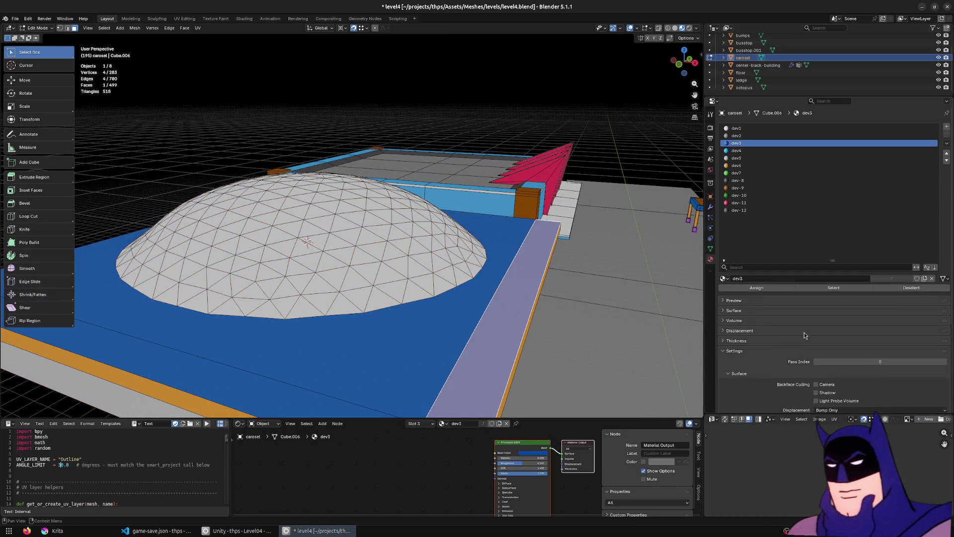
mouse_move(479, 335)
left_mouse_down()
mouse_move(414, 359)
mouse_move(426, 336)
mouse_move(368, 377)
left_mouse_up()
left_click(377, 356, "shift")
left_click(372, 356, "shift")
left_click(750, 151)
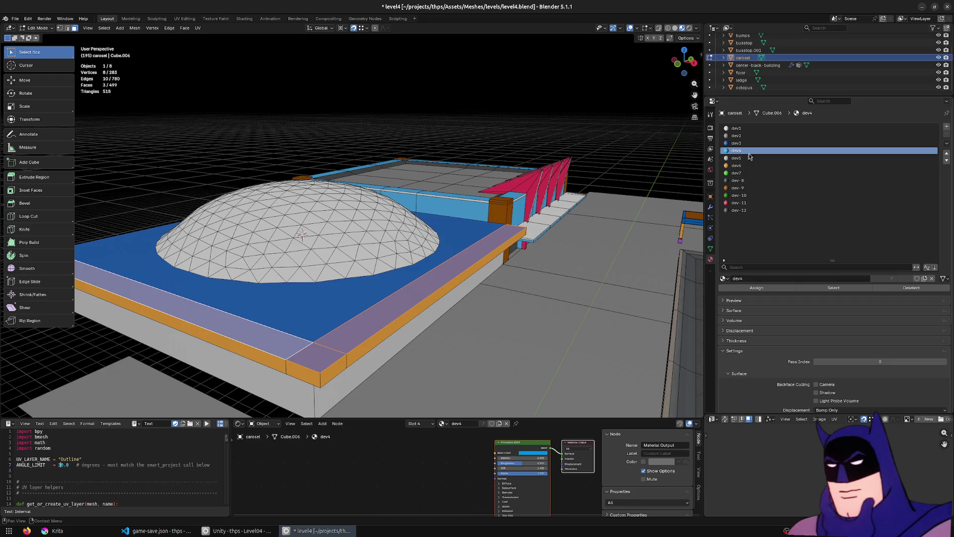
left_click(756, 288)
Step: Give the platform floor around the dome the dark dev-8 material and return to Object Mode
left_click(397, 277)
left_click(737, 180)
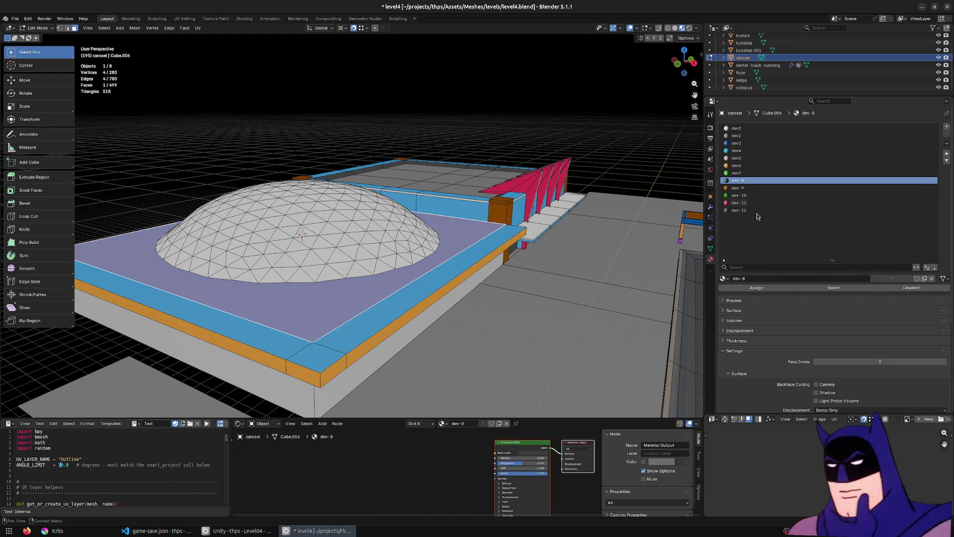
left_click(756, 288)
left_click_drag(413, 269, 399, 249)
left_click_drag(402, 253, 392, 255)
key("Tab")
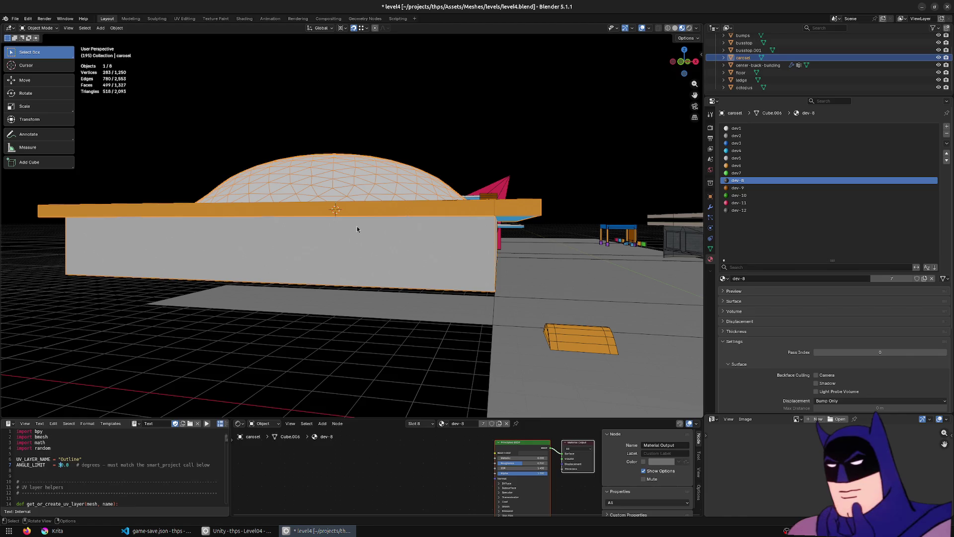
scroll(420, 246, "up", 5)
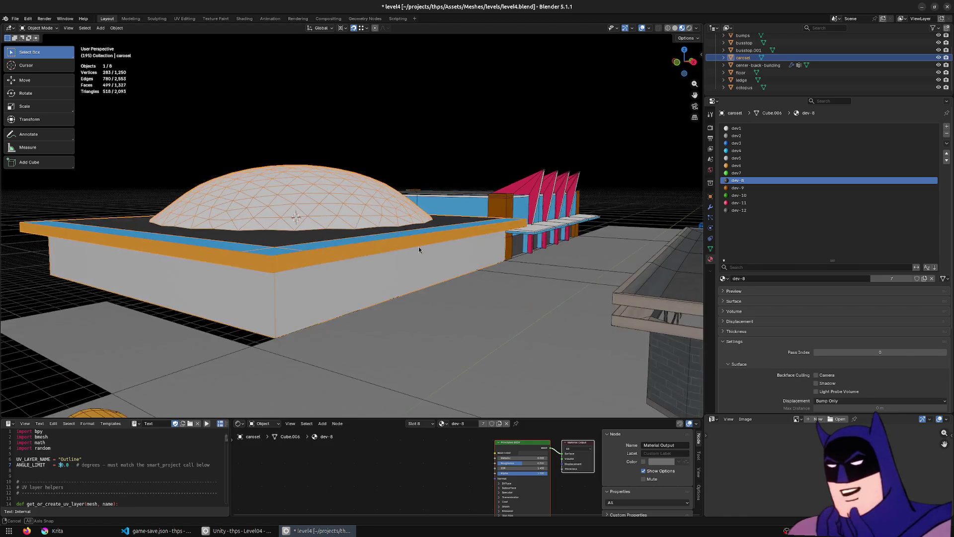
key("Tab")
key("2")
left_click(370, 270)
key("3")
left_click(425, 259)
key("2")
left_click(419, 257)
key("KP_Decimal")
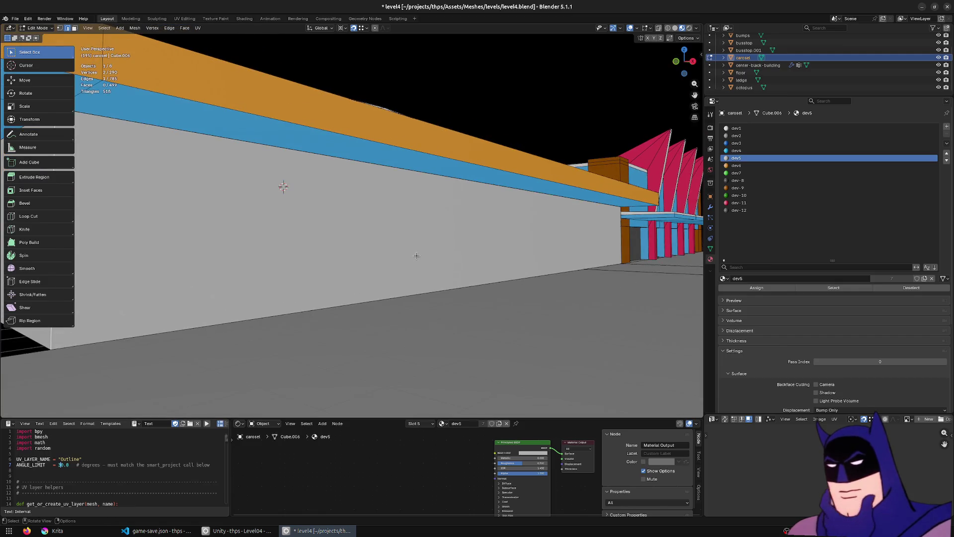
key("KP_Decimal")
key("g")
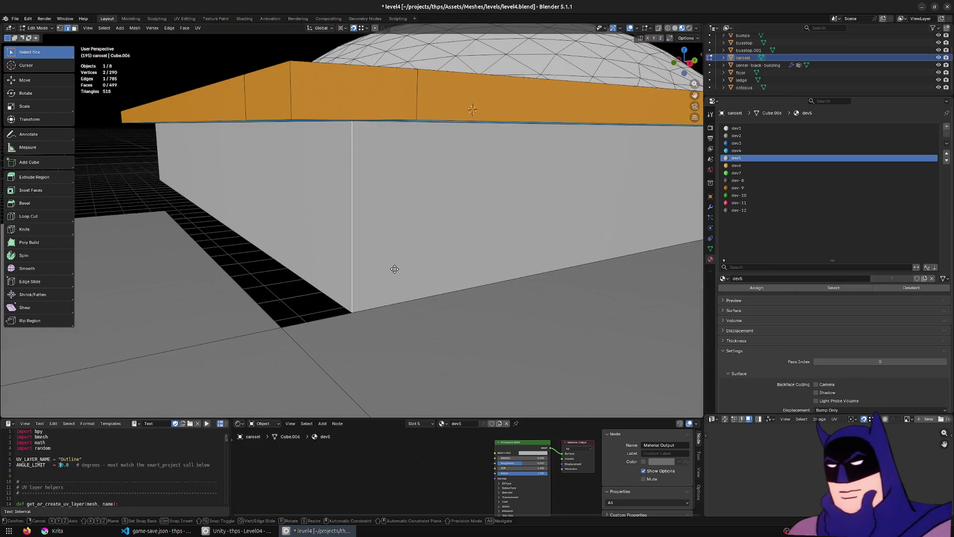
type("x2")
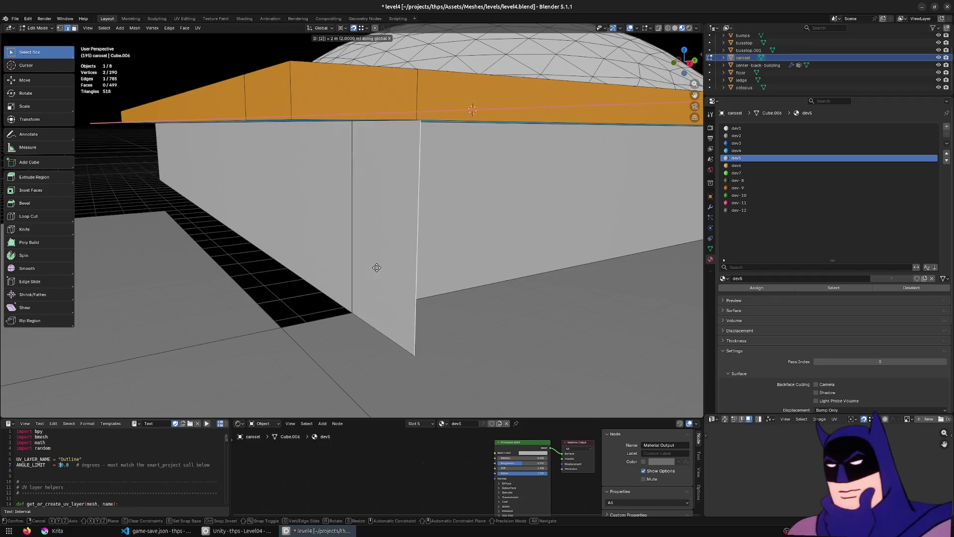
key("minus")
key("Return")
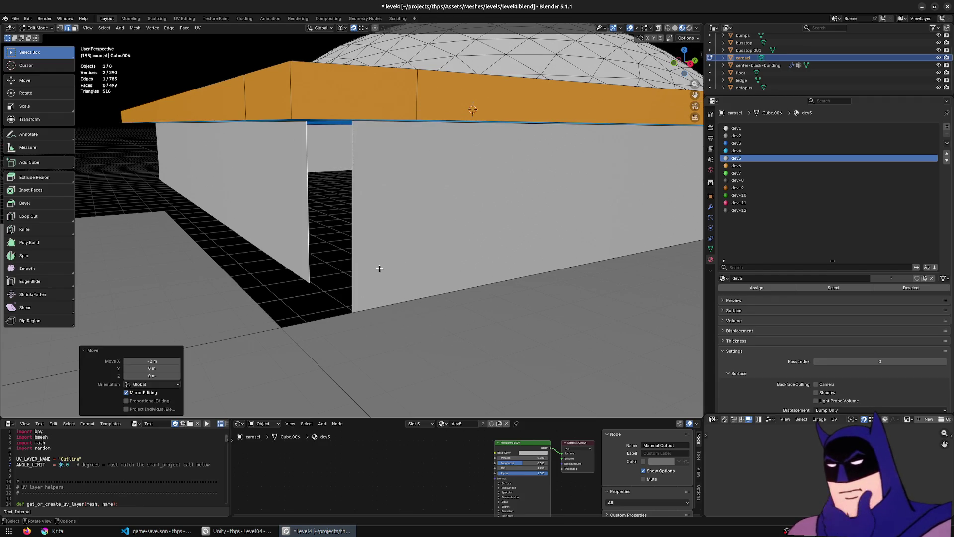
type("gy")
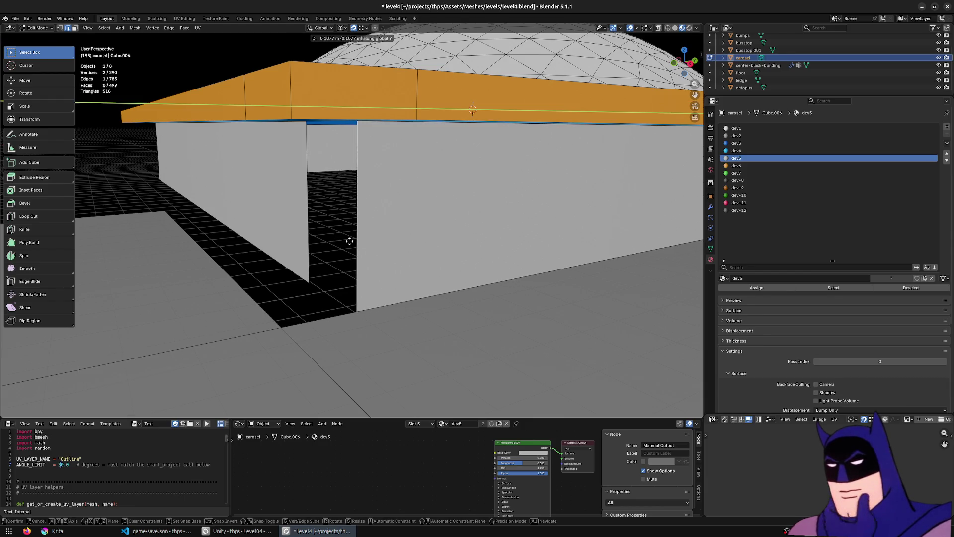
type("2")
key("Return")
key("f")
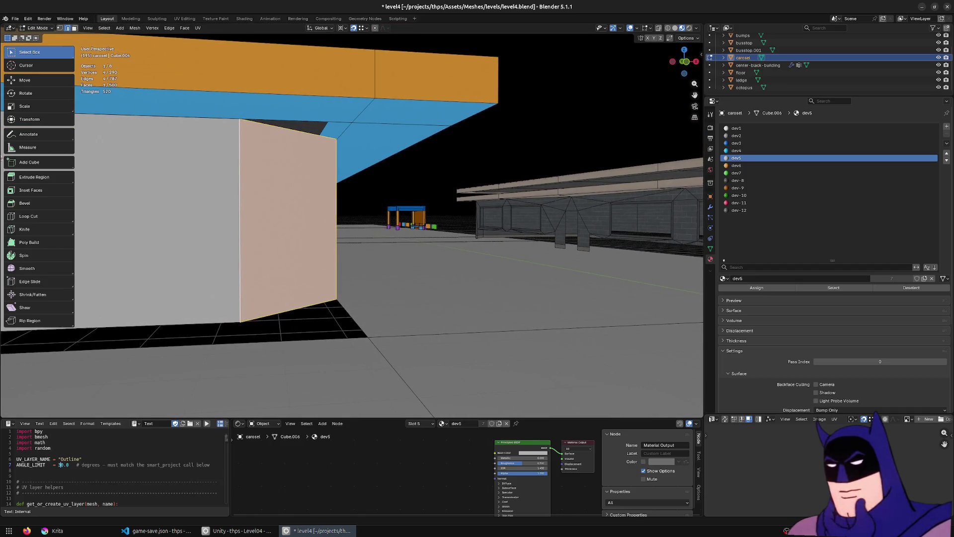
left_click_drag(434, 192, 487, 193)
mouse_move(403, 175)
left_mouse_down()
mouse_move(490, 166)
mouse_move(648, 184)
left_mouse_up()
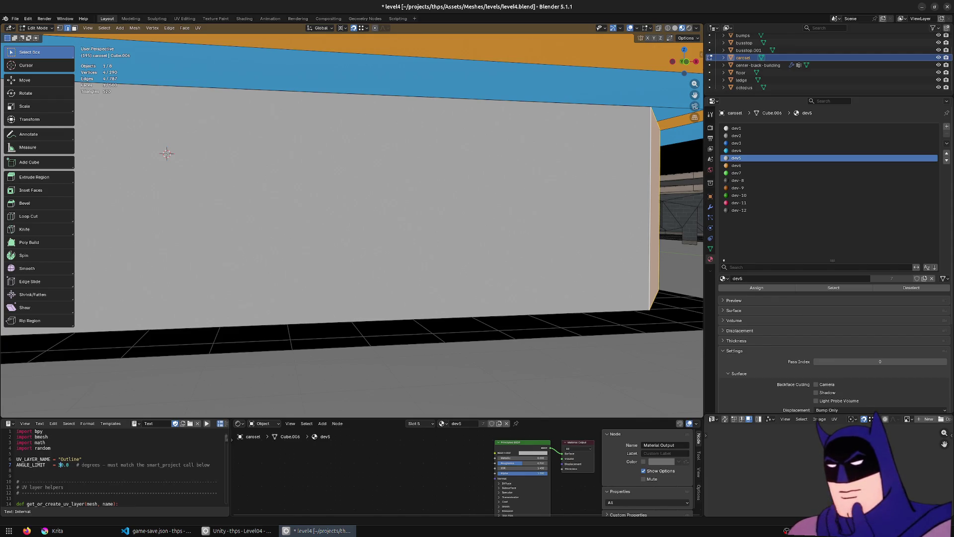
scroll(294, 211, "down", 8)
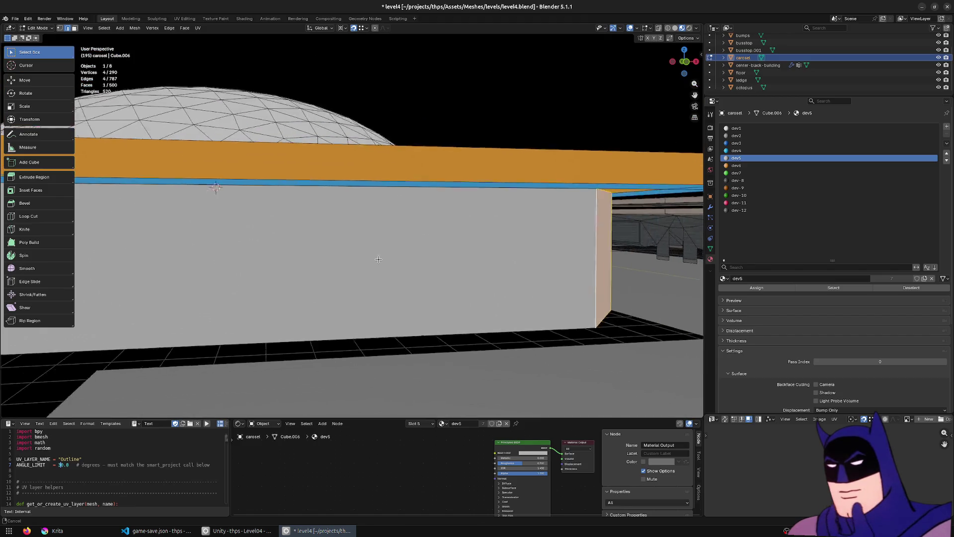
mouse_move(302, 243)
left_mouse_down()
mouse_move(489, 220)
mouse_move(461, 255)
mouse_move(394, 251)
left_mouse_up()
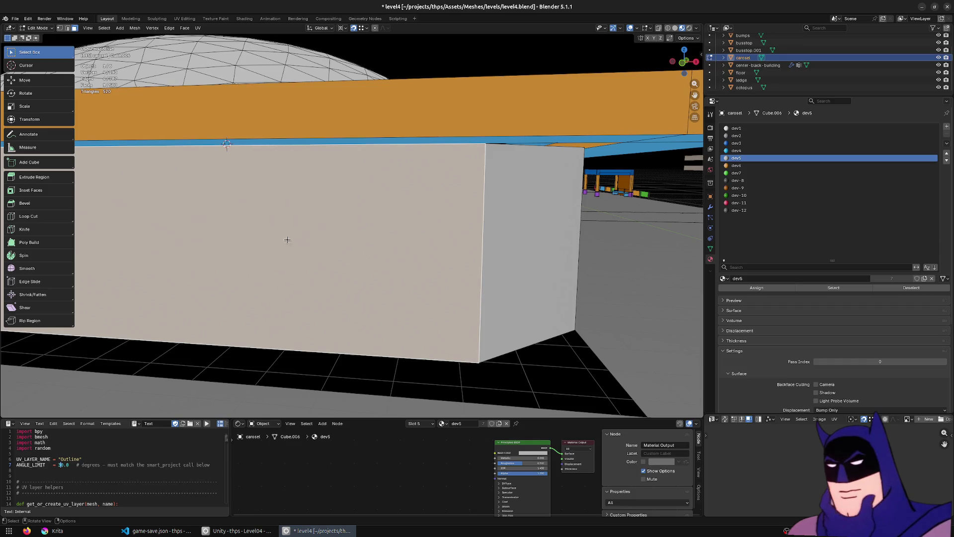
Step: Cut a vertical edge loop across the lower wall and slide it along X
left_click(29, 216)
scroll(232, 268, "down", 3)
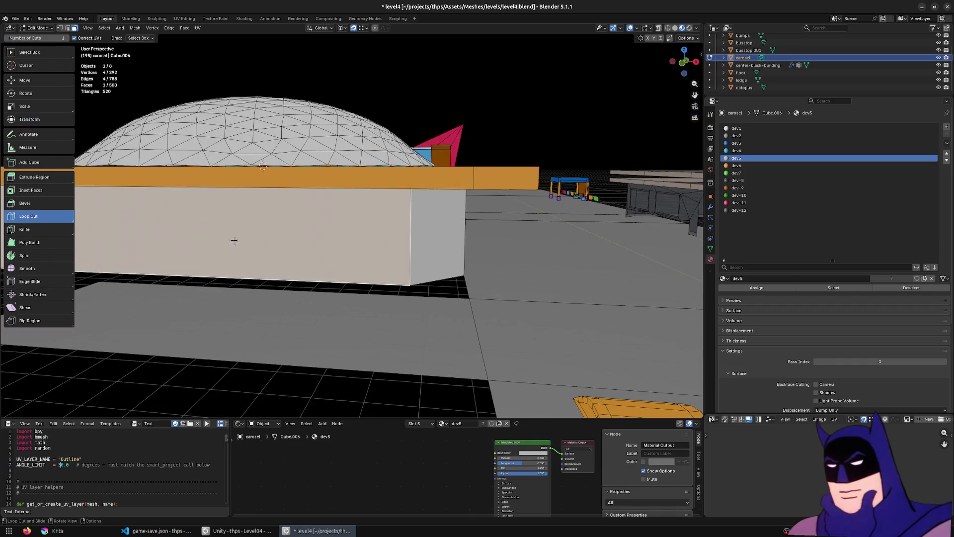
left_click(130, 275)
left_click(32, 52)
scroll(292, 338, "up", 2)
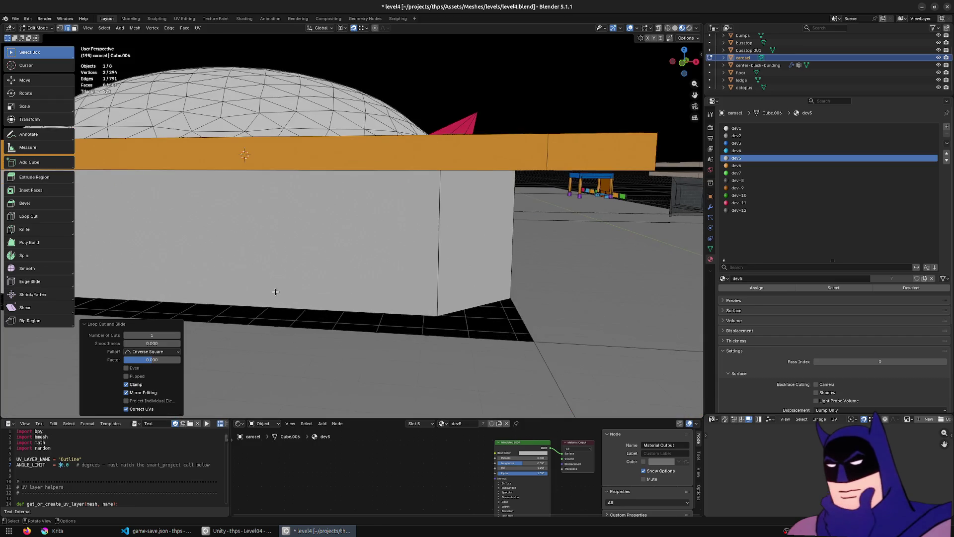
key("g")
key("x")
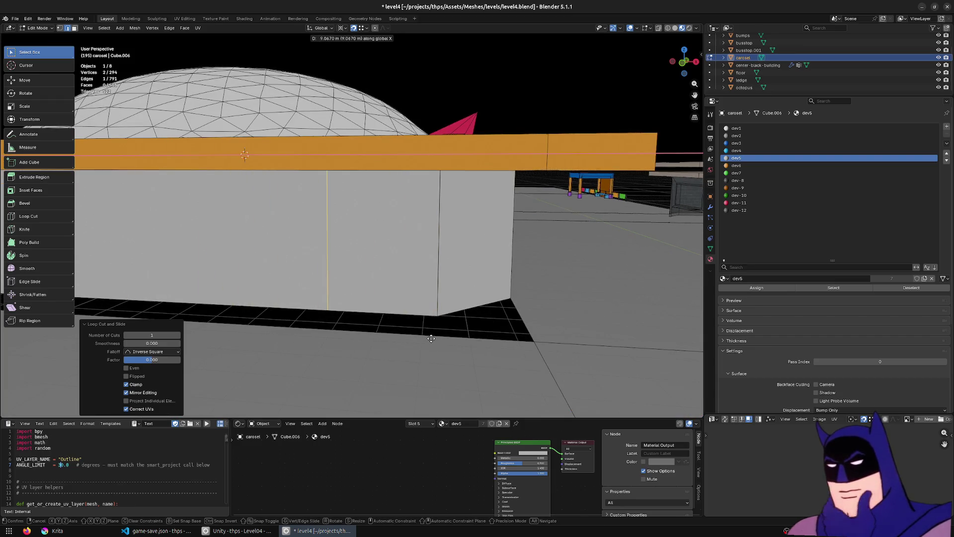
left_click(428, 338)
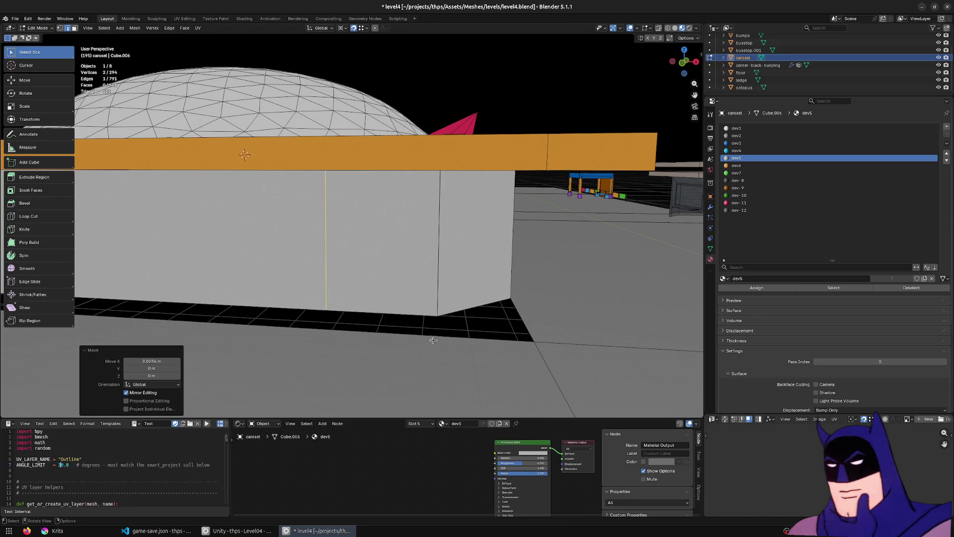
Step: From a side view of the wall, add a second vertical edge loop
left_click_drag(415, 331, 378, 328)
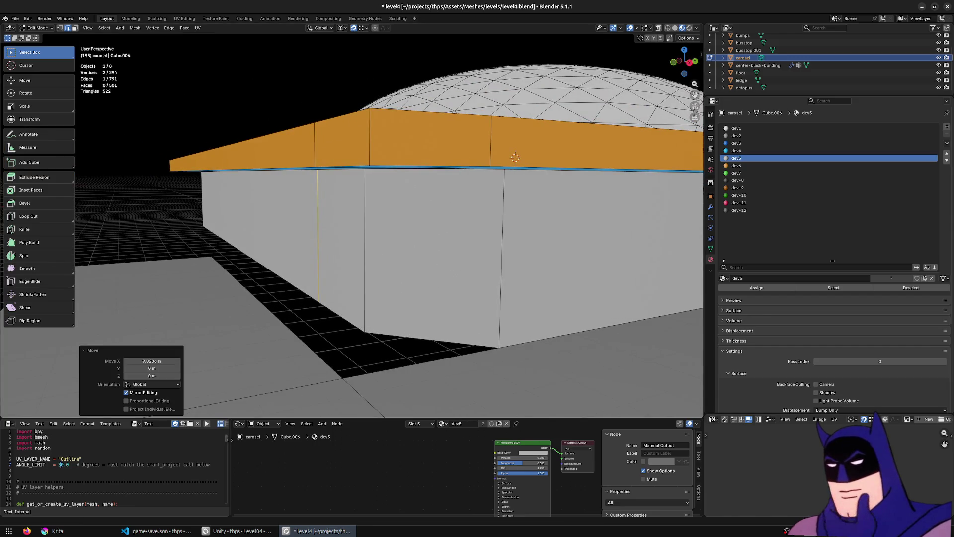
left_click_drag(509, 127, 437, 184)
scroll(365, 241, "up", 2)
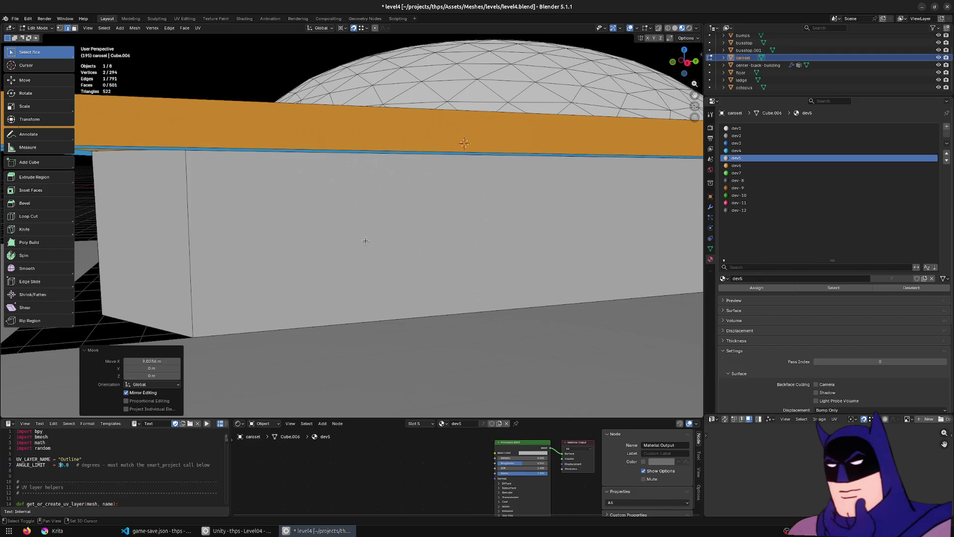
left_click(20, 217)
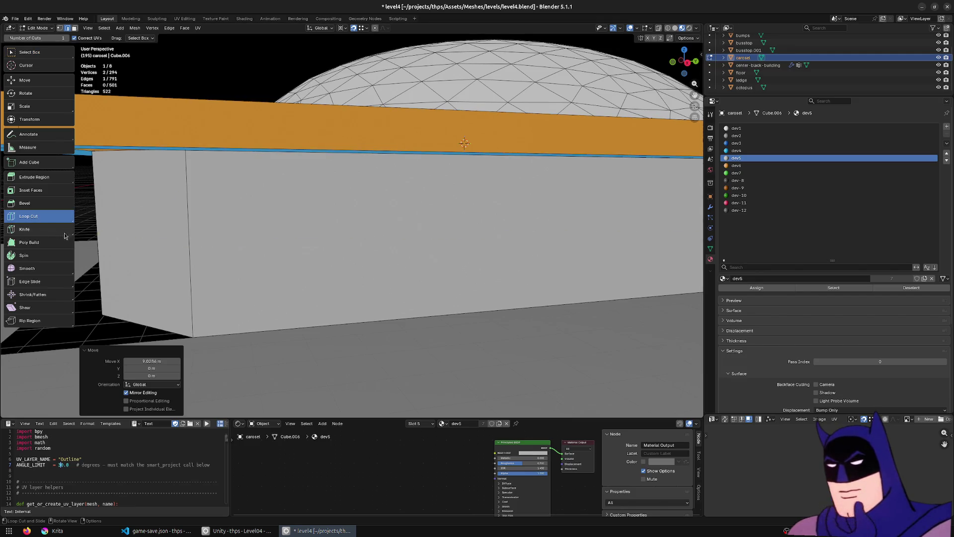
left_click_drag(640, 297, 473, 239)
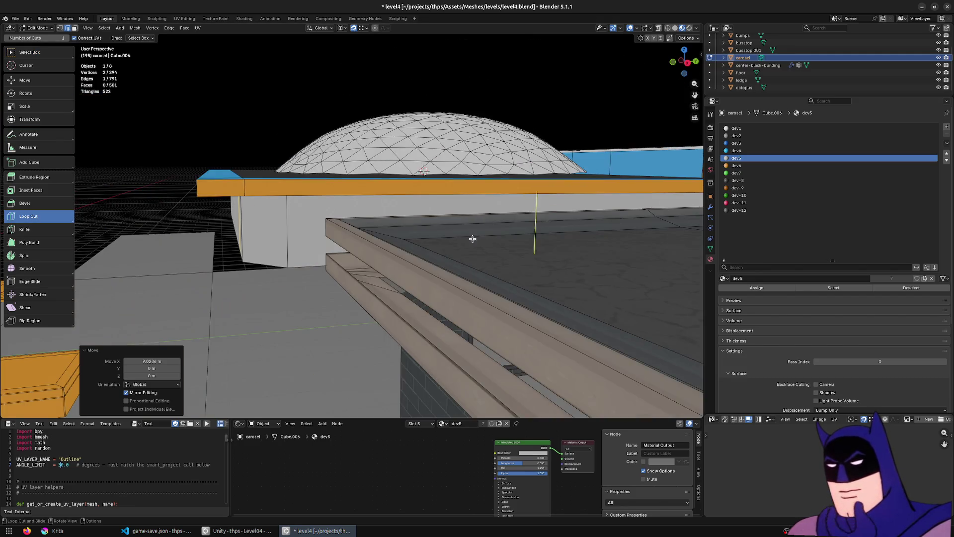
scroll(601, 263, "up", 2)
left_click(597, 265)
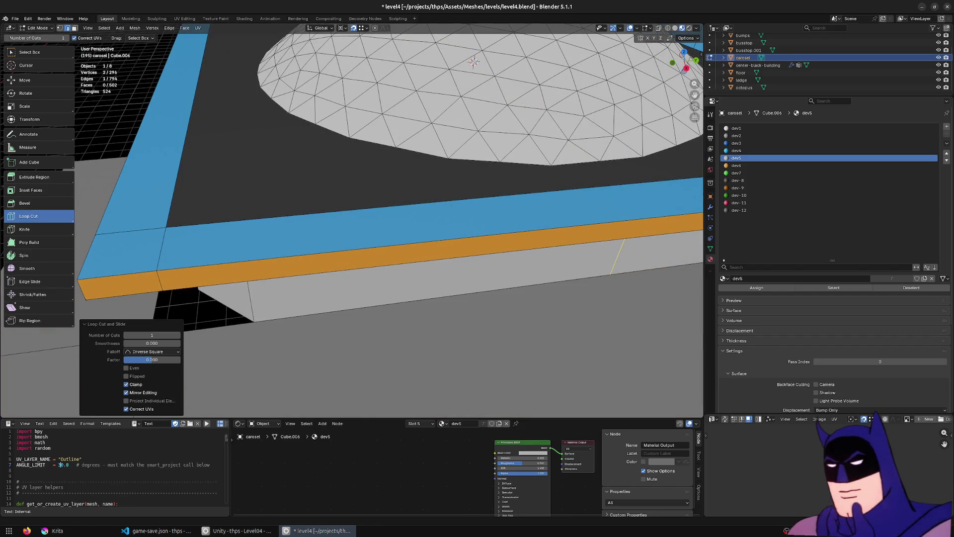
left_click(22, 52)
Step: Slide the second loop and the selected edge along Y into place
mouse_move(347, 258)
left_mouse_down()
mouse_move(411, 288)
mouse_move(392, 293)
left_mouse_up()
key("g")
key("y")
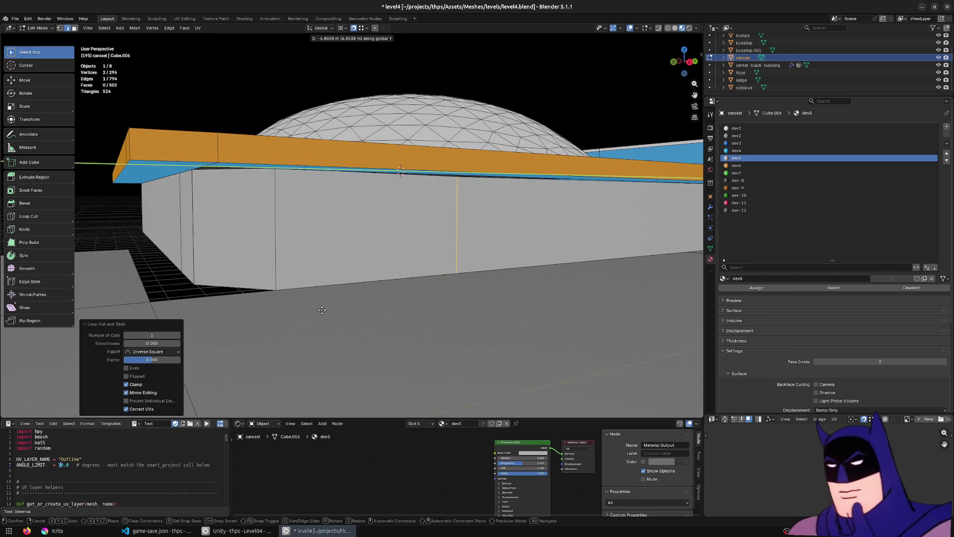
key("x")
left_click_drag(378, 292, 501, 288)
key("y")
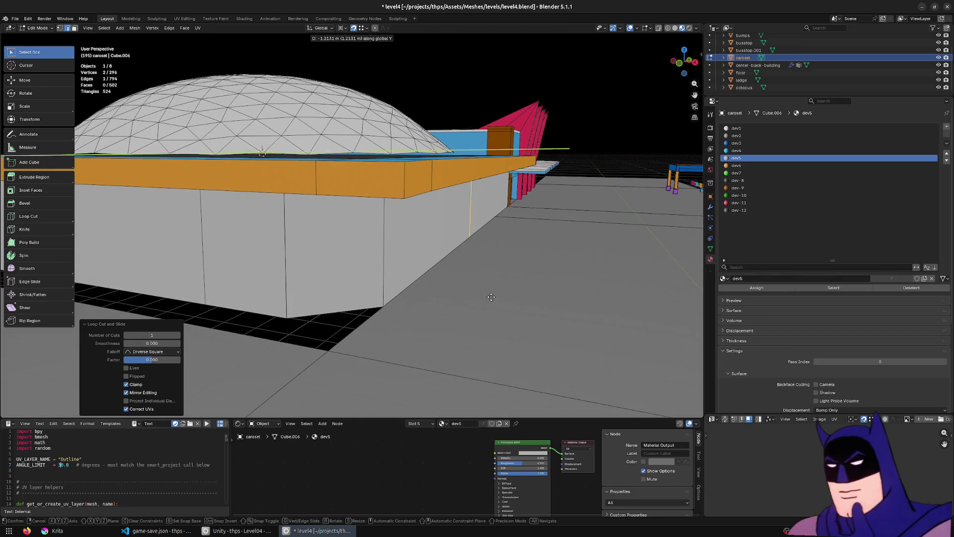
left_click(427, 371)
mouse_move(426, 371)
left_mouse_down()
mouse_move(407, 313)
mouse_move(393, 338)
mouse_move(411, 320)
mouse_move(328, 256)
mouse_move(468, 246)
mouse_move(397, 260)
left_mouse_up()
key("g")
key("y")
left_click(386, 335)
Step: Select the wall faces and merge their doubled vertices with M
left_click(373, 254, "ctrl")
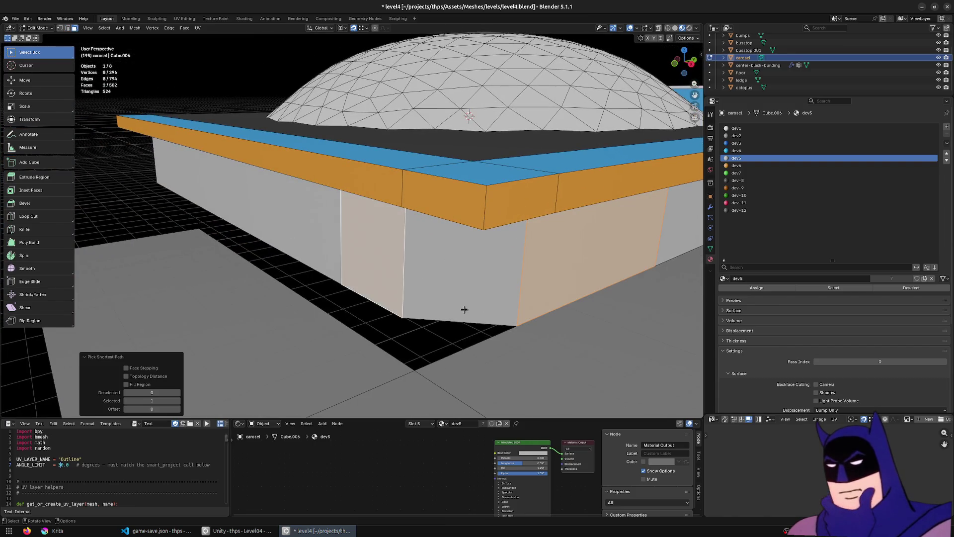
left_click(460, 288, "ctrl")
left_click(375, 264, "ctrl")
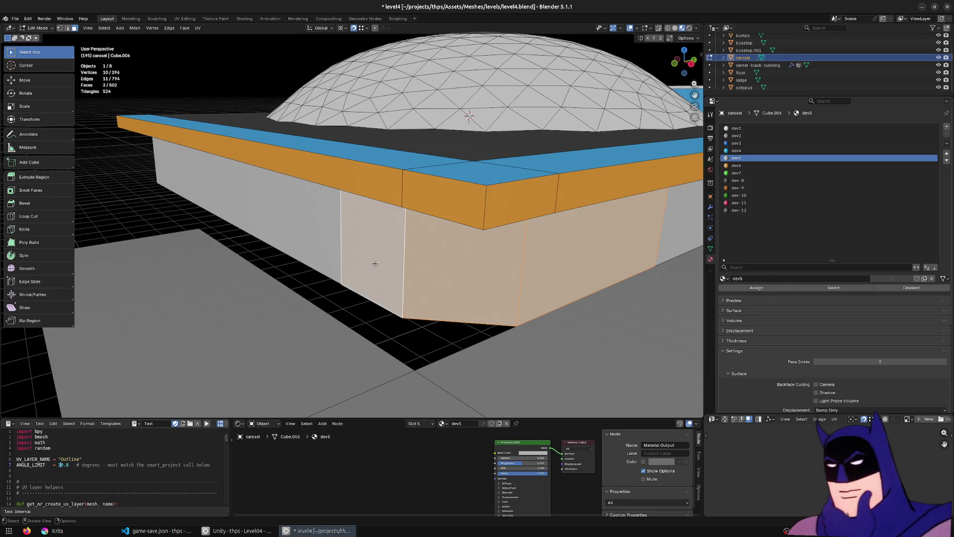
key("m")
left_click(348, 285)
Step: Select the wall's three bottom edges and begin a vertical extrusion along Z
key("2")
left_click(495, 327)
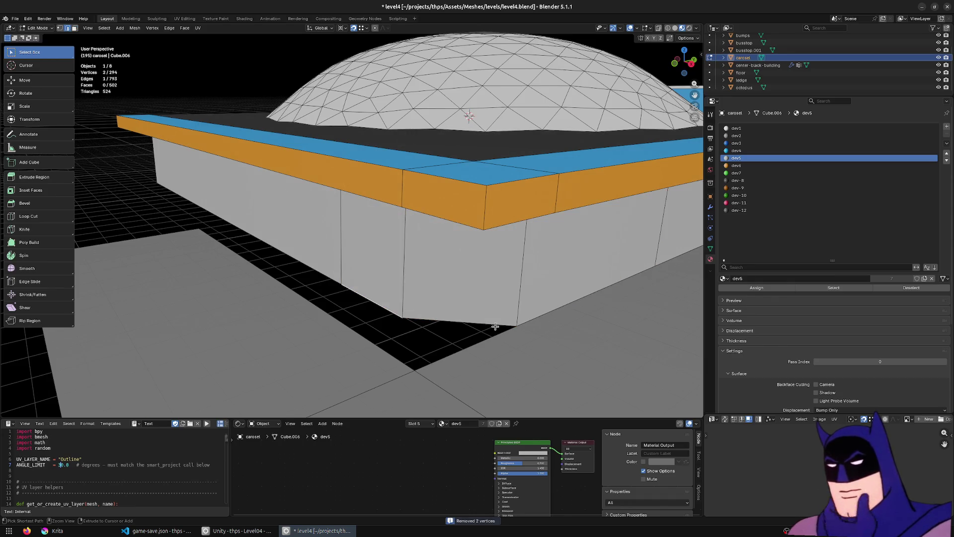
left_click(526, 319, "ctrl")
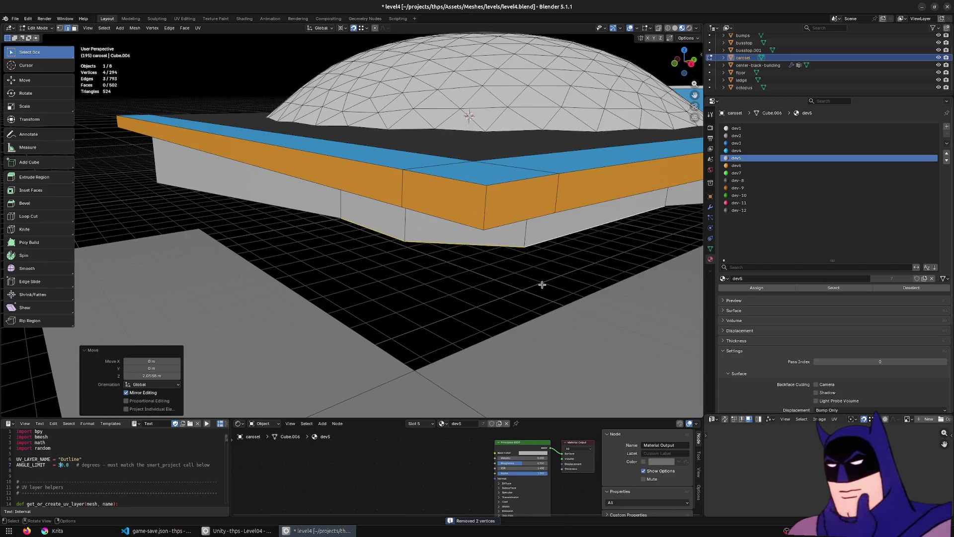
key("3")
left_click(539, 287)
left_click(386, 262, "ctrl")
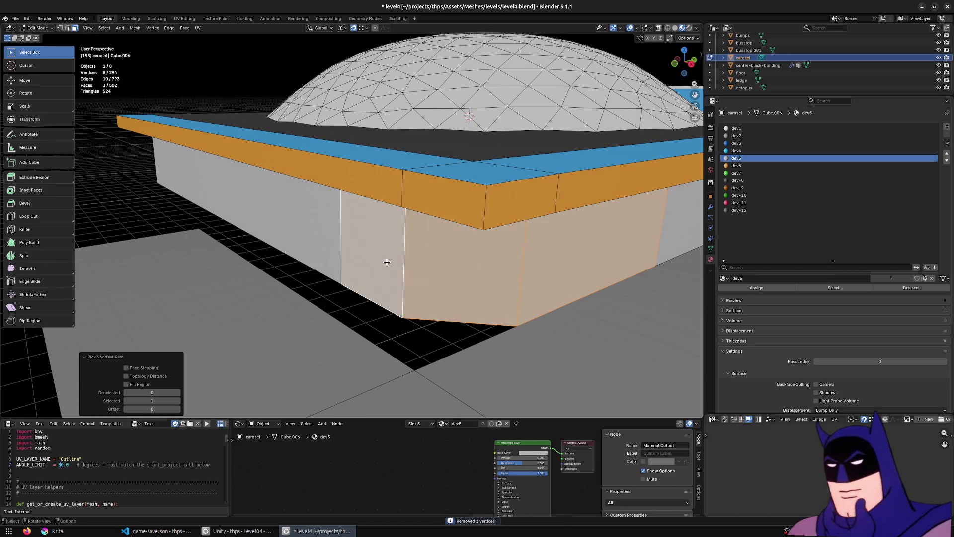
key("ctrl+z")
key("ctrl+z")
key("ctrl+z")
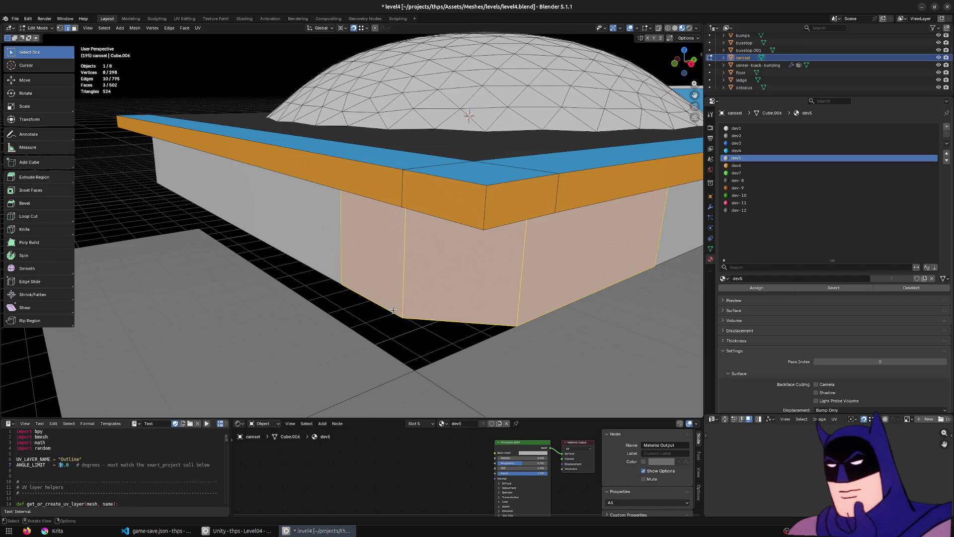
left_click(570, 307, "ctrl")
scroll(546, 318, "up", 5)
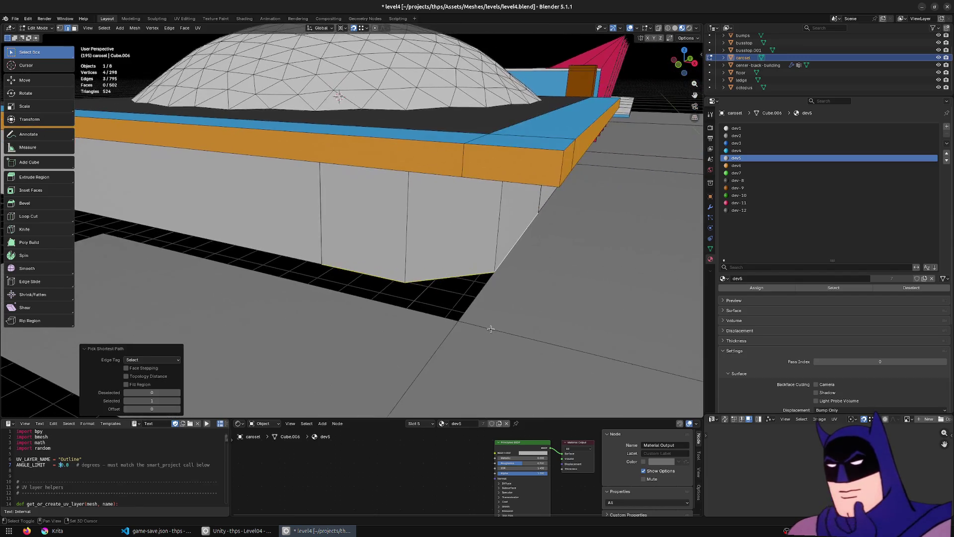
key("e")
key("z")
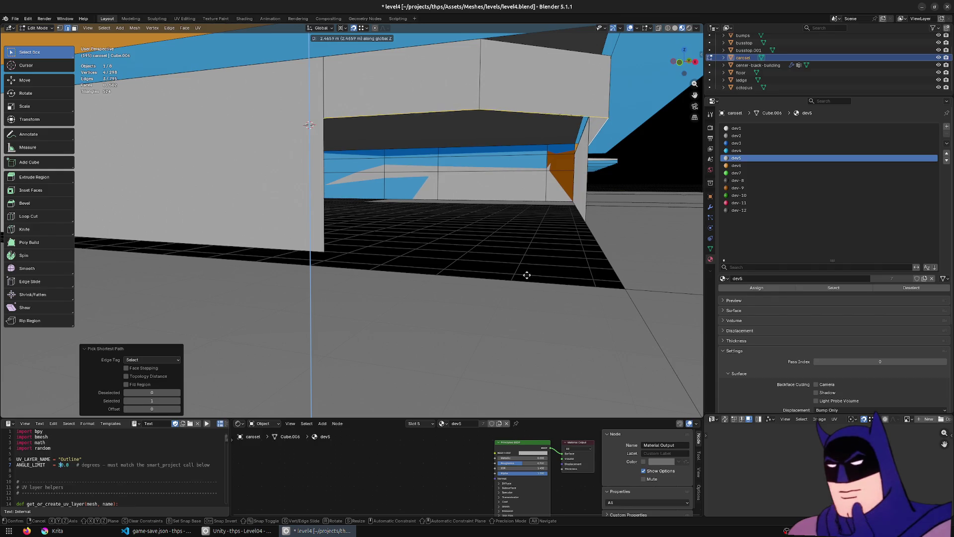
Step: Extrude the bottom edges vertically three times, building out the lower wall sections
left_click(528, 277)
key("e")
key("z")
left_click(529, 302)
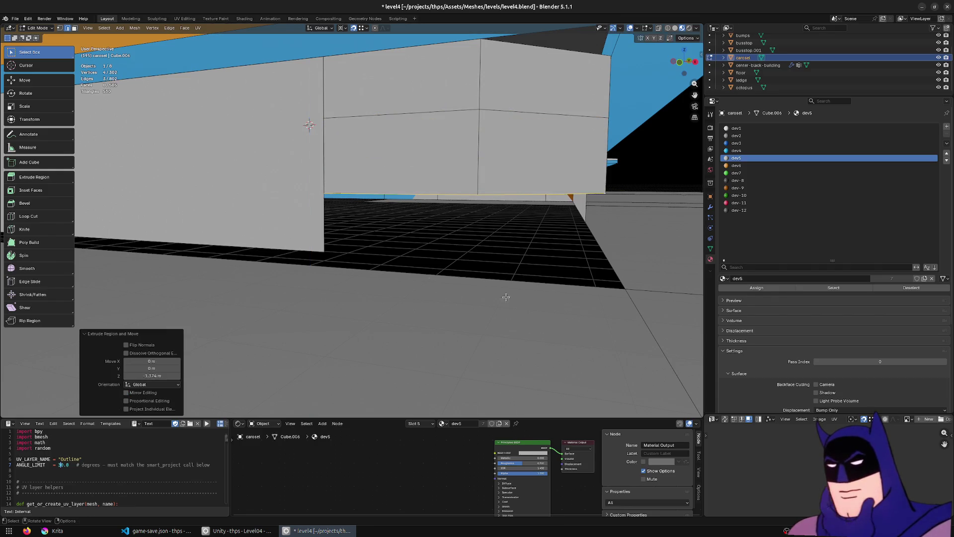
key("e")
key("z")
left_click(330, 252)
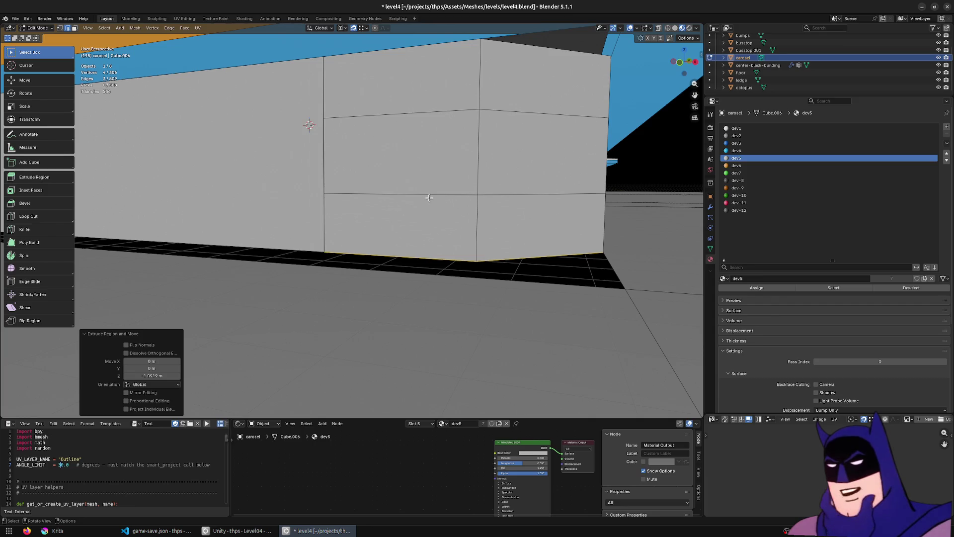
Step: Raise the upper and lower horizontal edge loops along Z
left_click(388, 196, "alt")
key("g")
key("z")
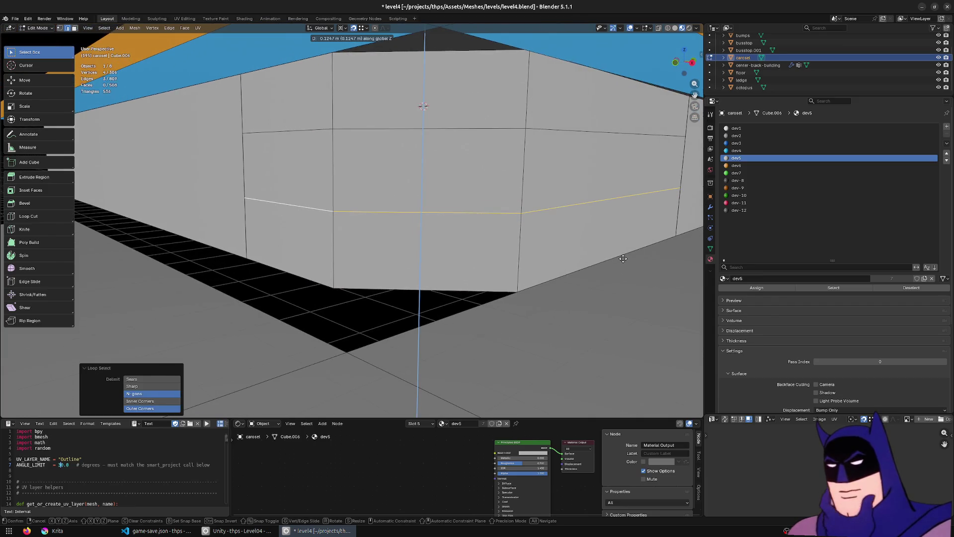
left_click(495, 187)
key("alt+a")
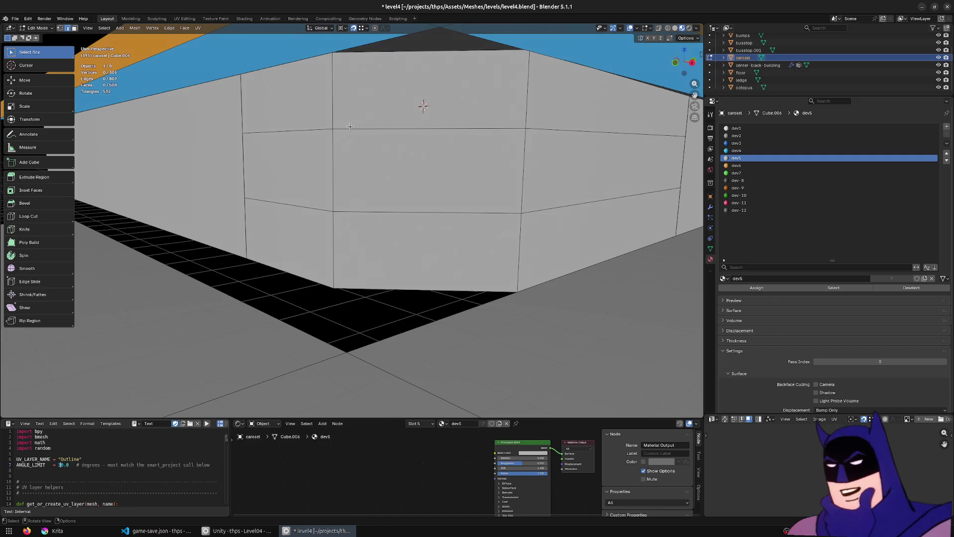
left_click(350, 128, "alt")
key("g")
key("z")
left_click(417, 188)
key("alt+a")
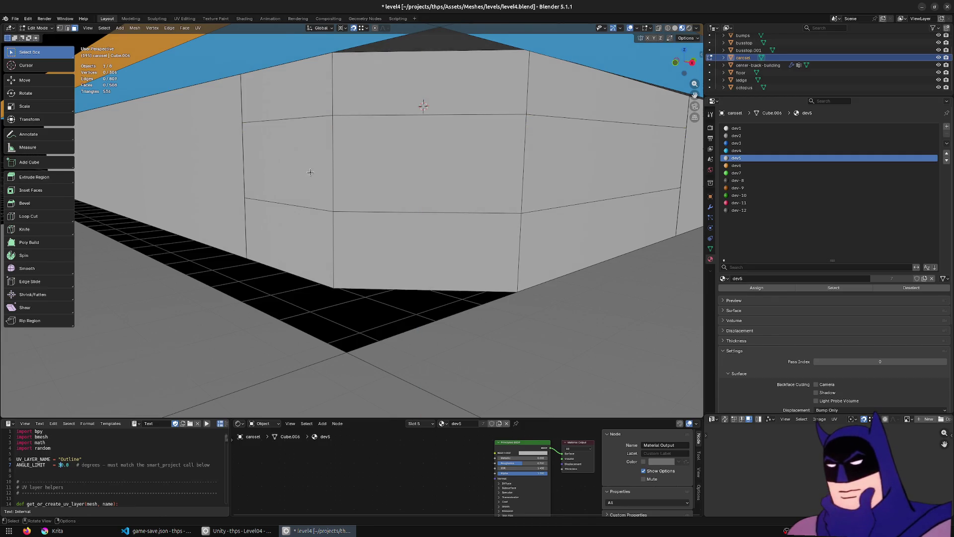
Step: Give the middle wall band faces the dev-8 material
left_click(311, 172)
left_click(604, 164, "ctrl")
left_click(737, 180)
left_click(764, 289)
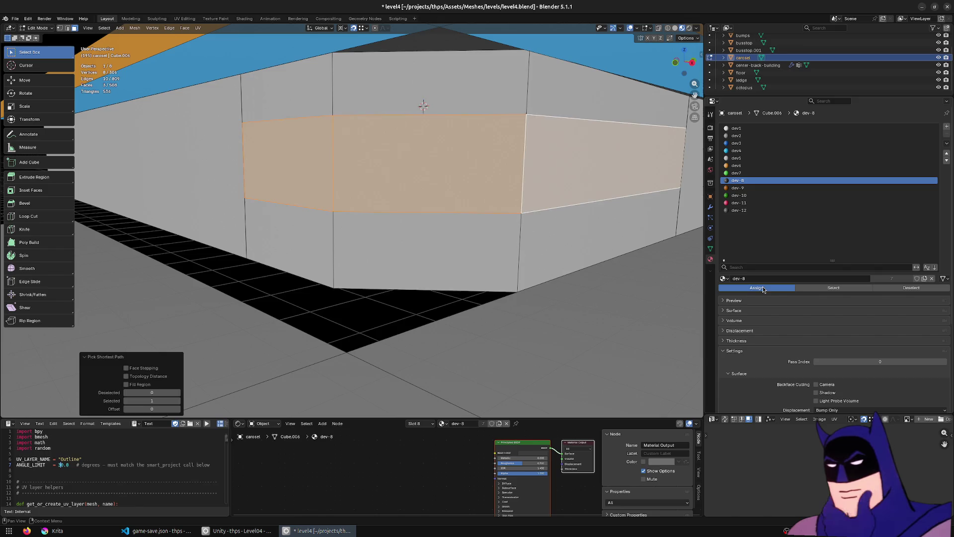
Step: Give the upper wall band faces the dev3 material
left_click(547, 153)
scroll(514, 125, "up", 3)
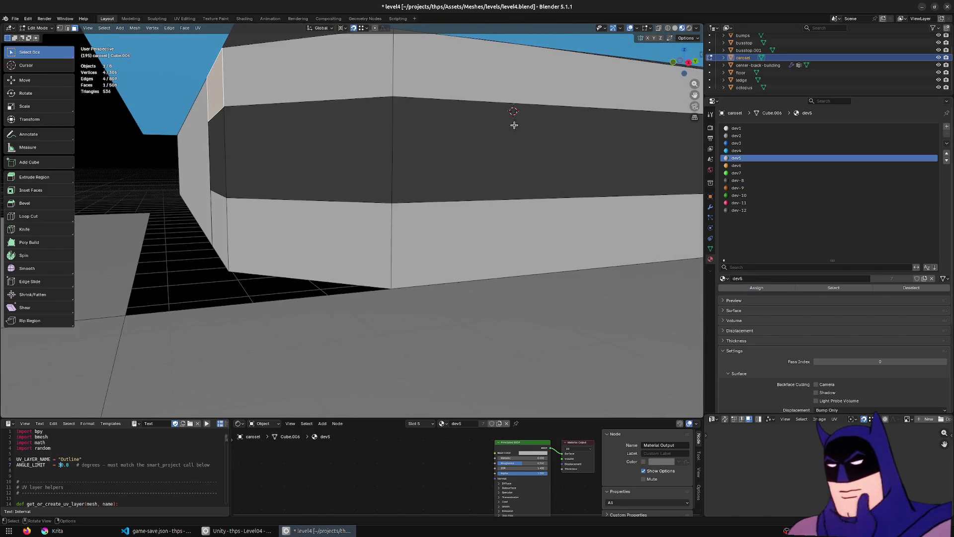
scroll(519, 102, "down", 3)
left_click(457, 138, "ctrl")
left_click(737, 143)
left_click(756, 288)
Step: Review the colours around the building, selecting the recessed and large wall faces
left_click_drag(445, 267, 361, 244)
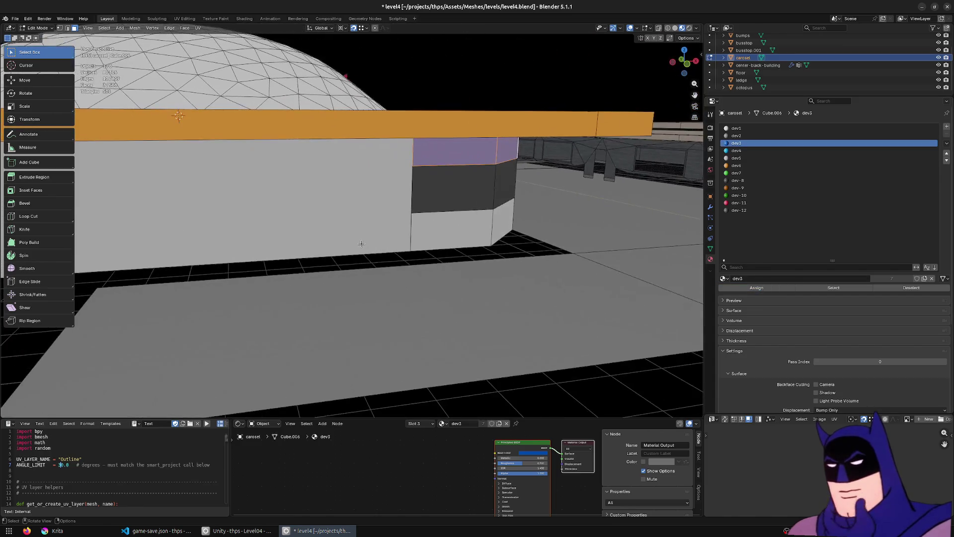
left_click(449, 206)
scroll(348, 248, "down", 5)
left_click_drag(275, 300, 447, 292)
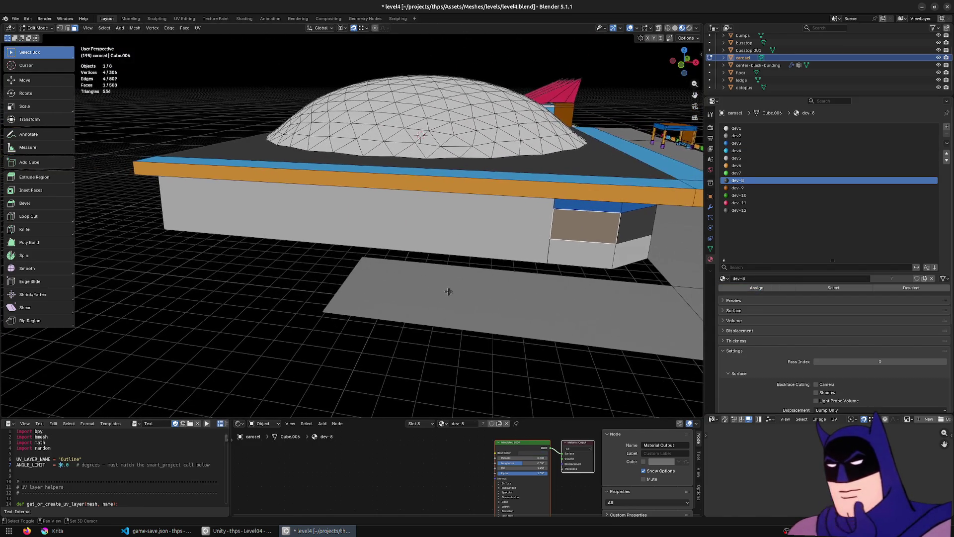
left_click(488, 225)
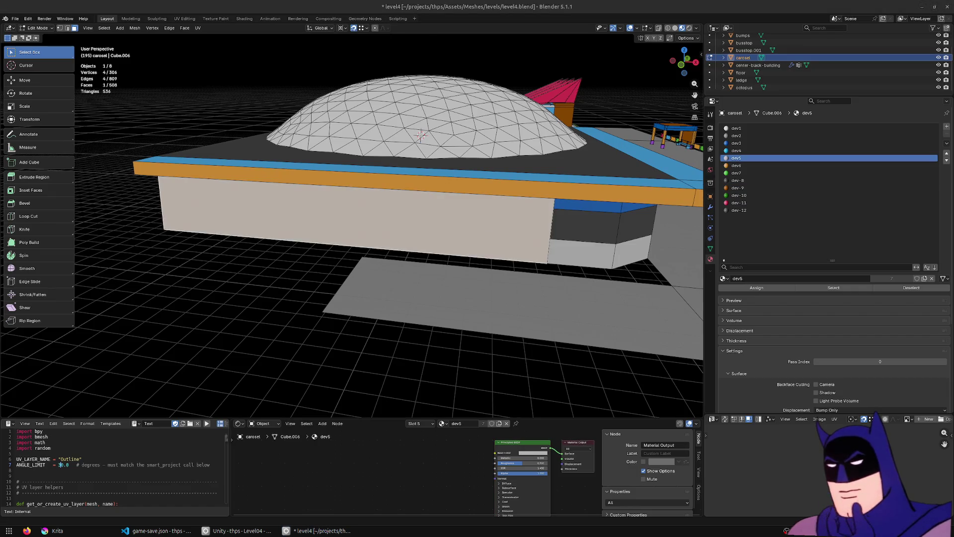
left_click_drag(447, 120, 475, 220)
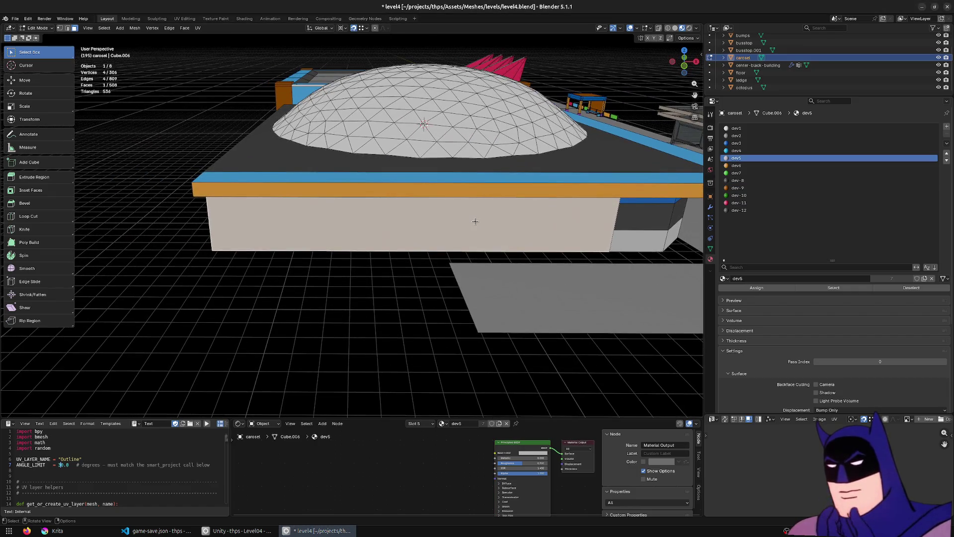
scroll(157, 210, "up", 2)
Step: Cut a vertical edge loop through the wall and slide it along X
left_click(35, 218)
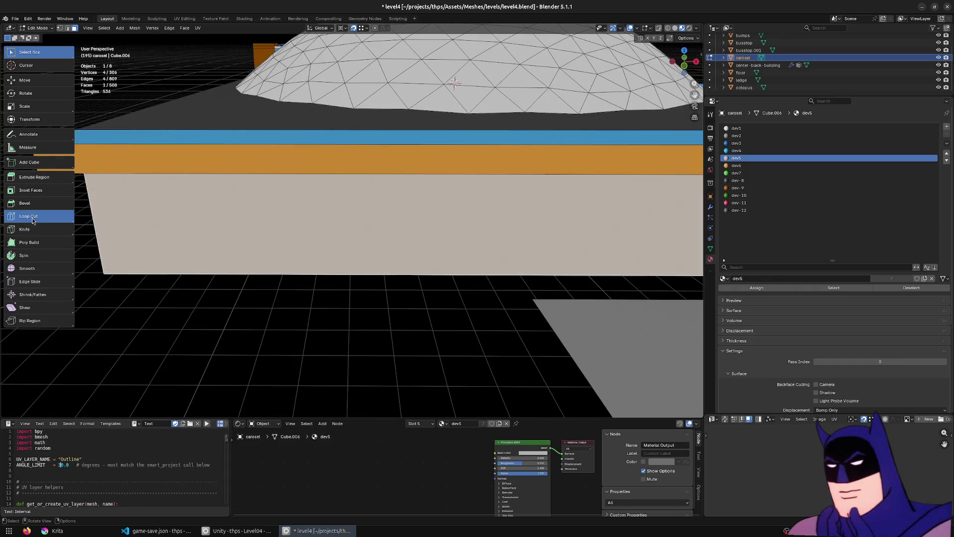
left_click(328, 276)
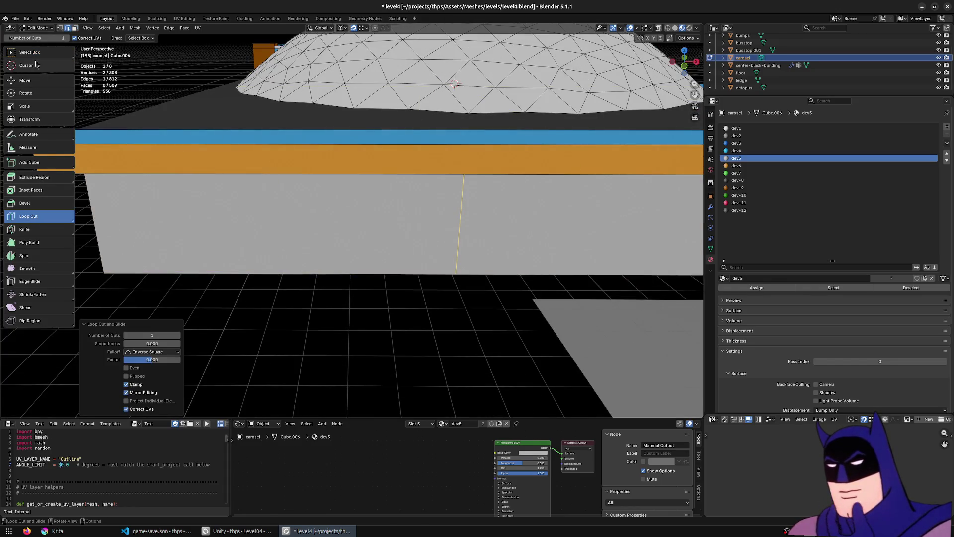
left_click(30, 52)
left_click_drag(279, 238, 308, 270)
key("g")
key("x")
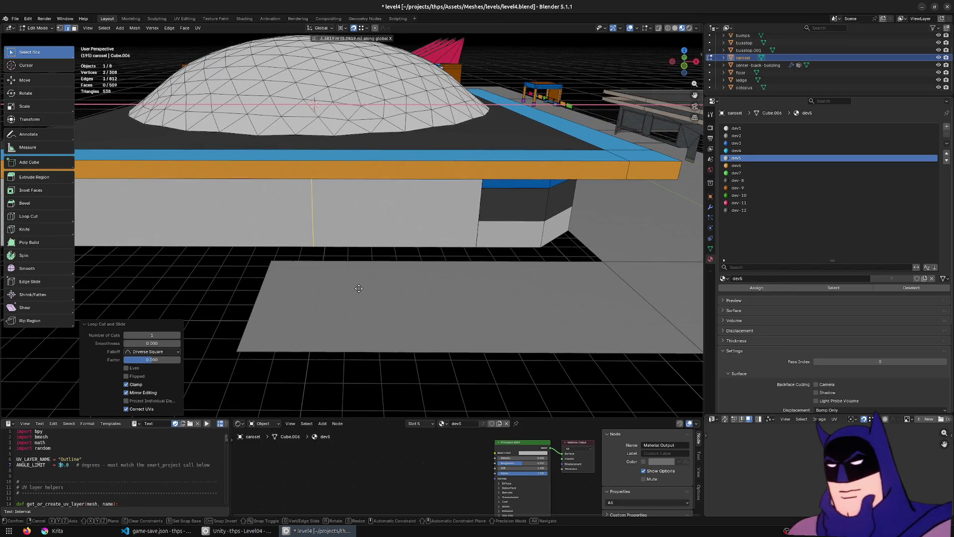
left_click(313, 277)
Step: Assign the dev-9 material to the wall's front face and left side face
left_click_drag(313, 277, 443, 255)
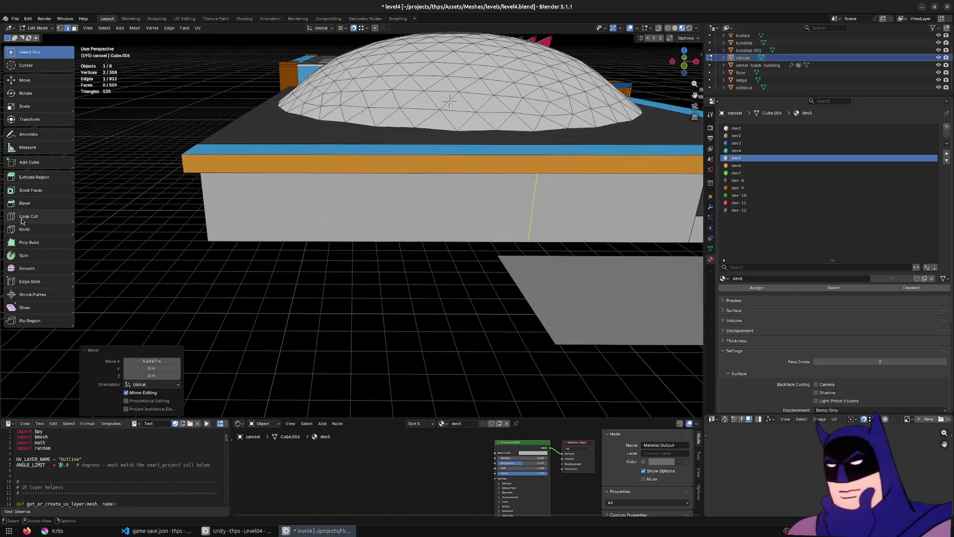
left_click(401, 206)
left_click(795, 188)
left_click(770, 288)
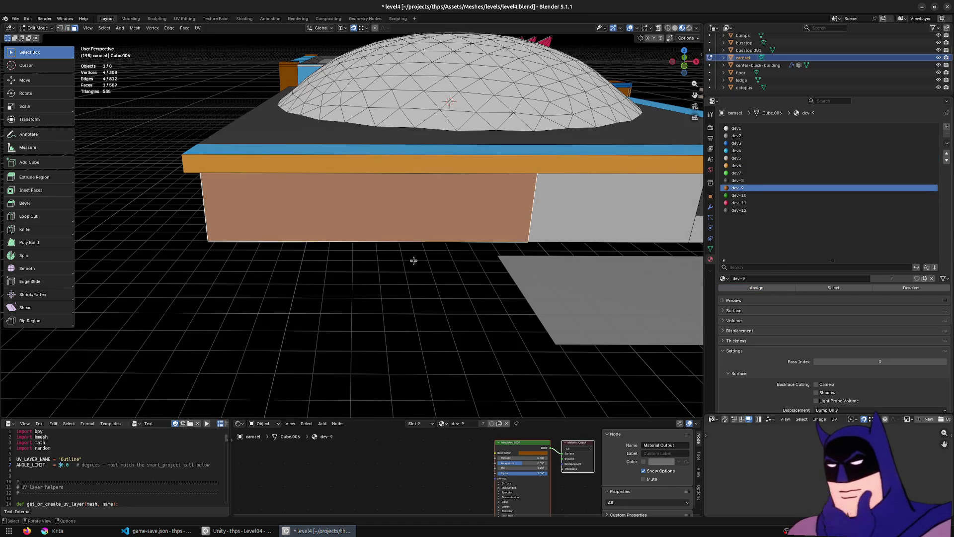
left_click(408, 257)
mouse_move(371, 286)
left_mouse_down()
mouse_move(415, 284)
mouse_move(356, 276)
left_mouse_up()
left_click(221, 214)
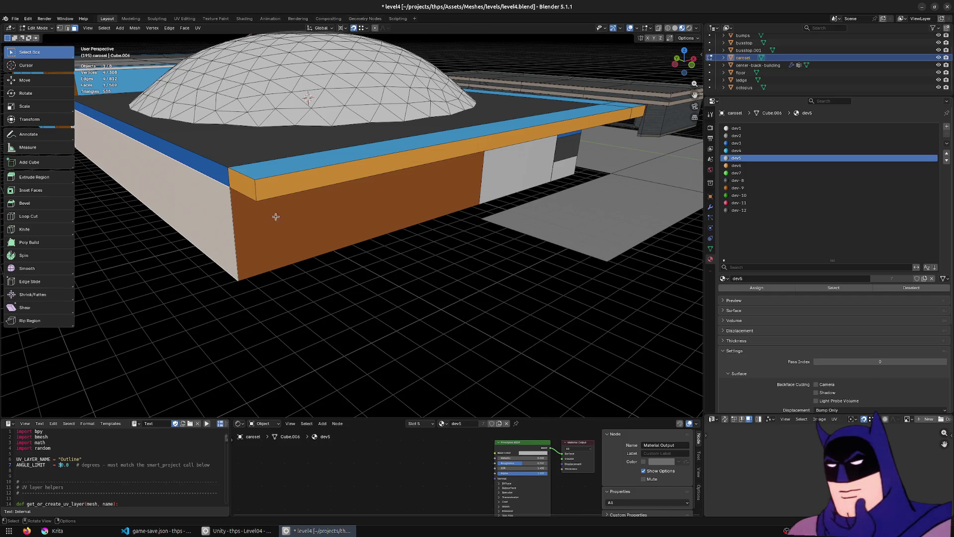
left_click(238, 218, "shift")
left_click(756, 287)
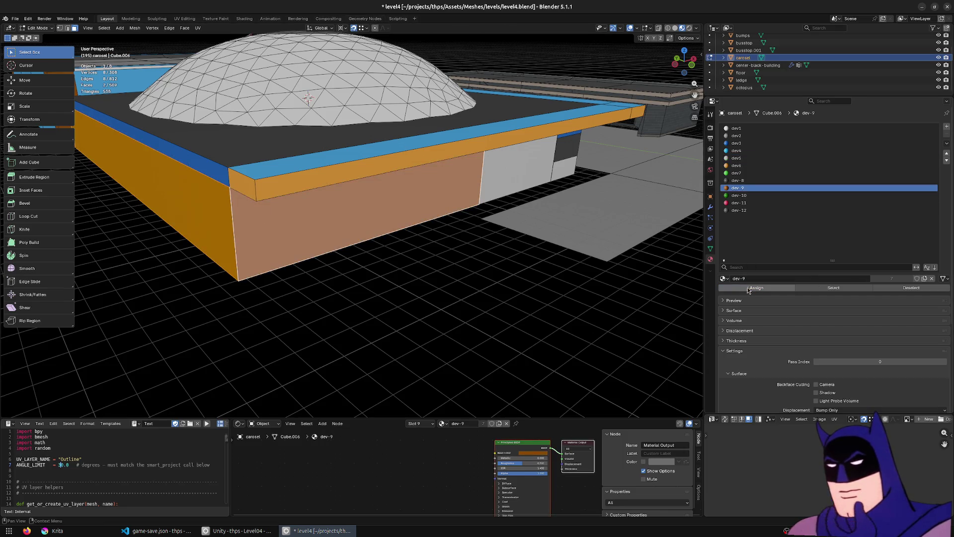
left_click(514, 225)
mouse_move(514, 225)
left_mouse_down()
mouse_move(417, 213)
mouse_move(418, 125)
left_mouse_up()
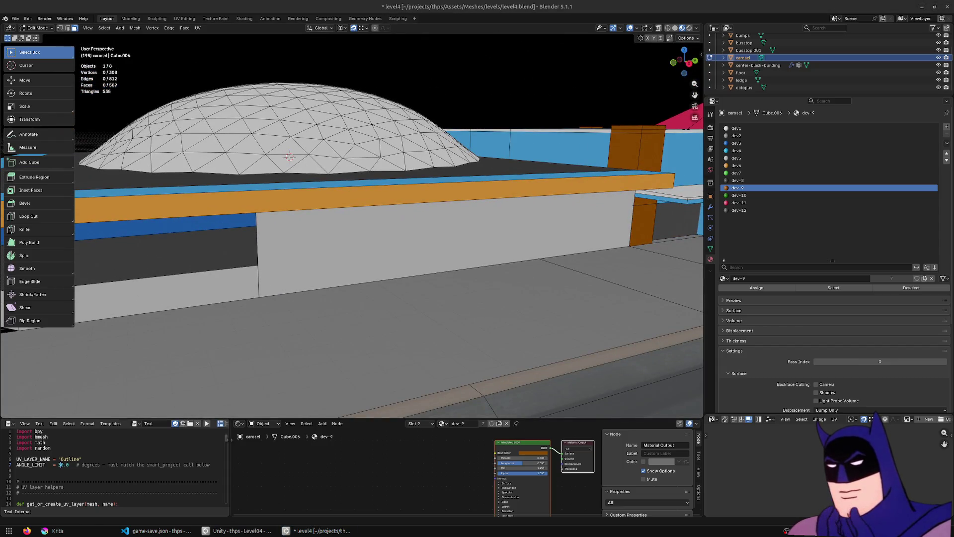
Step: Cut a first vertical edge loop through the long wall face
left_click(442, 246)
mouse_move(440, 247)
left_mouse_down()
mouse_move(418, 249)
mouse_move(427, 244)
left_mouse_up()
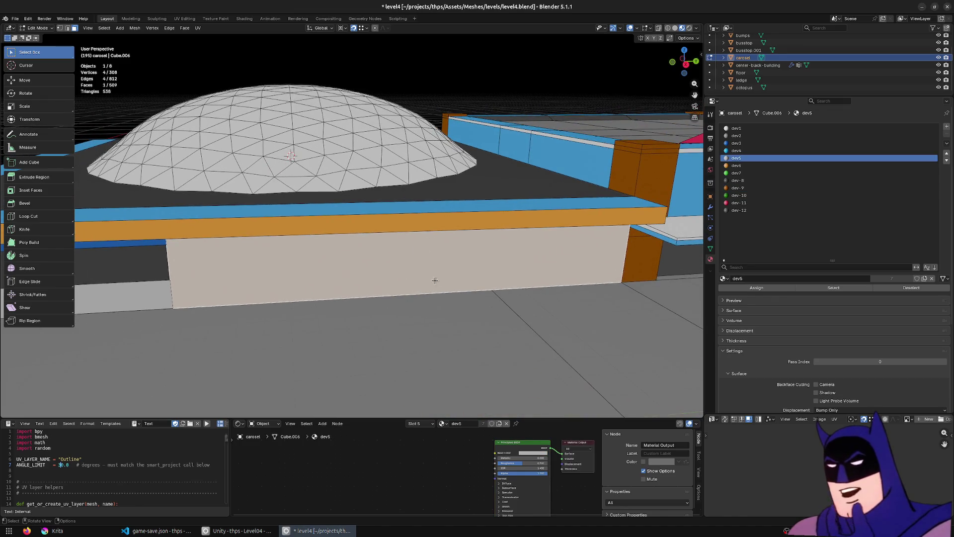
left_click(56, 217)
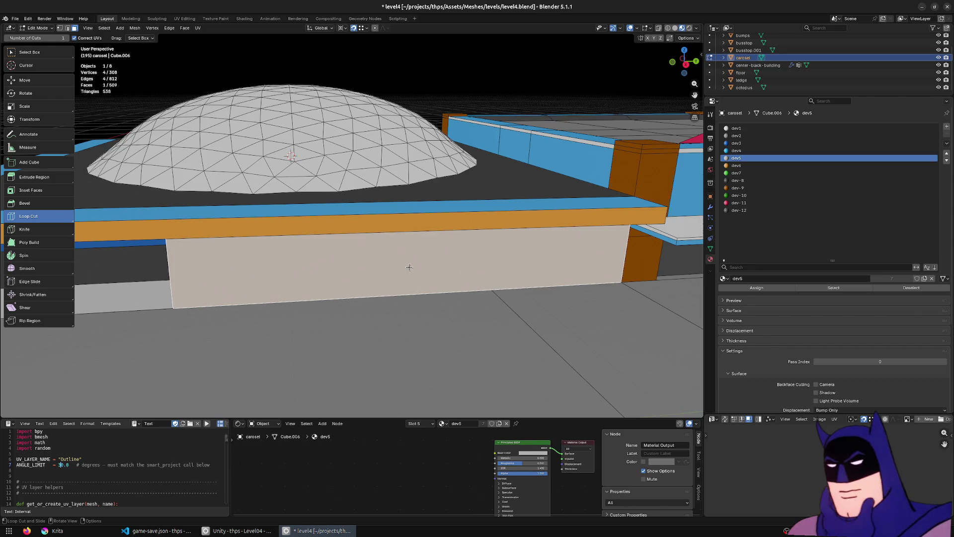
left_click(418, 282)
key("alt+a")
key("w")
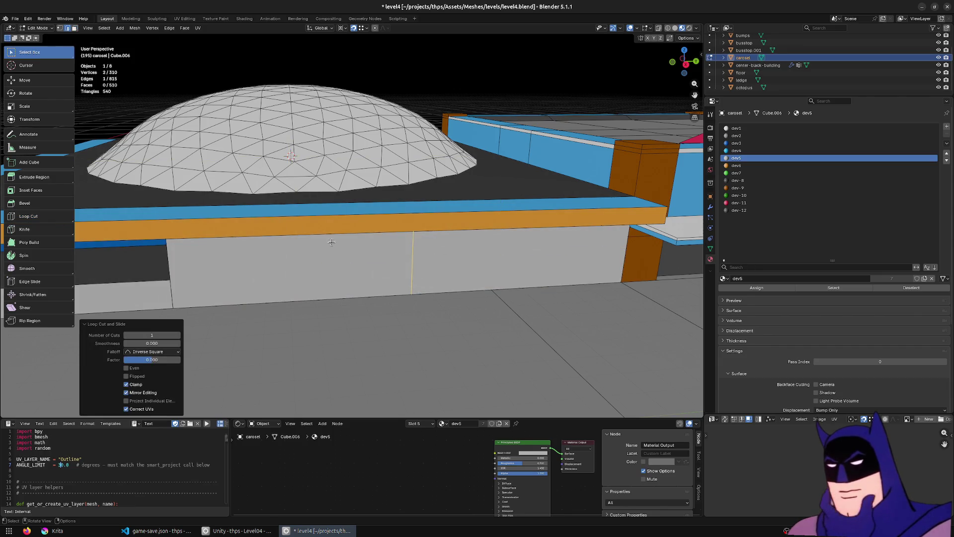
Step: Cut another vertical loop in the left panel and slide it along Y to -3.1164 m
left_click(354, 262)
left_click_drag(367, 269, 436, 244)
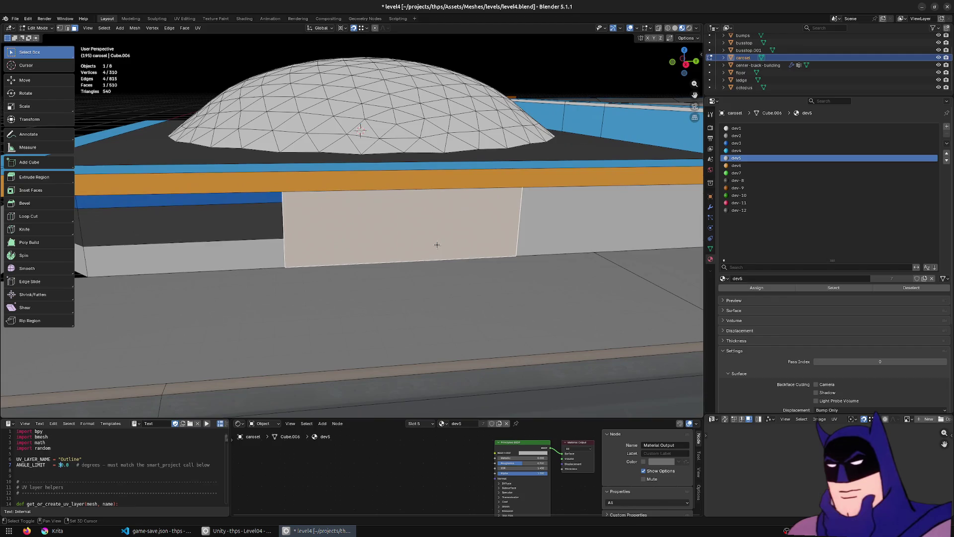
scroll(361, 249, "up", 2)
left_click(32, 218)
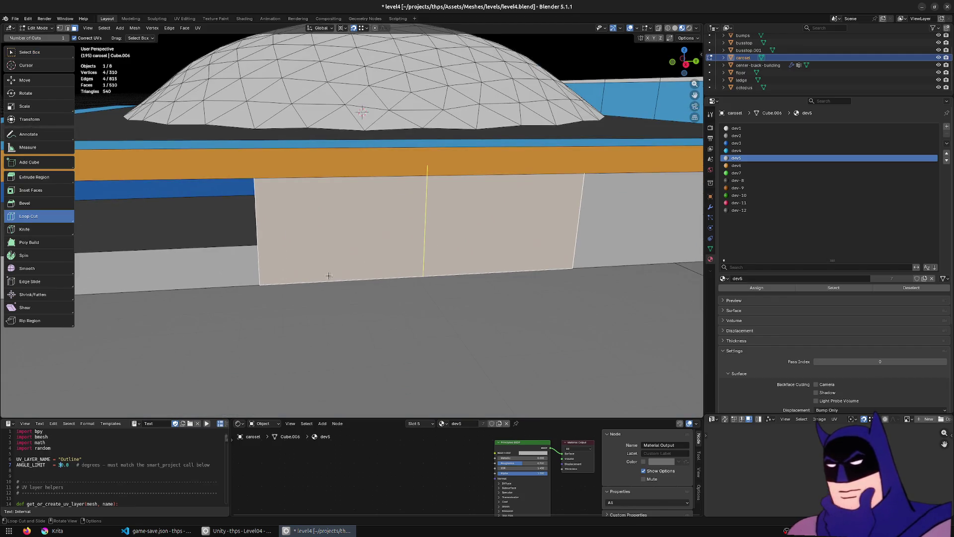
left_click(425, 224)
left_click(27, 57)
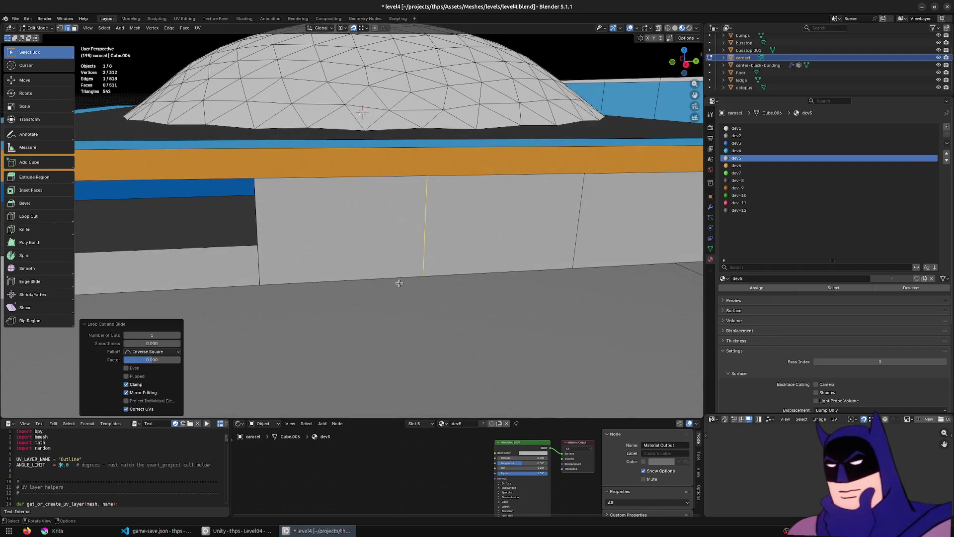
key("g")
key("y")
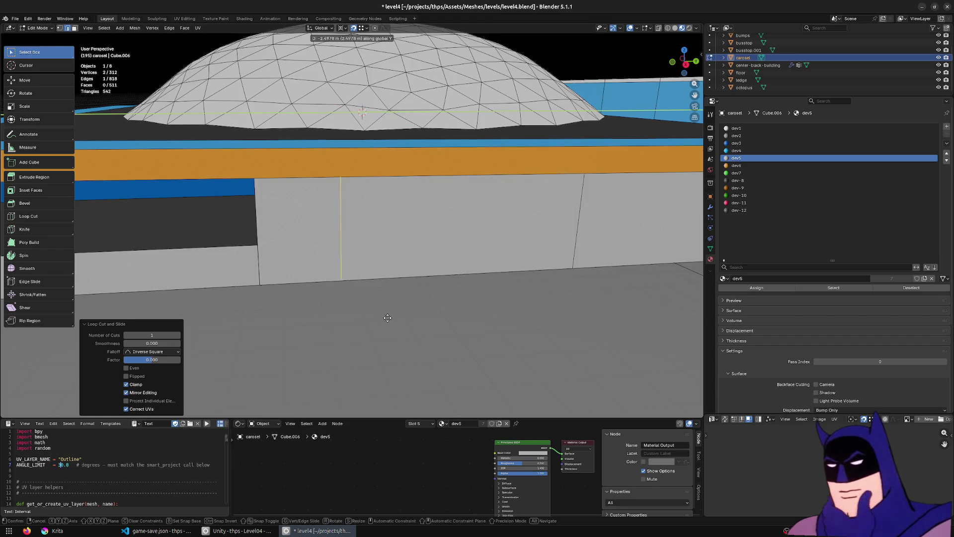
left_click(378, 325)
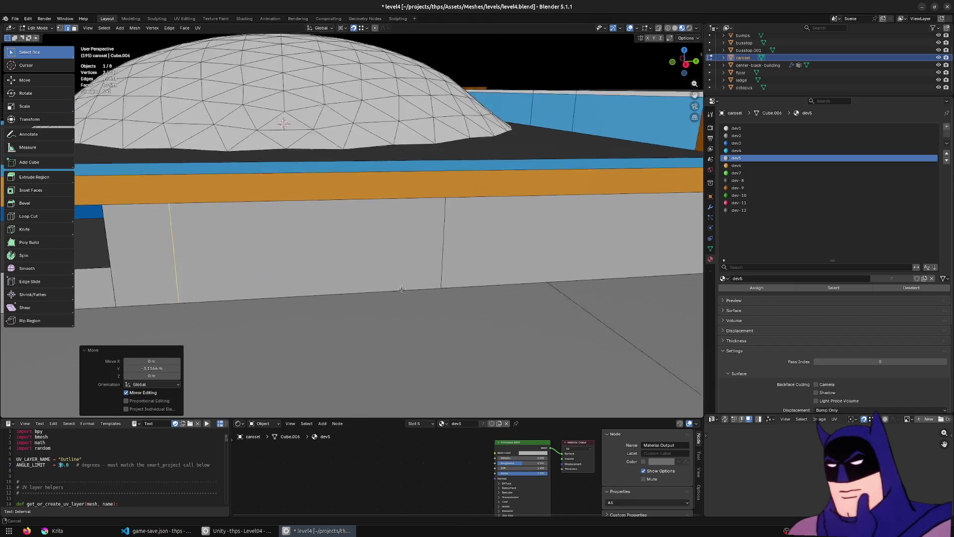
Step: Slide the wall edge further right along Y to a new position
left_click(426, 264)
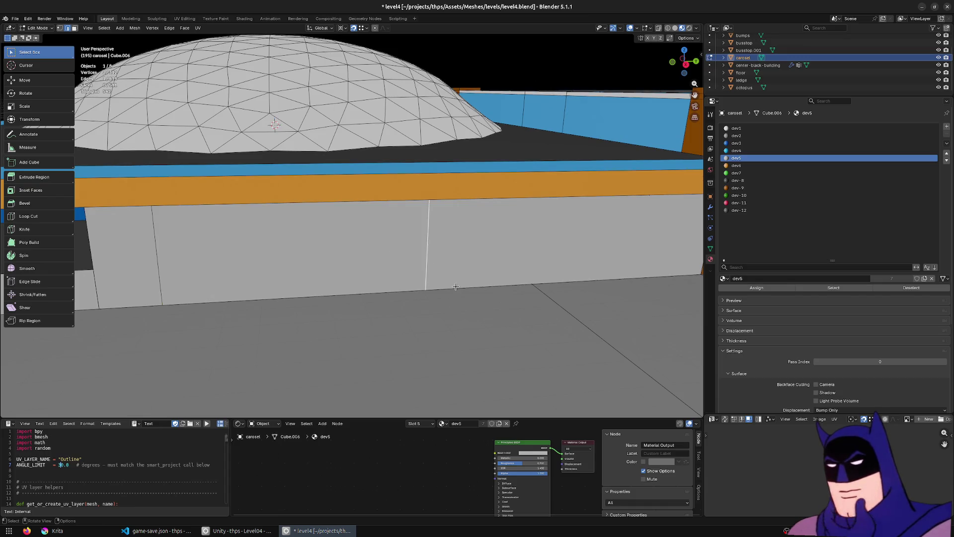
key("g")
key("y")
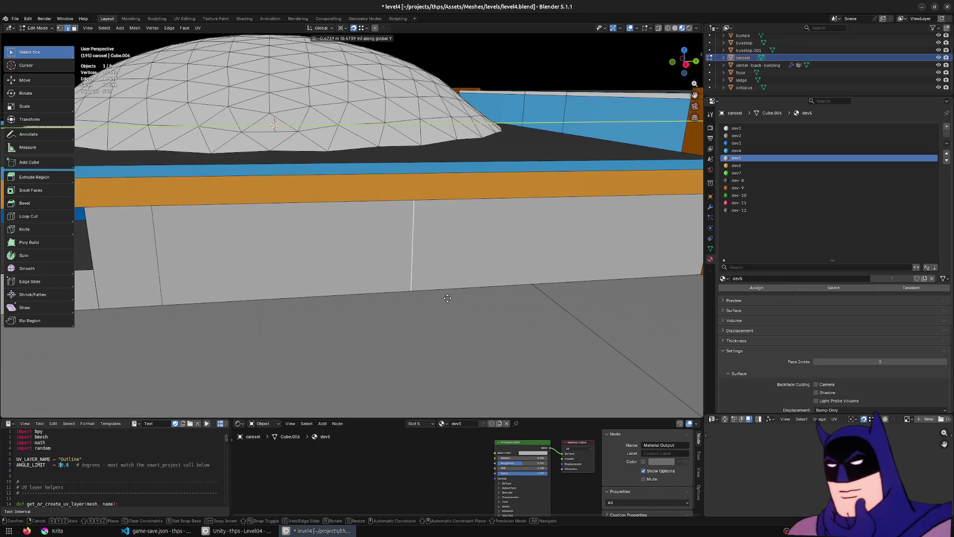
left_click(446, 299)
left_click(446, 189)
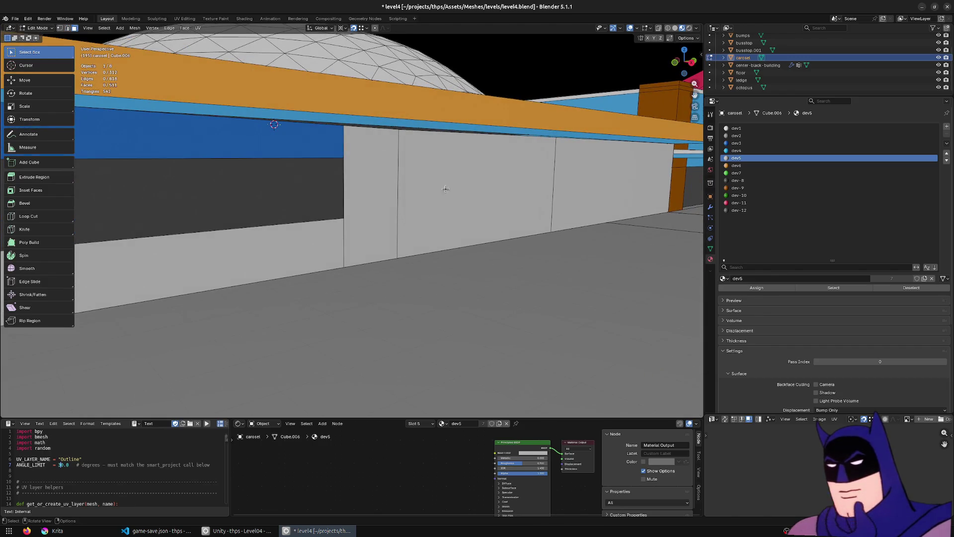
left_click(434, 164)
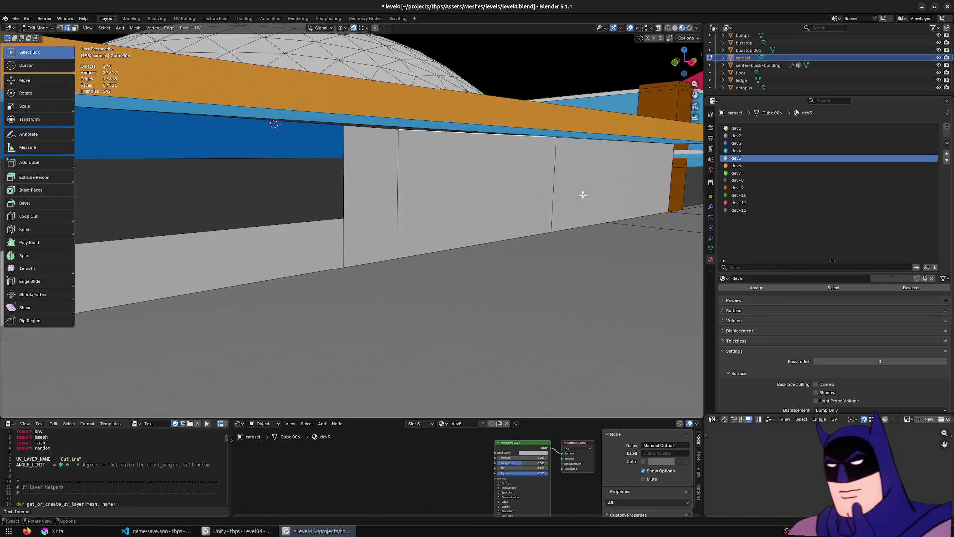
Step: Add a new vertical loop and slide it along Y, with a small follow-up adjustment
left_click(70, 219)
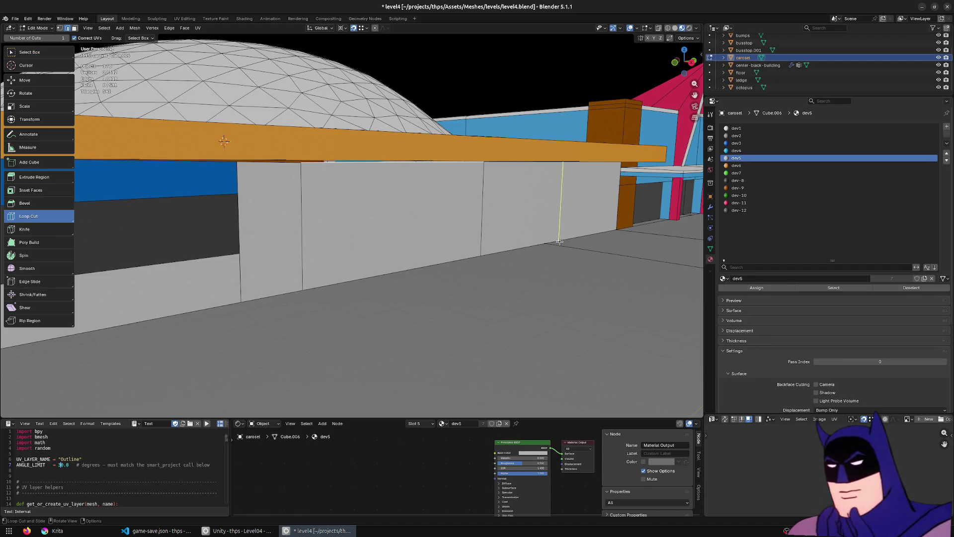
left_click(560, 242)
left_click(14, 53)
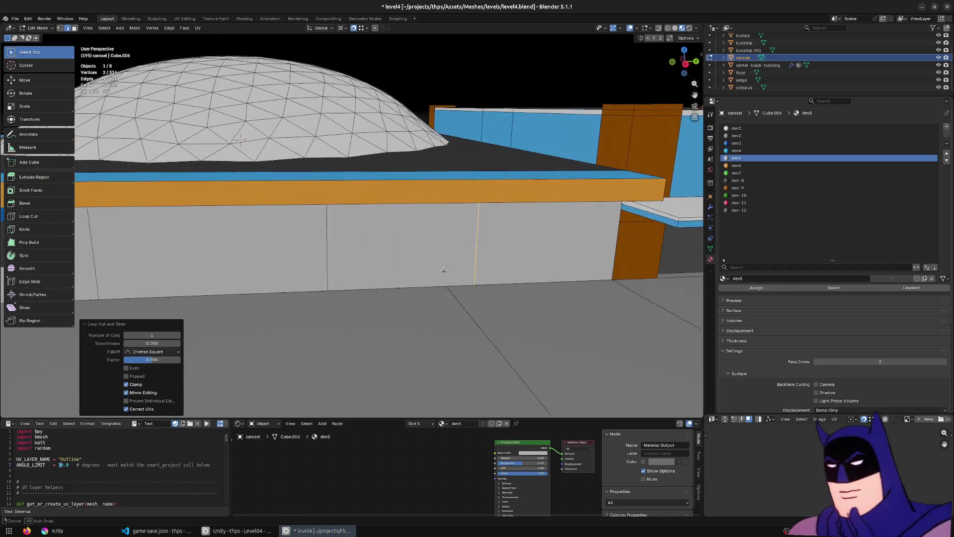
key("g")
key("x")
key("y")
left_click(440, 279)
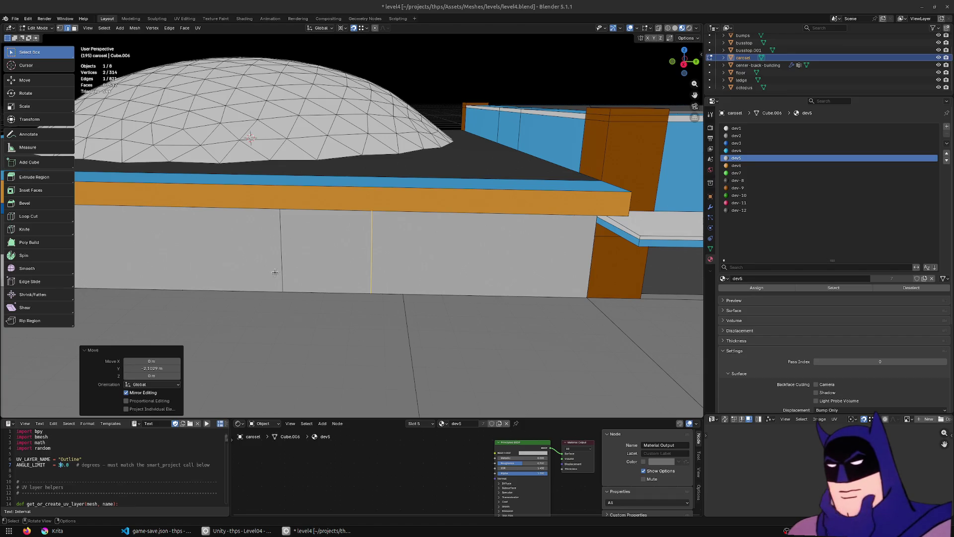
key("g")
key("y")
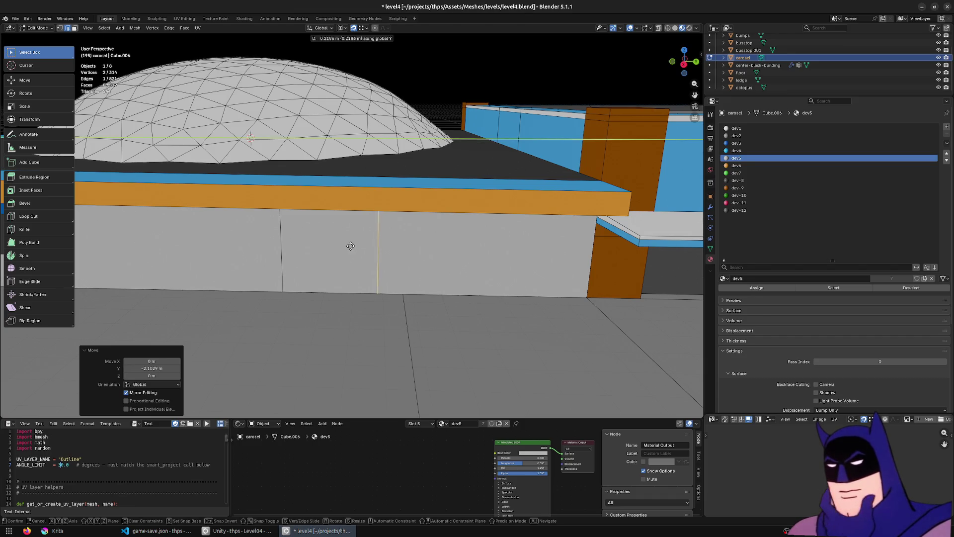
left_click(344, 247)
Step: Cut one more vertical loop and slide it along Y to 2.7672 m
scroll(441, 247, "right", 2)
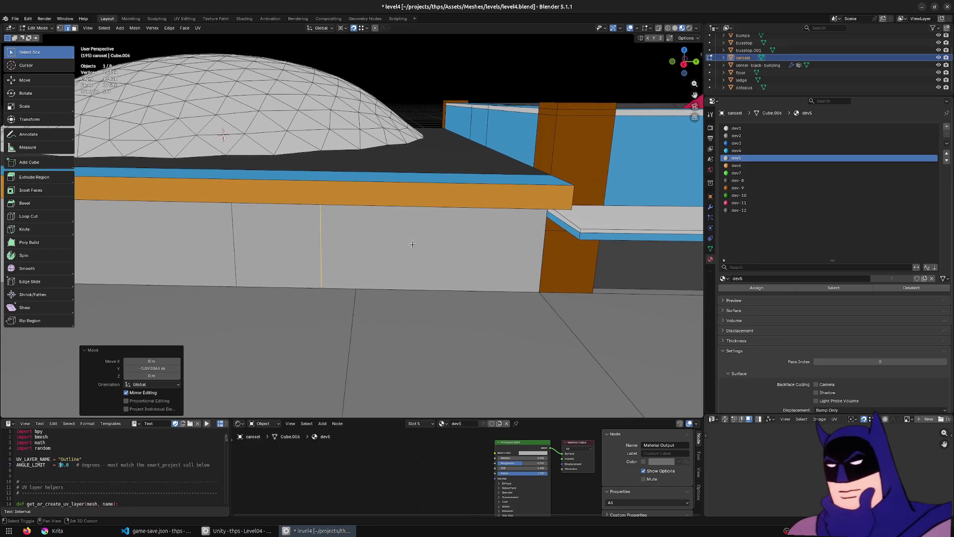
key("ctrl+r")
left_click(449, 275)
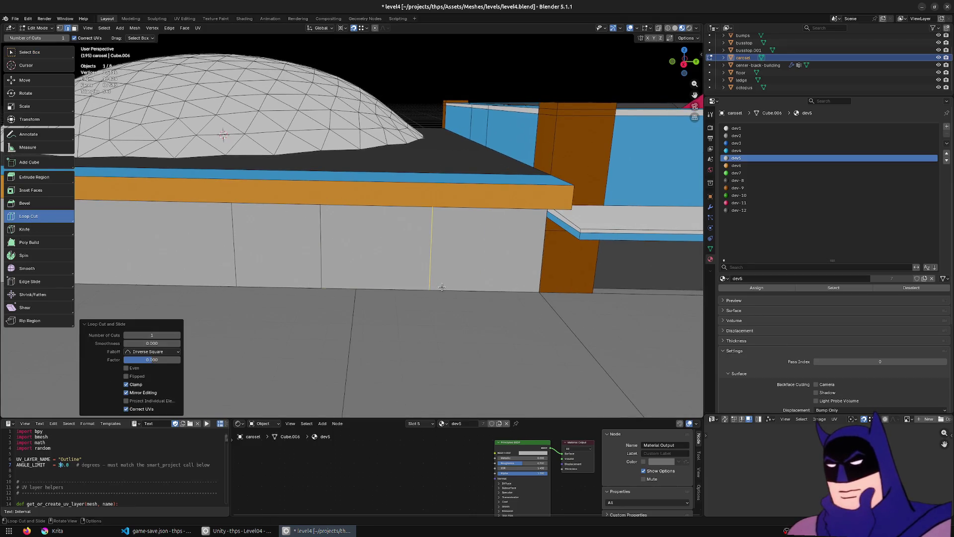
key("w")
key("g")
key("y")
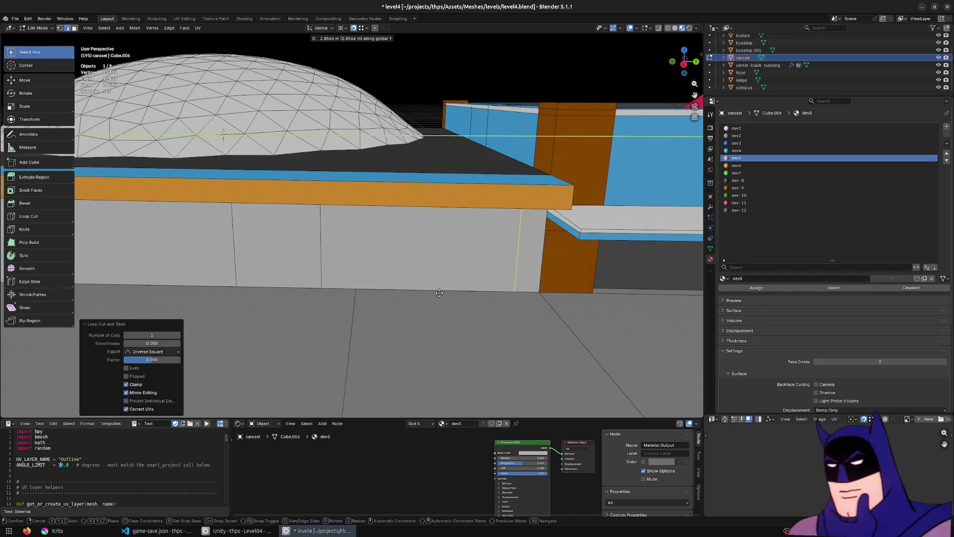
left_click(437, 293)
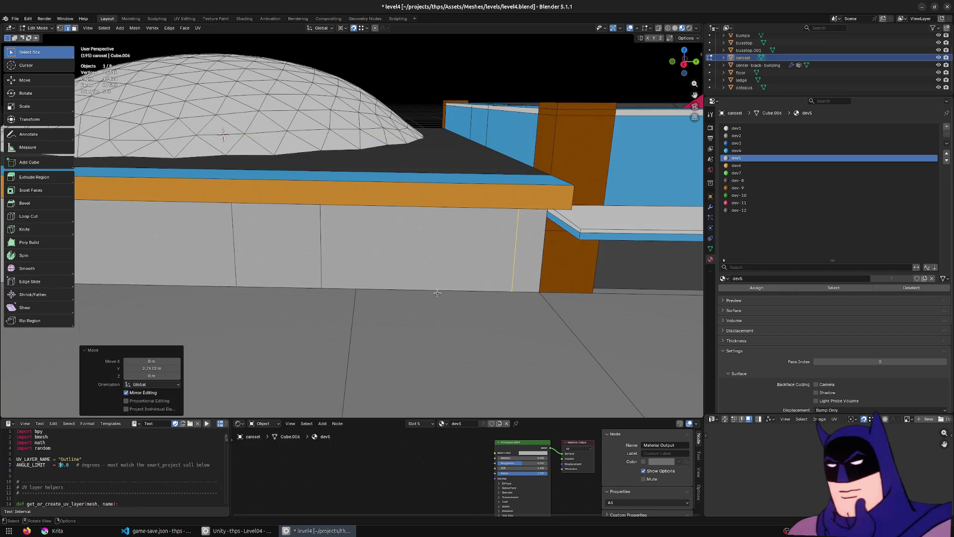
mouse_move(495, 194)
left_mouse_down()
mouse_move(505, 200)
mouse_move(520, 155)
left_mouse_up()
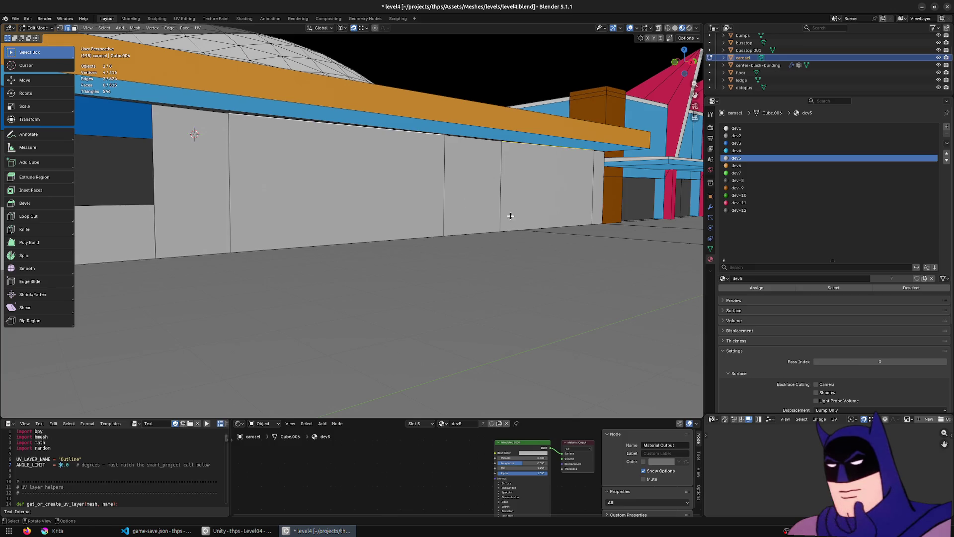
Step: Lower the wall's top edge along Z and extrude a short vertical strip from another top edge
key("g")
key("z")
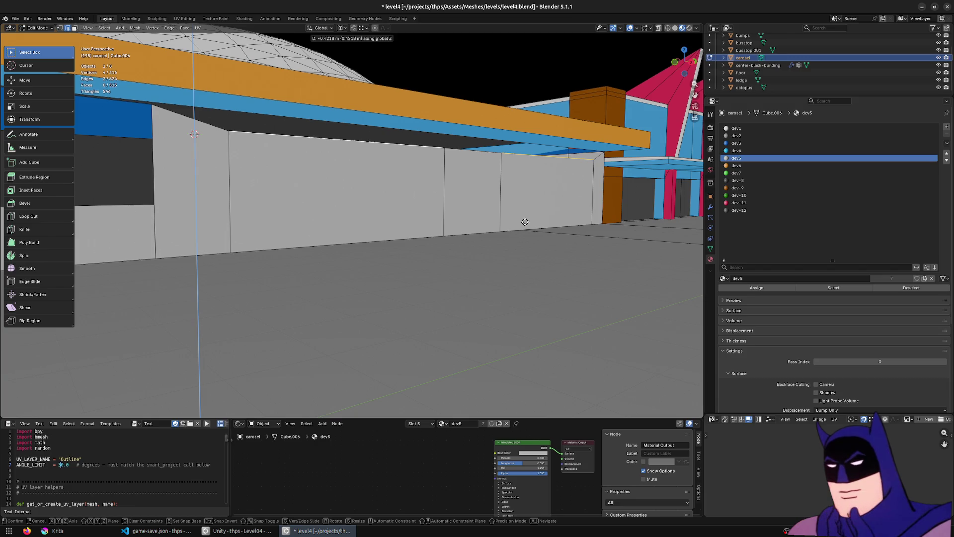
left_click(525, 221)
left_click(482, 160)
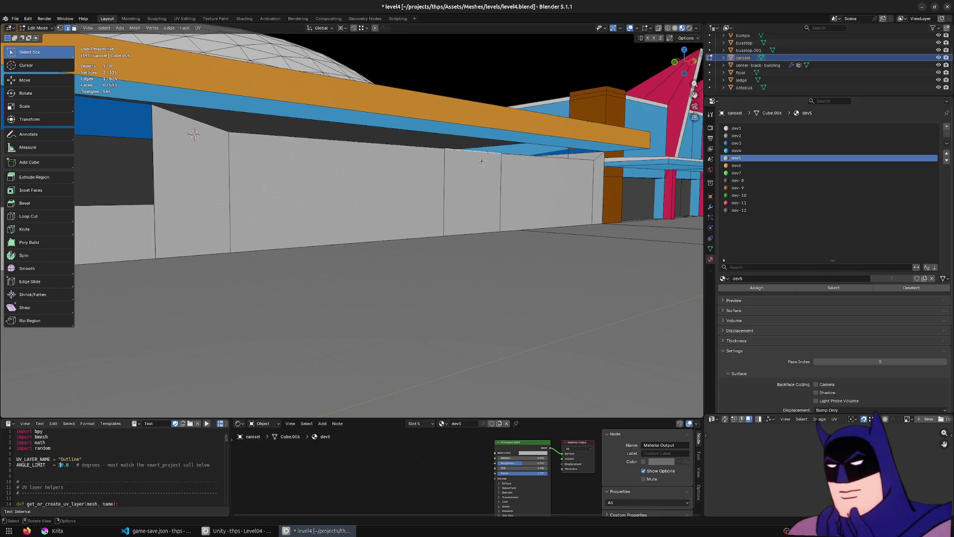
key("e")
key("z")
left_click(398, 128)
Step: Move the new edge down about 0.22 m, then another 0.15 m, and clear the selection
key("g")
key("z")
left_click(153, 110)
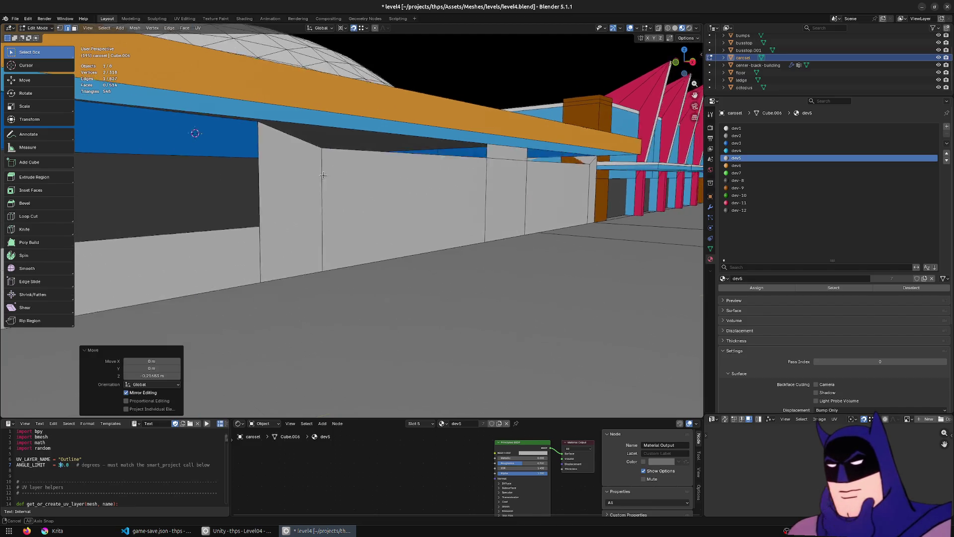
scroll(341, 175, "up", 3)
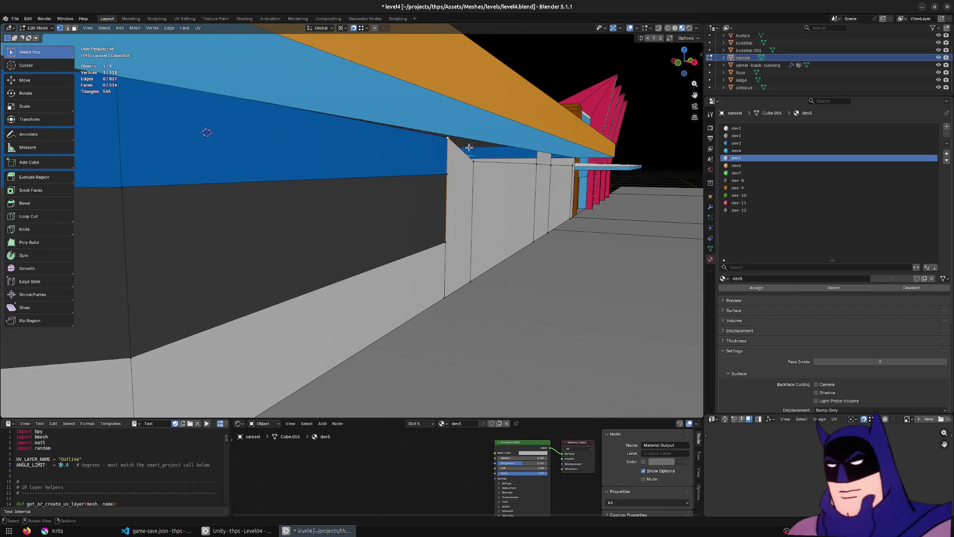
key("g")
key("z")
left_click(555, 152)
scroll(561, 144, "up", 3)
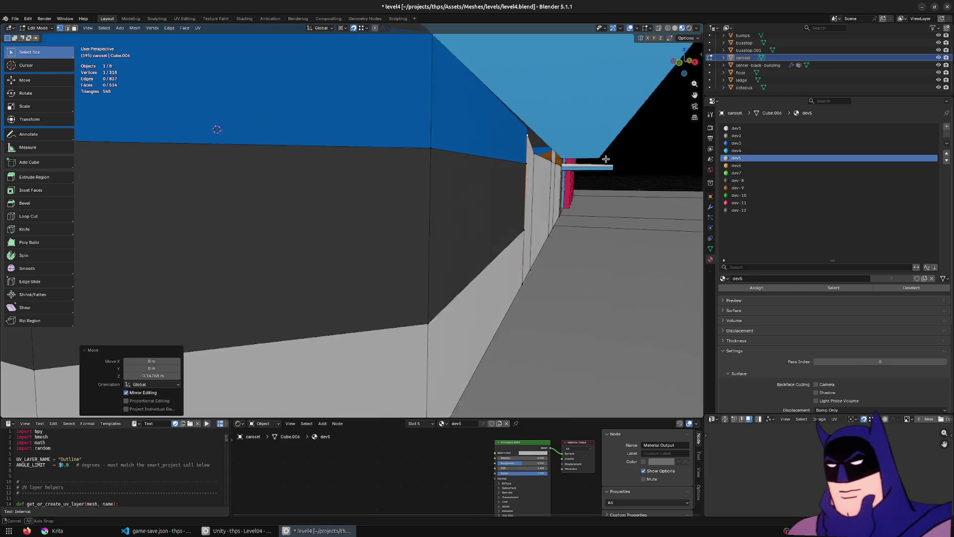
key("alt+a")
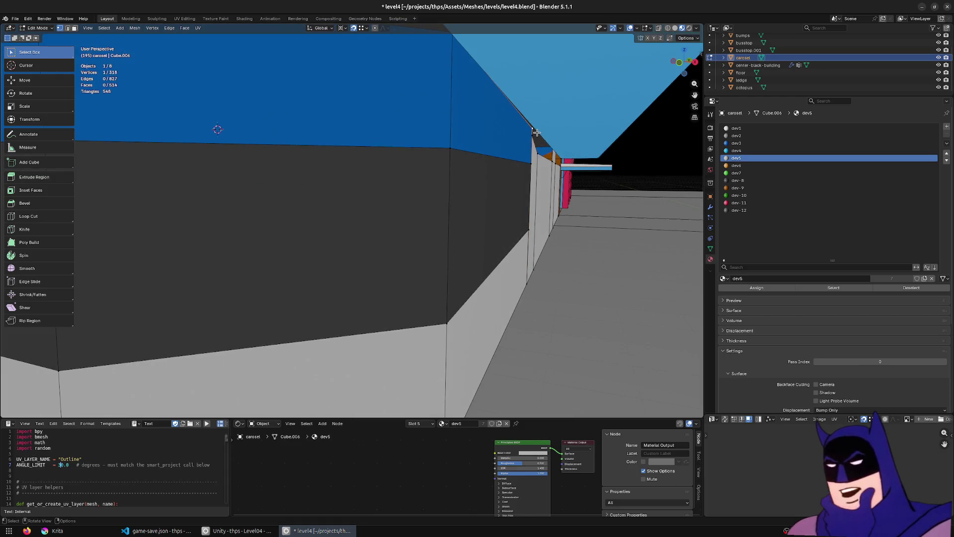
Step: Orbit around the wall in solid shading to inspect the new panel strips
scroll(536, 132, "up", 5)
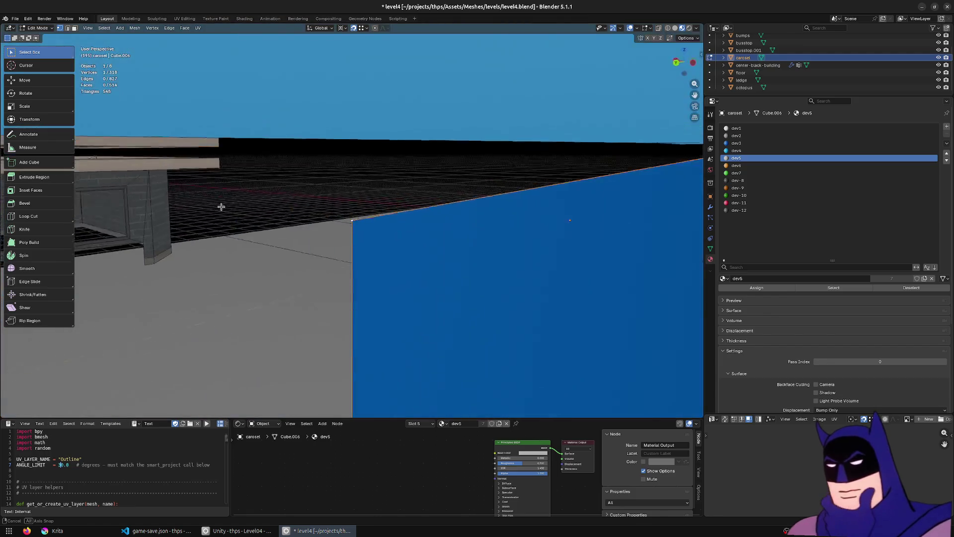
mouse_move(447, 213)
left_mouse_down()
mouse_move(358, 243)
mouse_move(388, 252)
mouse_move(344, 270)
mouse_move(428, 266)
mouse_move(434, 175)
mouse_move(436, 359)
mouse_move(461, 231)
left_mouse_up()
scroll(424, 244, "down", 3)
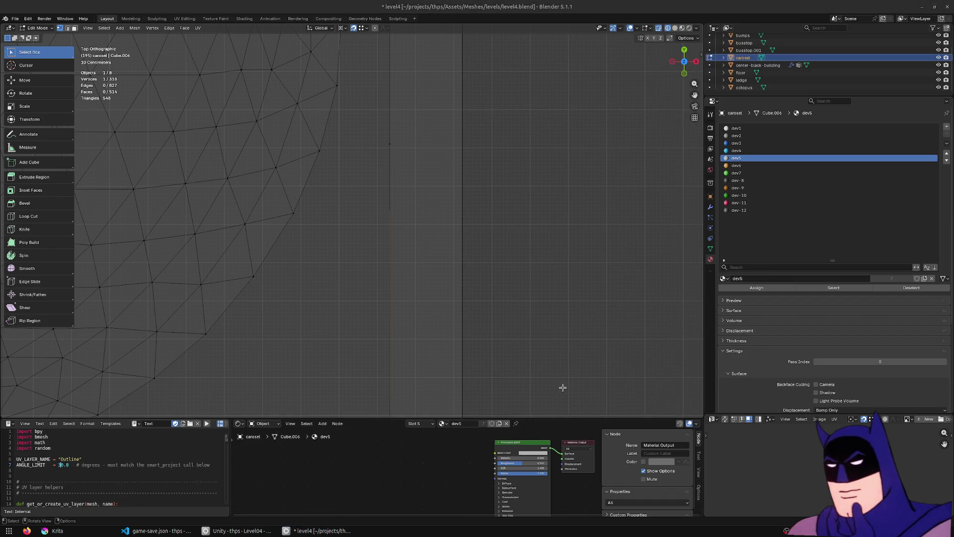
left_click_drag(562, 386, 520, 300)
key("shift+z")
mouse_move(462, 326)
left_mouse_down()
mouse_move(428, 276)
mouse_move(466, 290)
mouse_move(378, 233)
left_mouse_up()
Step: Flatten a vertical strip of faces under the overhang in X, then undo and check the pivot point
left_click(361, 222)
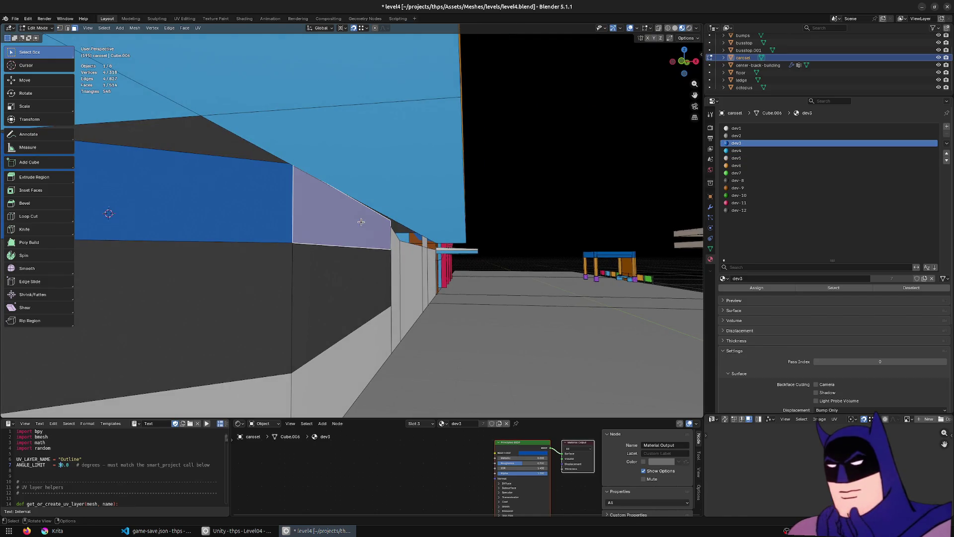
left_click(372, 384, "ctrl")
key("s")
key("x")
key("0")
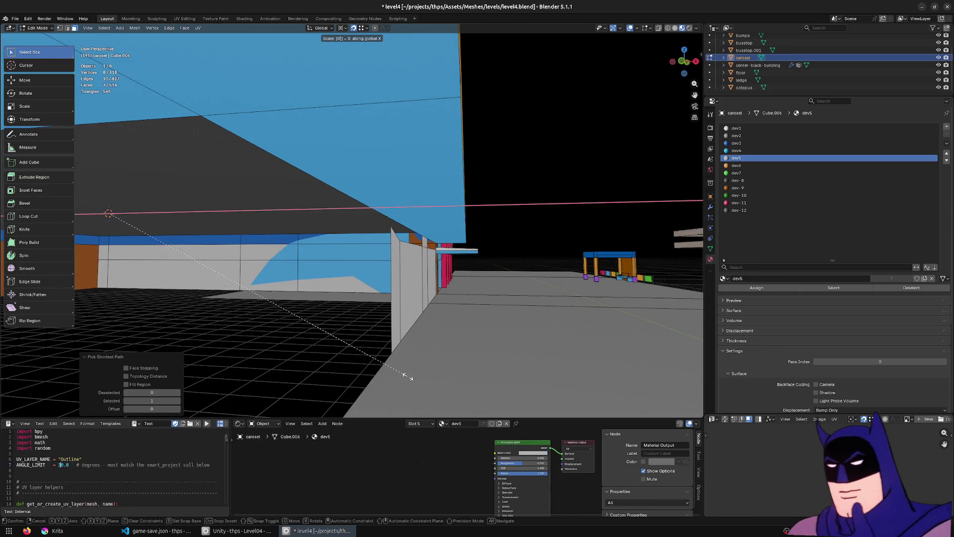
key("Return")
key("ctrl+z")
left_click(343, 28)
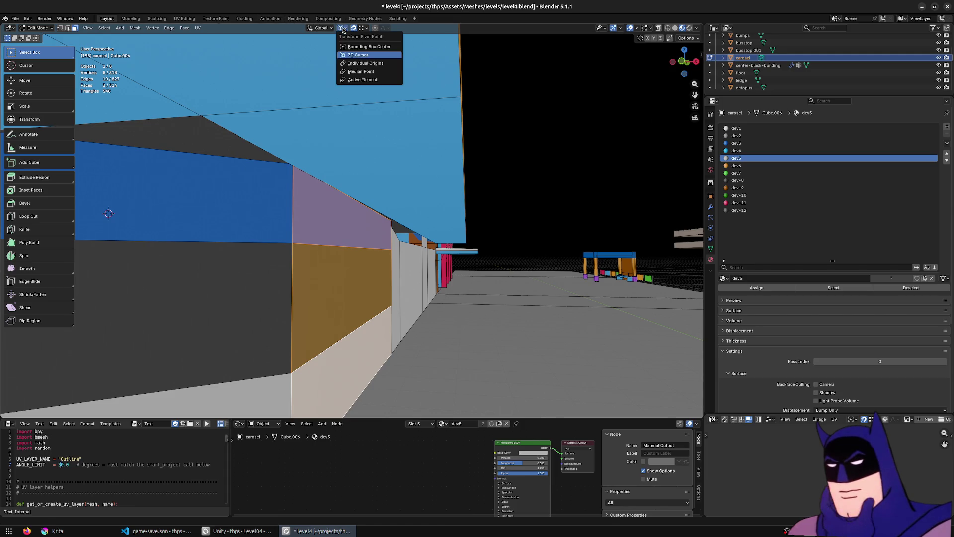
Step: With the lilac face active, scale the strip to zero along X
left_click(341, 238, "shift")
key("s")
key("x")
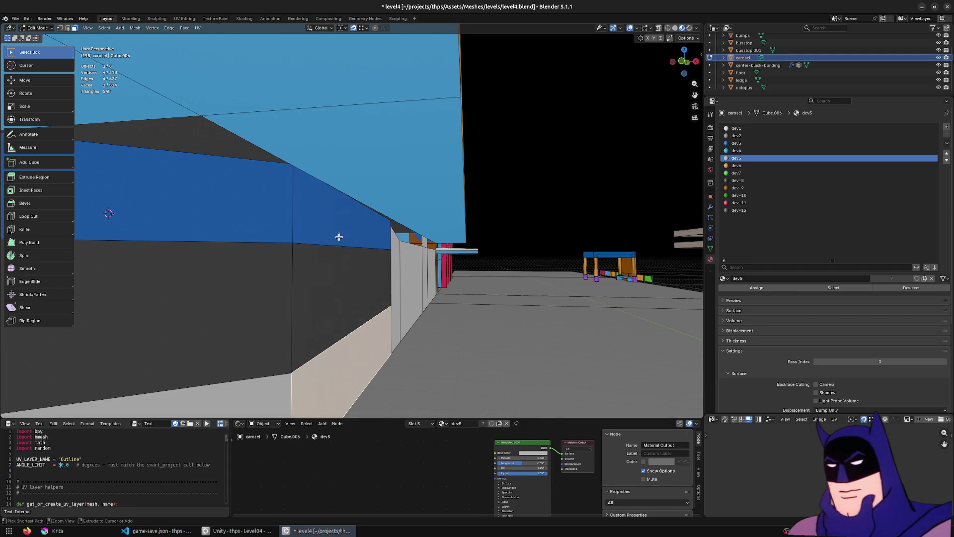
key("0")
key("Return")
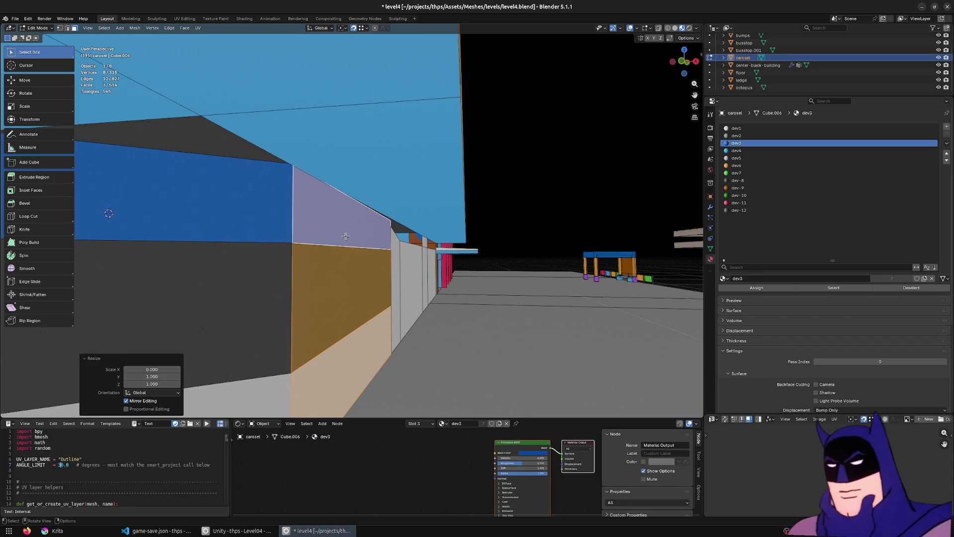
Step: Flatten the big top face by scaling it to zero along Z
left_click(413, 219)
key("s")
key("z")
key("0")
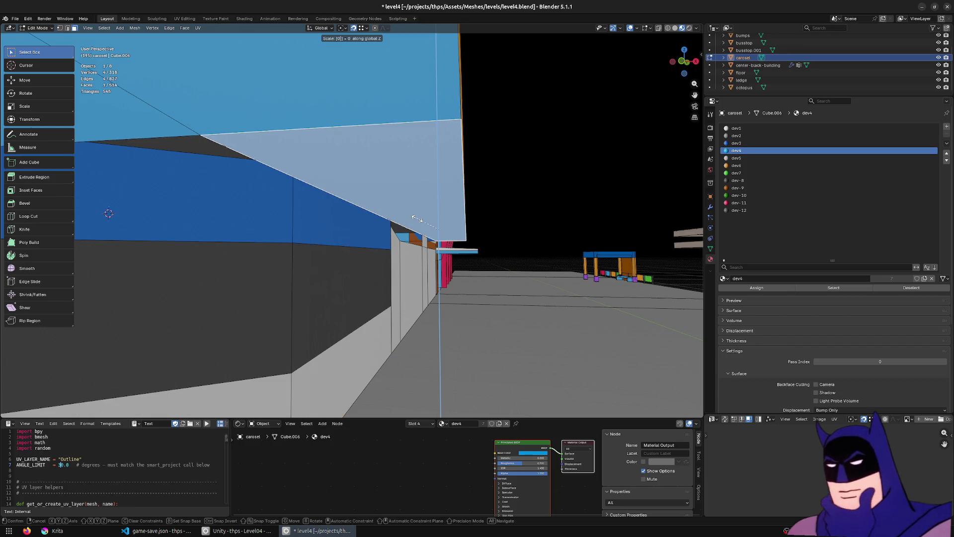
key("Return")
Step: Flatten the awning underside and thin blue strip with SZ0, then select all coplanar faces
scroll(417, 219, "down", 5)
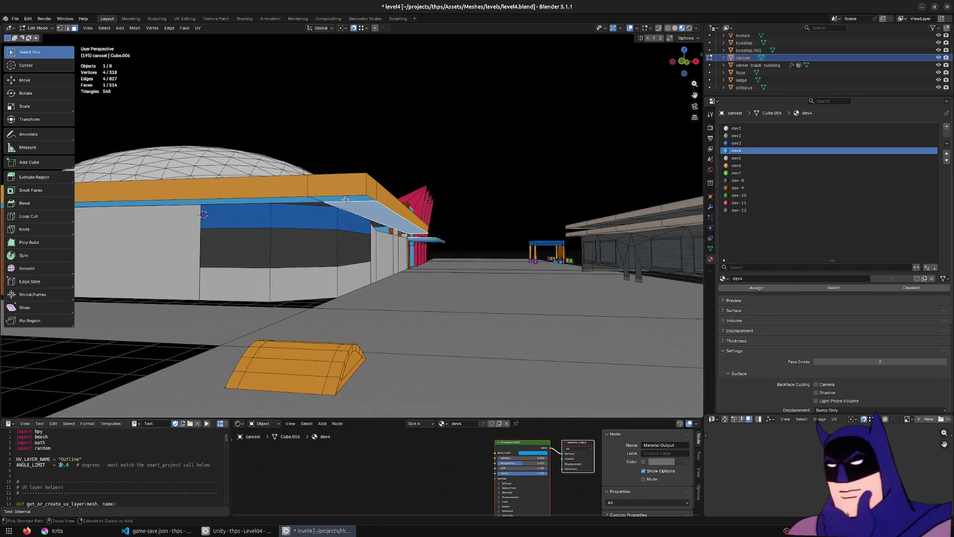
left_click(348, 202, "ctrl")
left_click(255, 205, "ctrl")
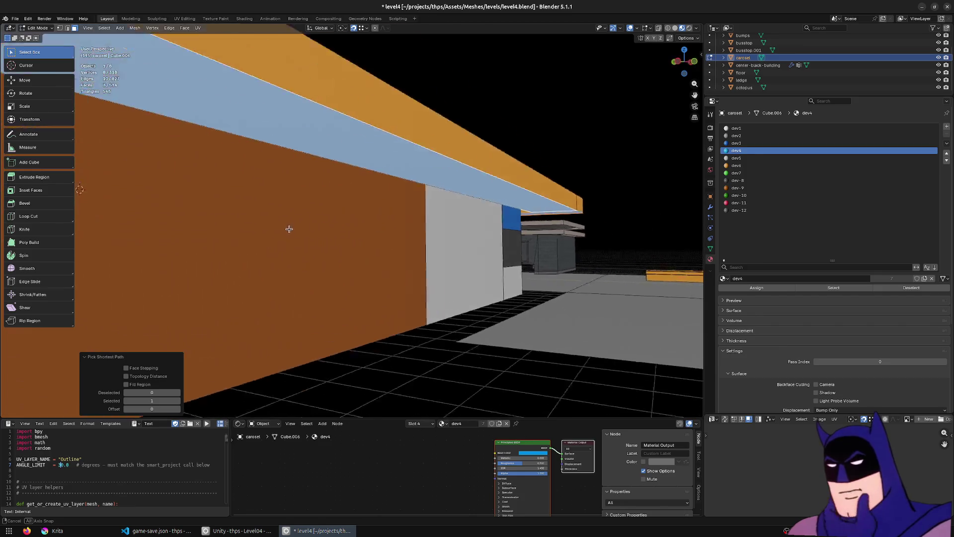
scroll(299, 238, "down", 5)
type("sz0")
key("Return")
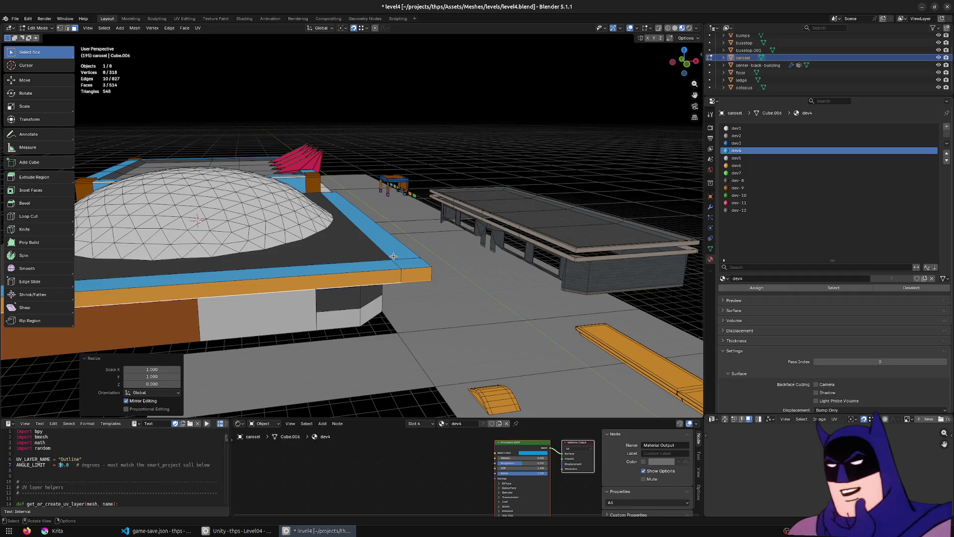
key("shift+g")
type("copl")
key("Return")
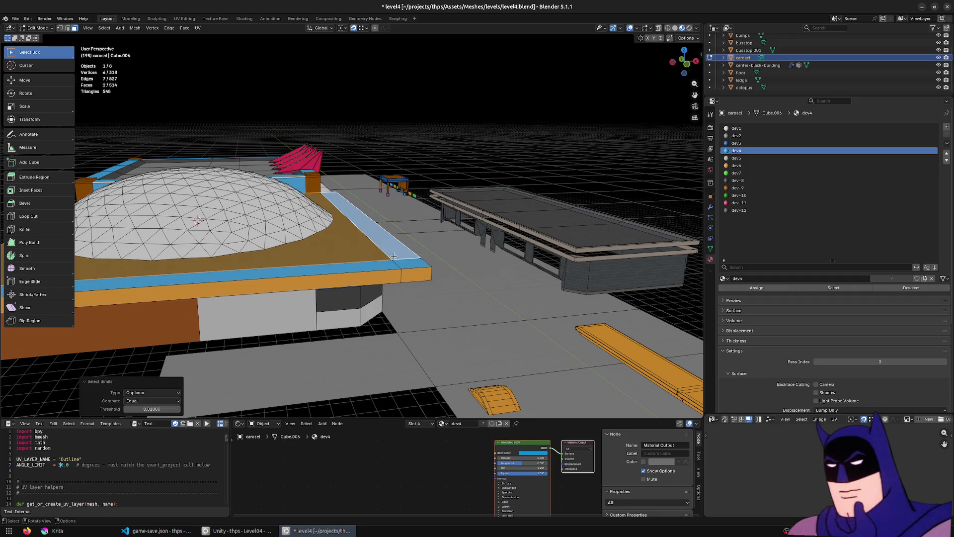
Step: Level the roof's top face, left border strip and corner face by scaling to zero along Z
left_click_drag(394, 257, 257, 261)
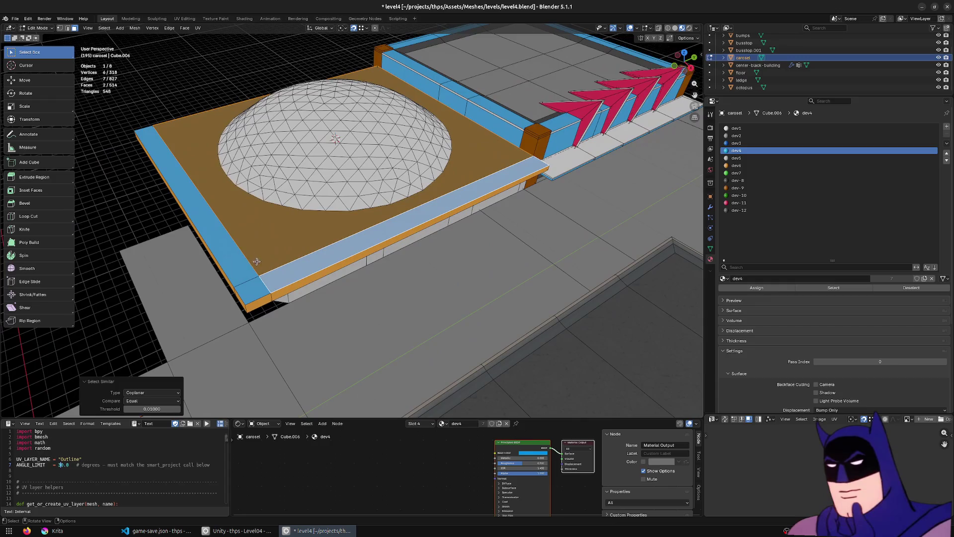
left_click(270, 244, "ctrl")
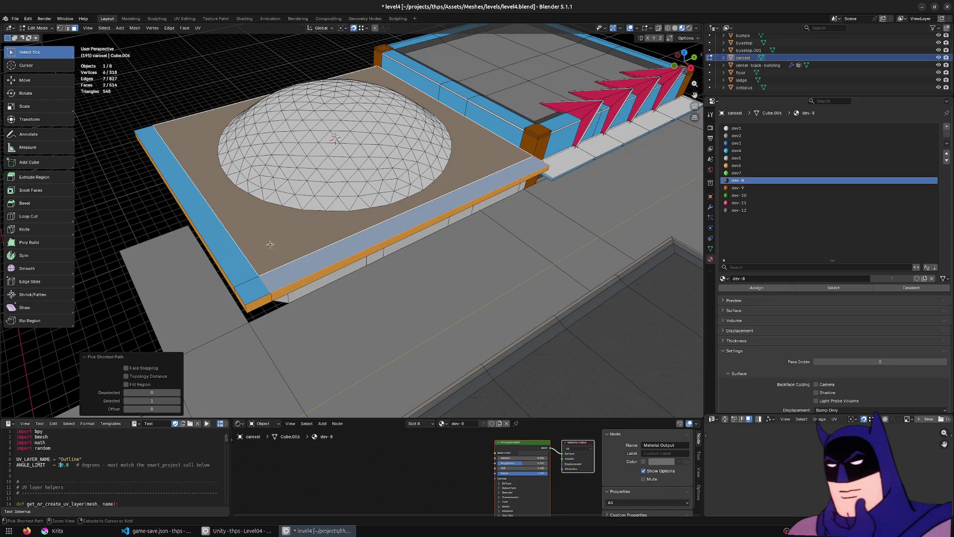
left_click(262, 273, "shift")
left_click(251, 286, "shift")
key("s")
key("z")
key("0")
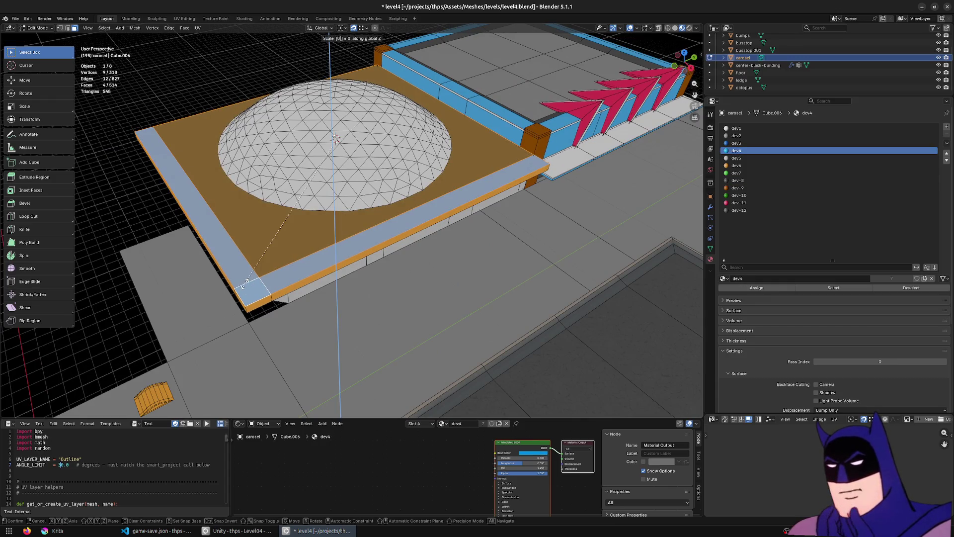
key("Return")
Step: Flatten an end face of the roof border to zero along both X and Y
left_click_drag(244, 283, 383, 308)
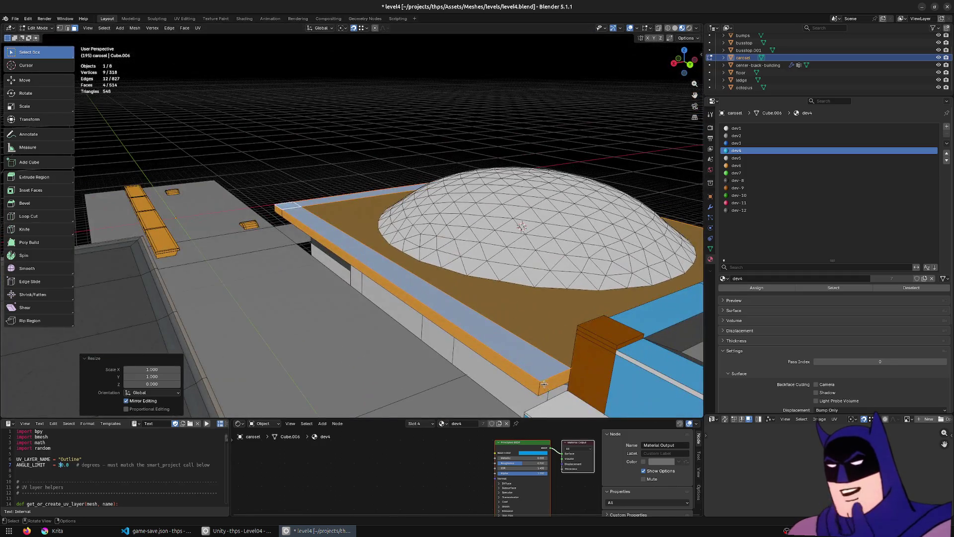
left_click(560, 382)
key("s")
key("x")
key("0")
key("Return")
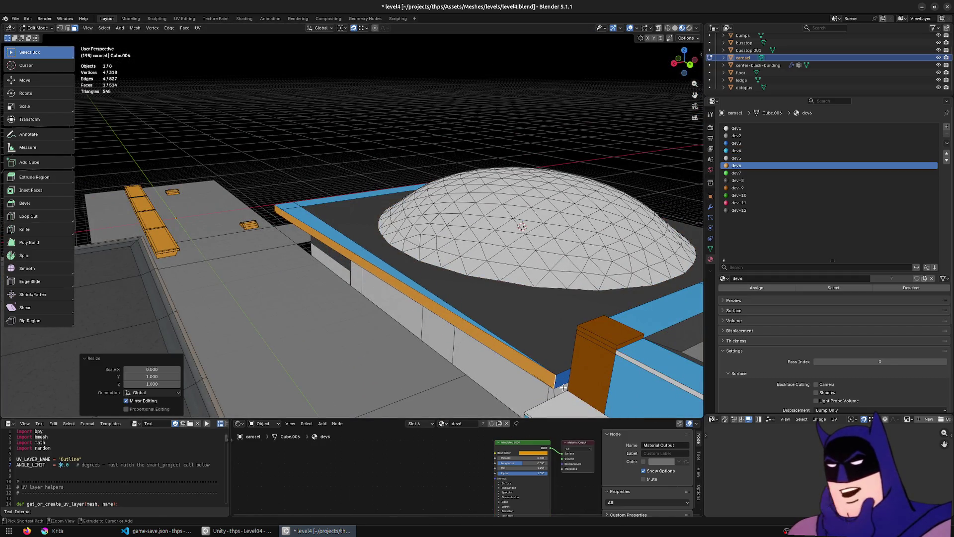
key("s")
key("0")
key("y")
key("Return")
Step: Select the front trim face plus its coplanar faces and flatten them along Y
left_click_drag(563, 388, 472, 318)
left_click(361, 282)
key("F3")
type("cop")
key("Return")
key("s")
key("y")
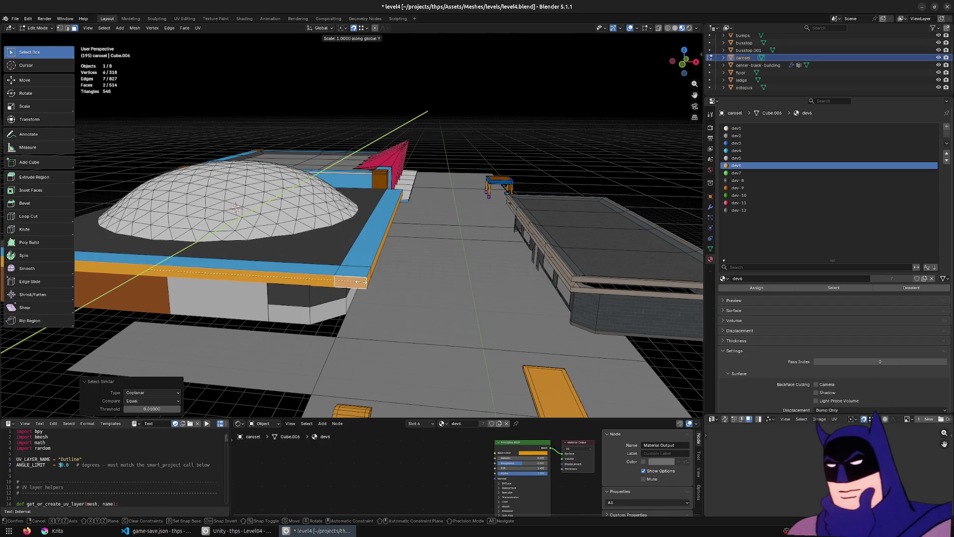
type("0")
key("Return")
mouse_move(358, 282)
left_mouse_down()
mouse_move(348, 283)
mouse_move(370, 280)
left_mouse_up()
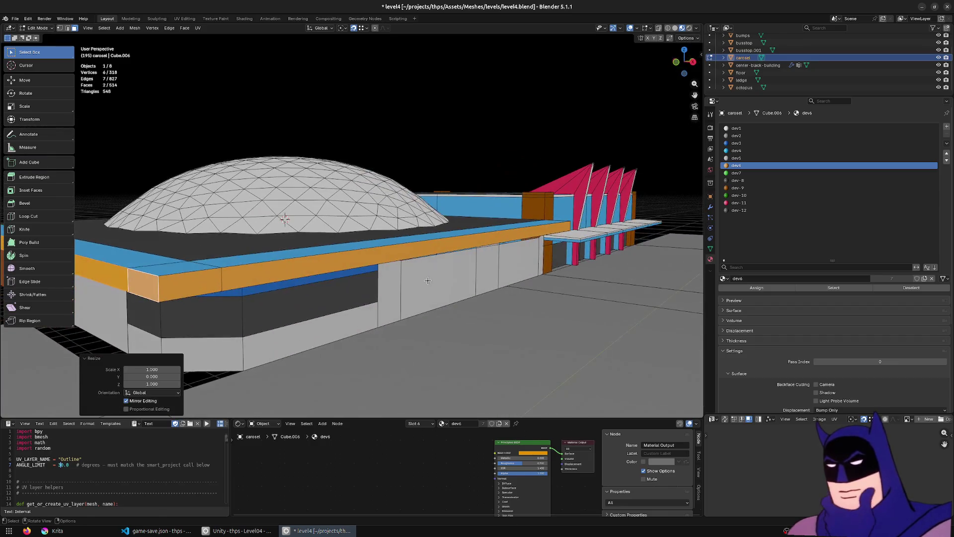
Step: Select the three-face wall strip under the trim and flatten it to zero in X
left_click(376, 279)
scroll(414, 286, "up", 8)
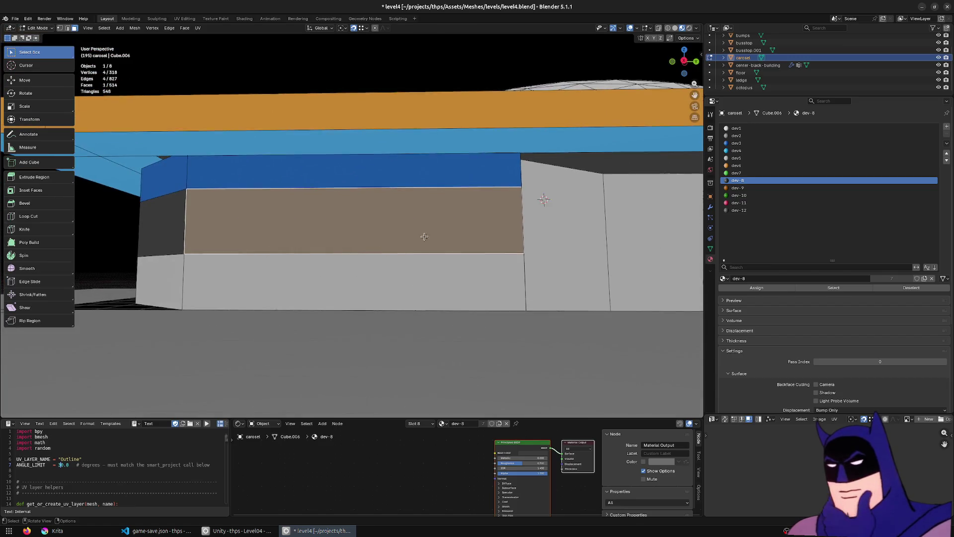
scroll(400, 239, "up", 1)
left_click(369, 345, "ctrl")
left_click(366, 351, "ctrl")
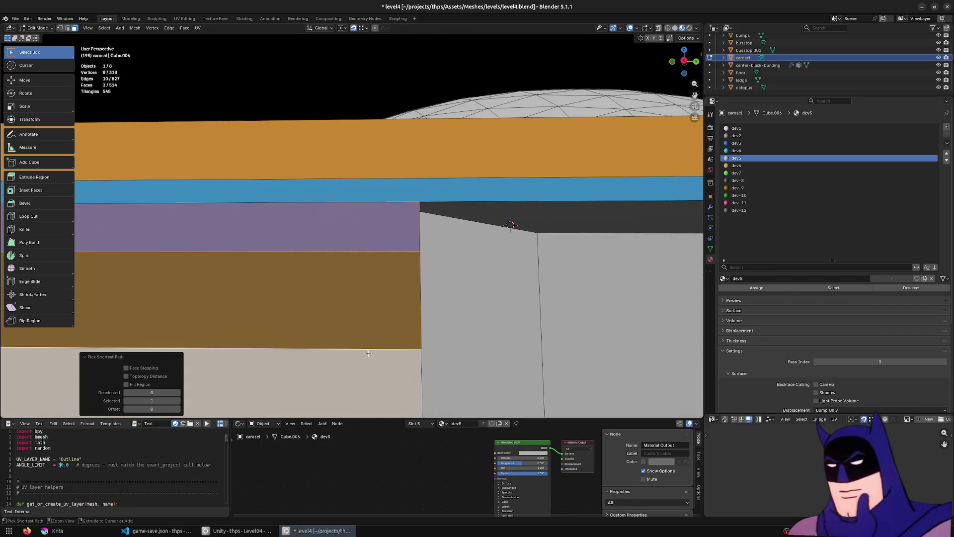
key("s")
key("x")
key("0")
key("Return")
Step: Flatten the blue face's top edge vertically with a zero Z scale
mouse_move(344, 345)
left_mouse_down()
mouse_move(269, 347)
mouse_move(364, 339)
left_mouse_up()
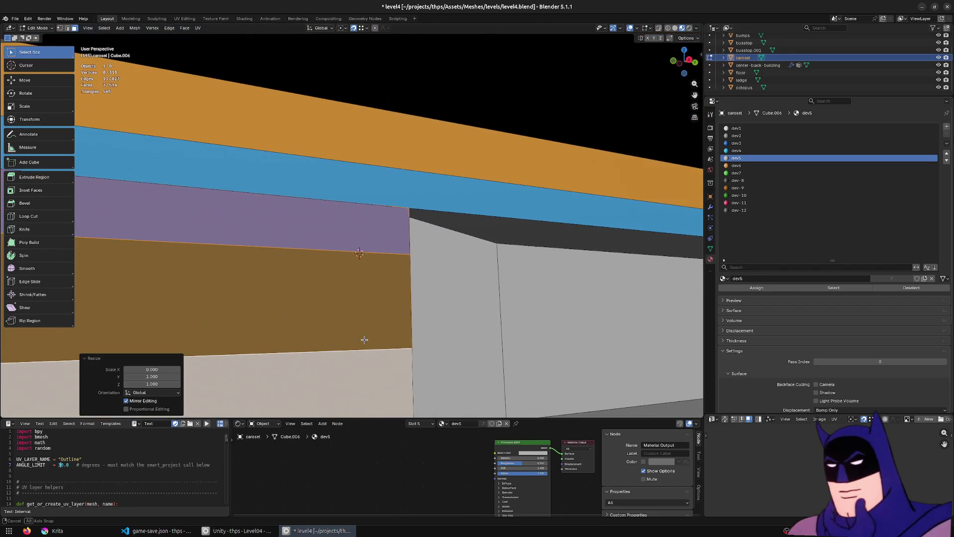
key("2")
left_click(350, 207)
key("s")
key("z")
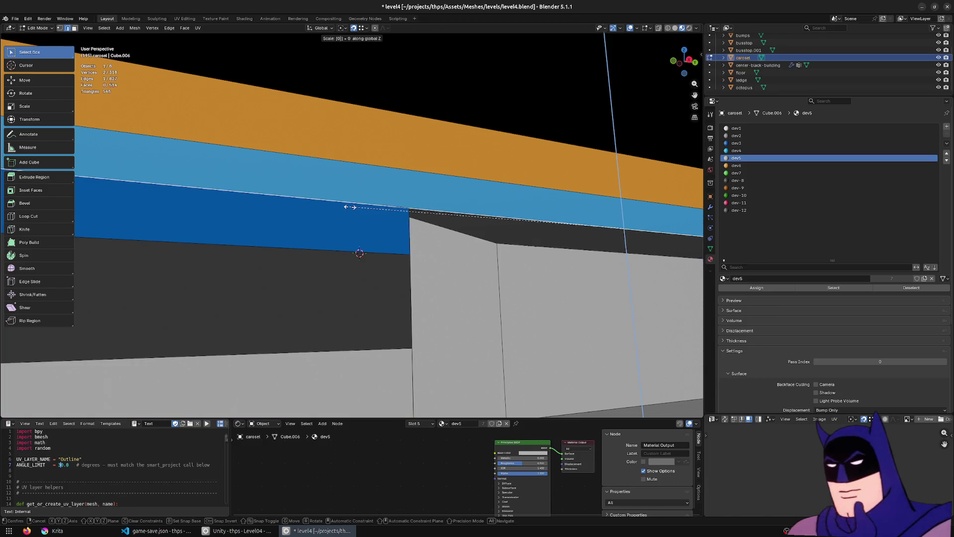
key("0")
key("Return")
key("alt+z")
key("alt+z")
key("s")
key("z")
key("Return")
Step: Lower the edge slightly in Z, then try and undo flattening two edges together
left_click_drag(388, 239, 459, 182)
key("g")
key("z")
left_click(356, 196)
left_click(422, 176, "shift")
type("sz0")
key("Return")
key("ctrl+z")
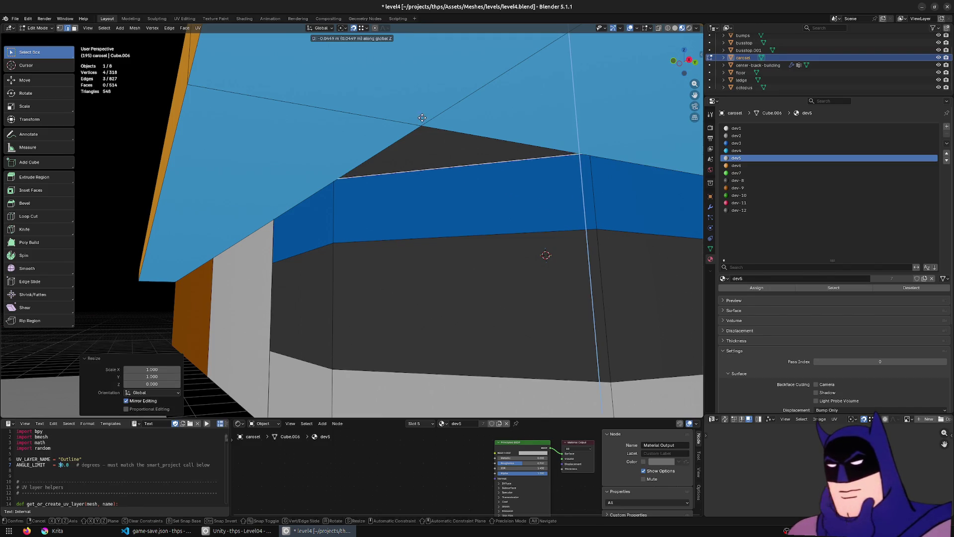
Step: Flatten the short edge under the overhang in Z and lower it slightly
left_click(240, 247)
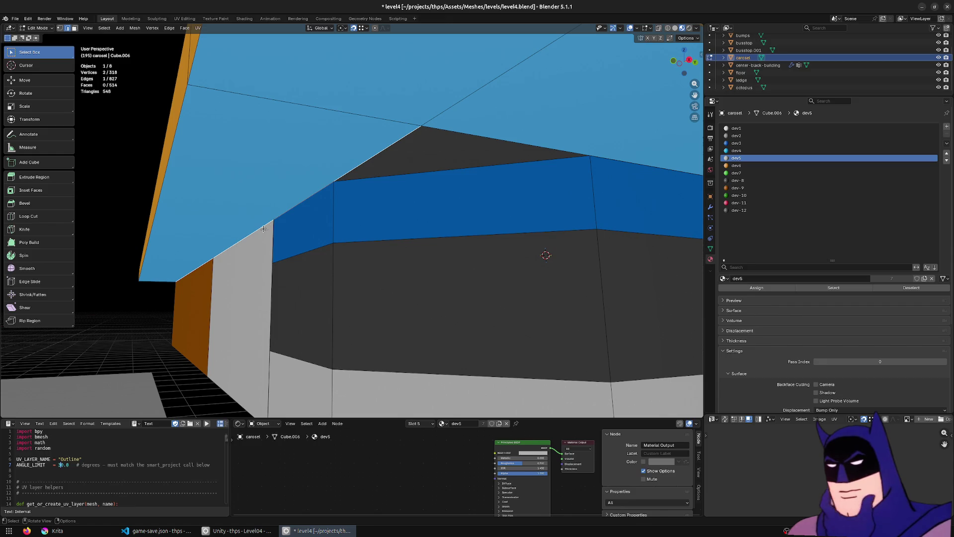
key("shift+z")
left_click(217, 249)
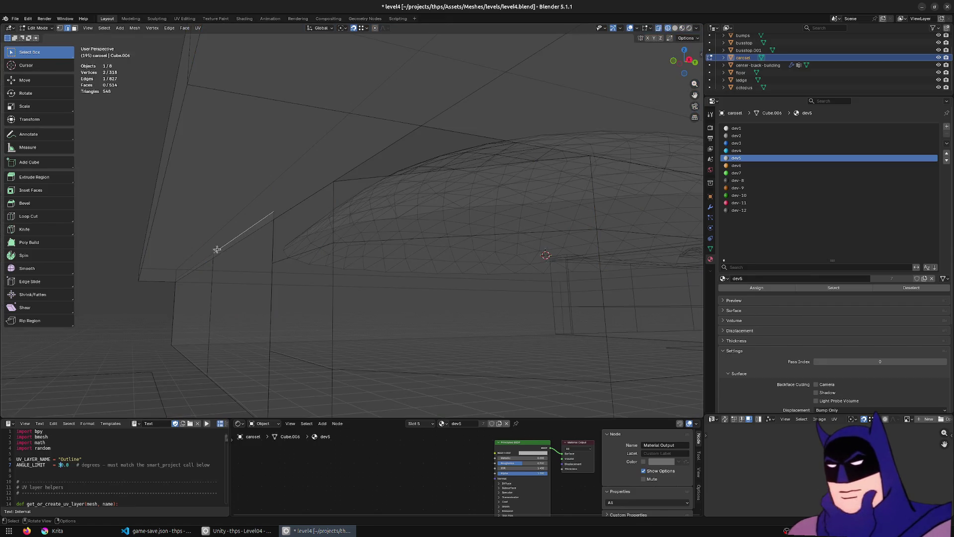
key("s")
key("z")
key("0")
key("Return")
key("g")
key("z")
left_click(330, 193)
key("shift+z")
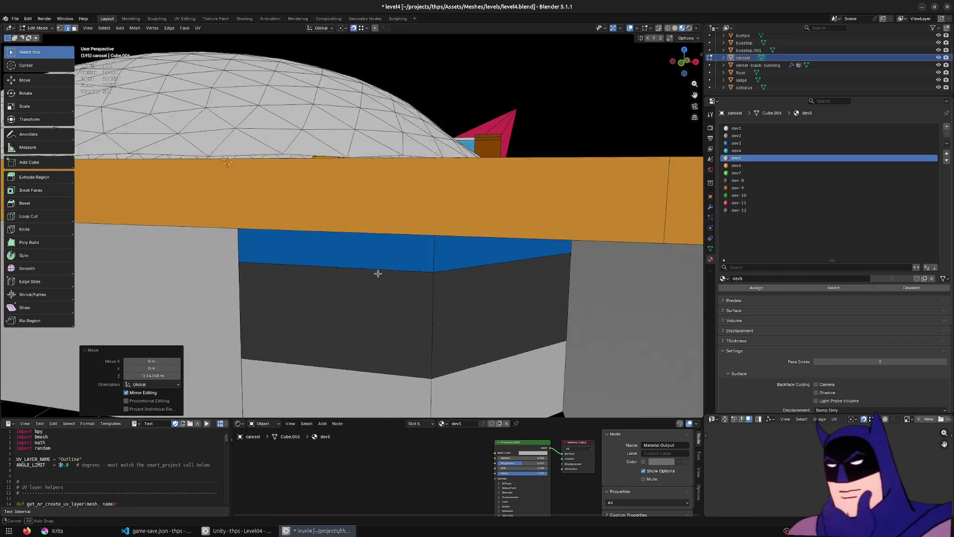
Step: Fill the dark gap in the lower wall with a new face
left_click(377, 273)
scroll(348, 275, "down", 5)
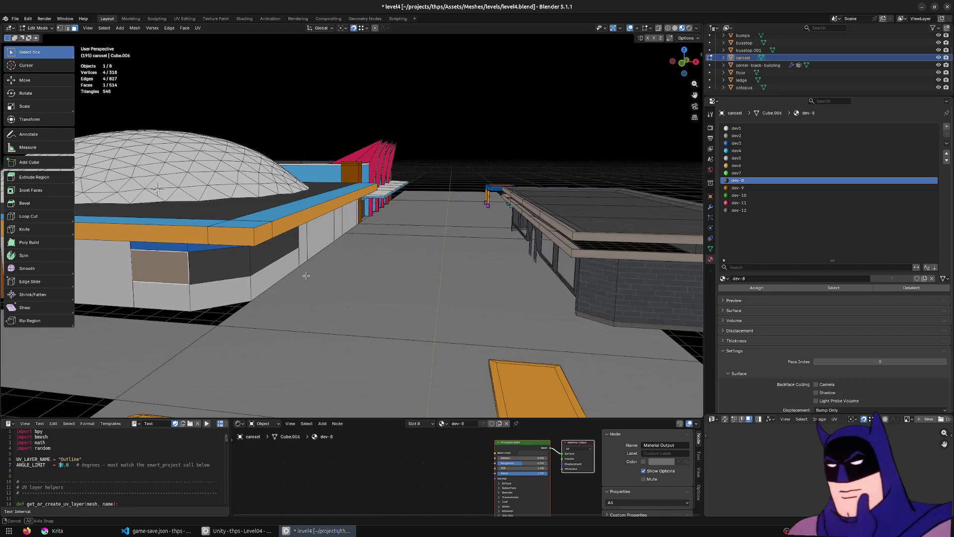
scroll(306, 276, "down", 2)
left_click(465, 237)
scroll(465, 237, "up", 5)
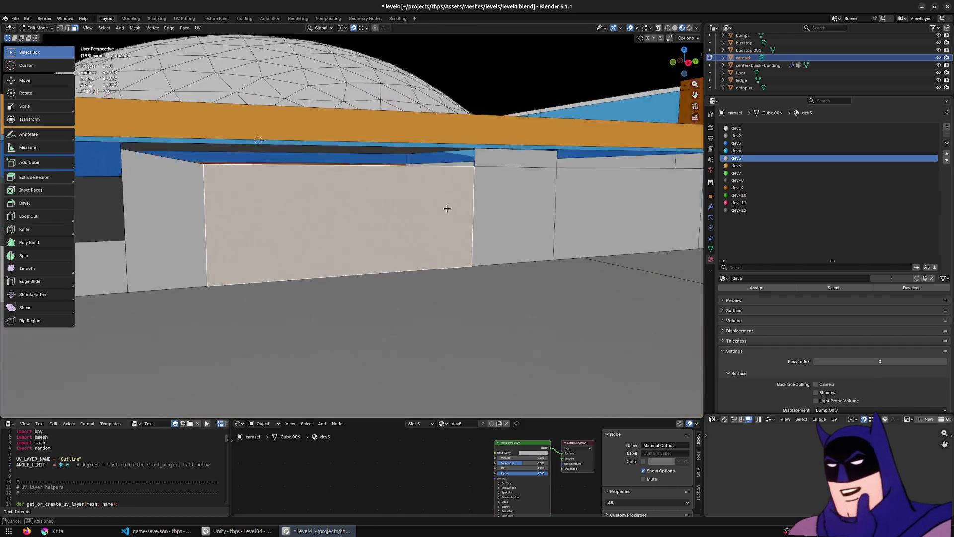
scroll(450, 189, "down", 2)
key("2")
left_click(197, 162)
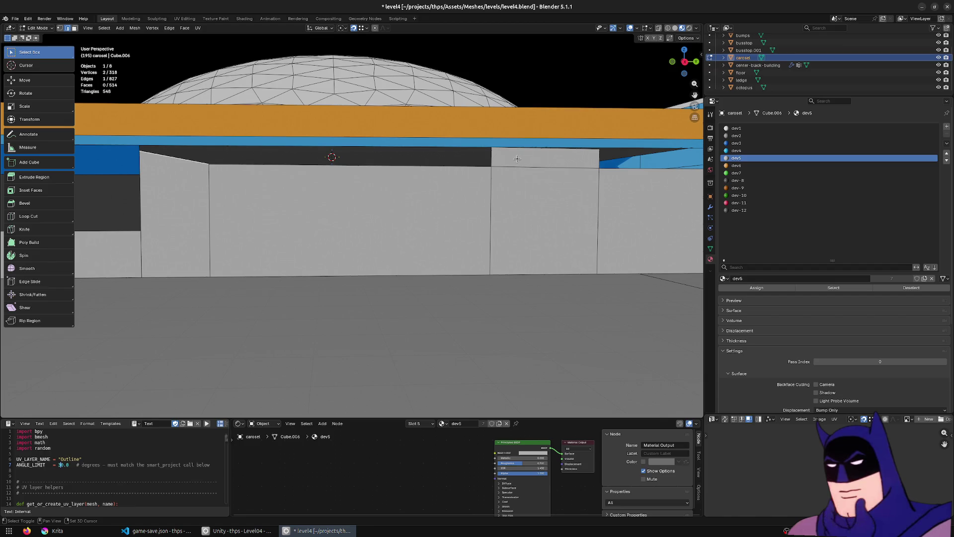
left_click(125, 162)
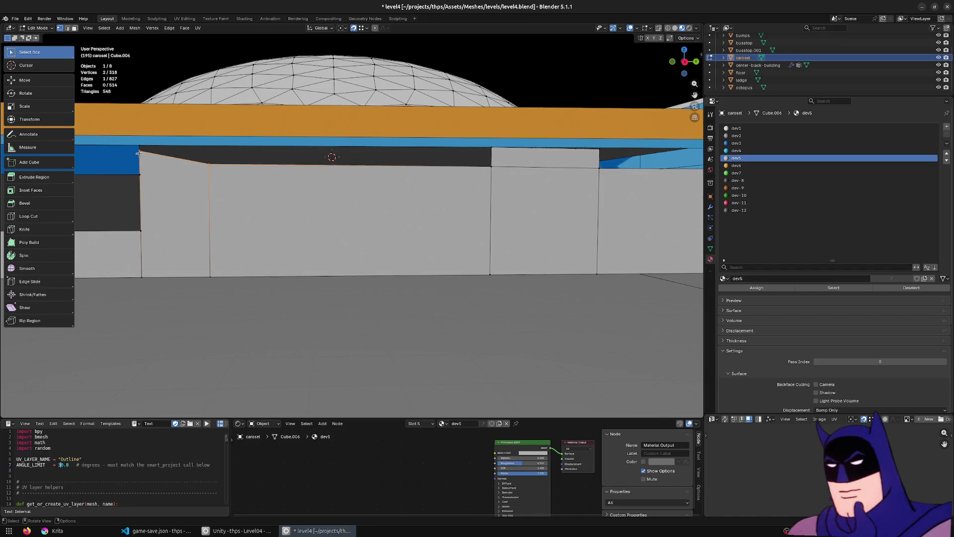
key("f")
Step: Raise a wall corner vertex slightly in Z and fill the gap above the wall panel
mouse_move(490, 163)
left_mouse_down()
mouse_move(240, 171)
mouse_move(361, 231)
mouse_move(423, 187)
left_mouse_up()
left_click(240, 171)
key("g")
key("z")
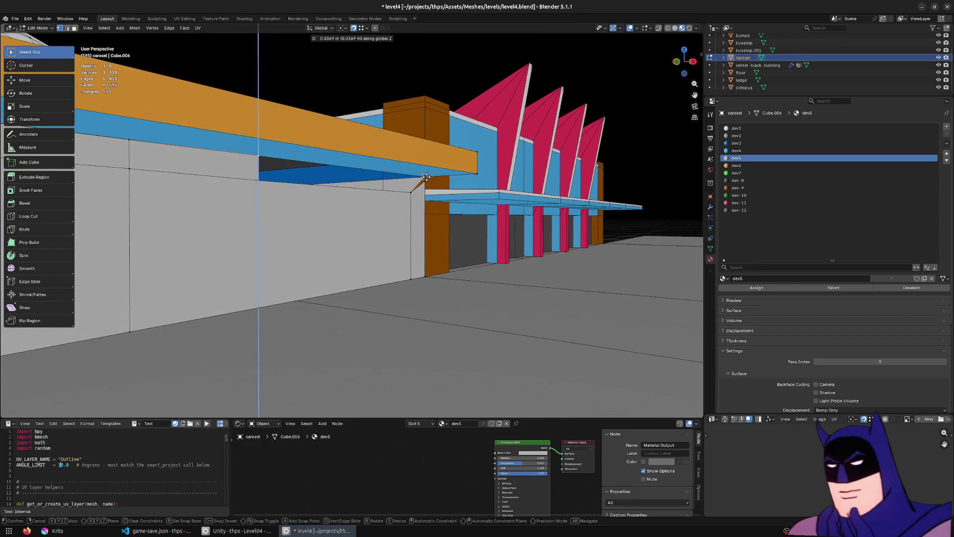
left_click(431, 190)
key("2")
left_click(317, 179)
key("f")
Step: Assign the dev-8 material to both recessed lower wall panels
key("3")
left_click(283, 227)
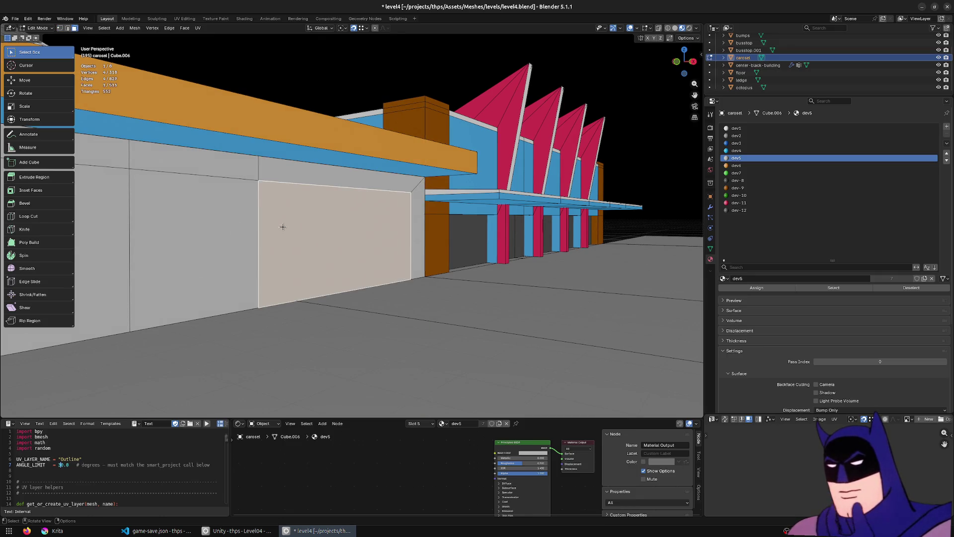
left_click(101, 228, "shift")
left_click_drag(101, 228, 372, 241)
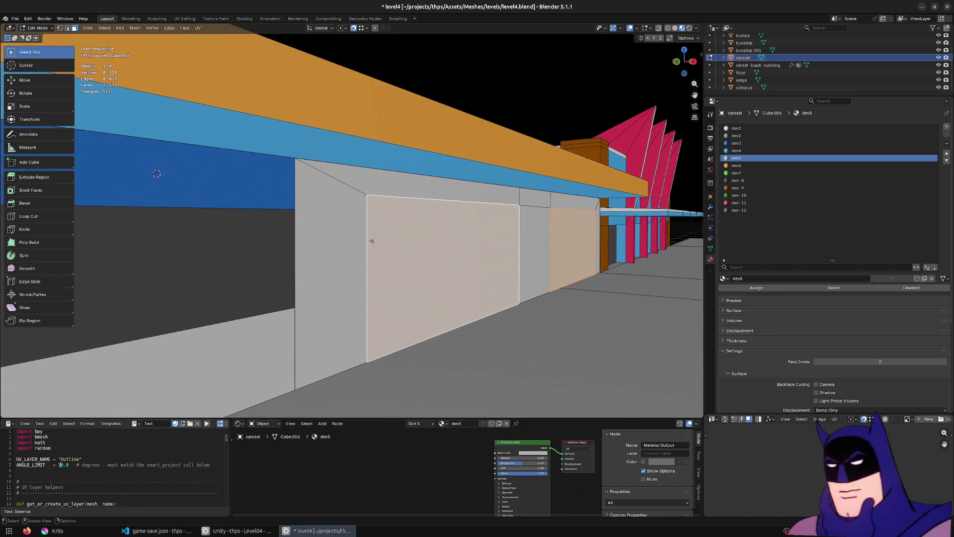
left_click(768, 136)
scroll(749, 260, "down", 6)
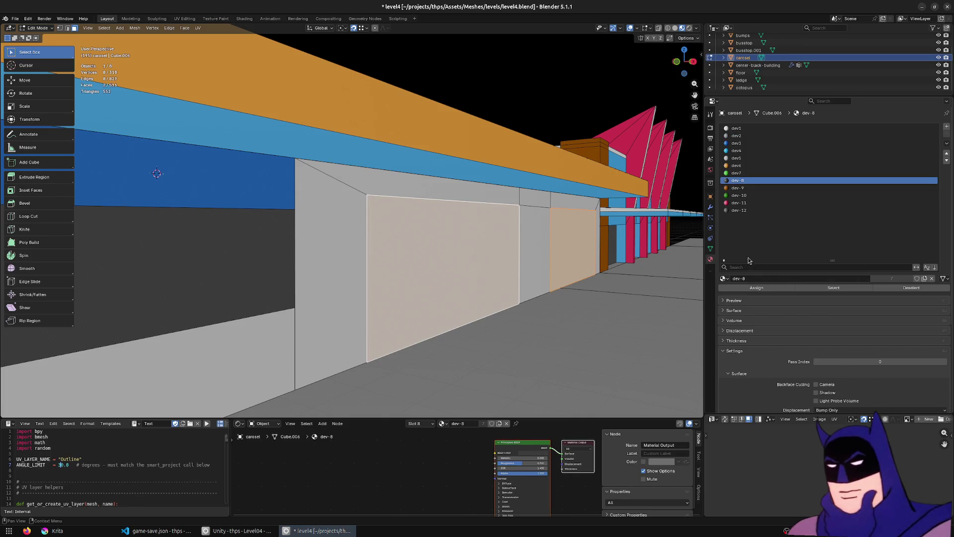
left_click(749, 290)
scroll(343, 248, "down", 8)
Step: Save level4.blend and leave Edit mode to view the whole building
key("ctrl+s")
key("Tab")
left_click_drag(343, 248, 297, 244)
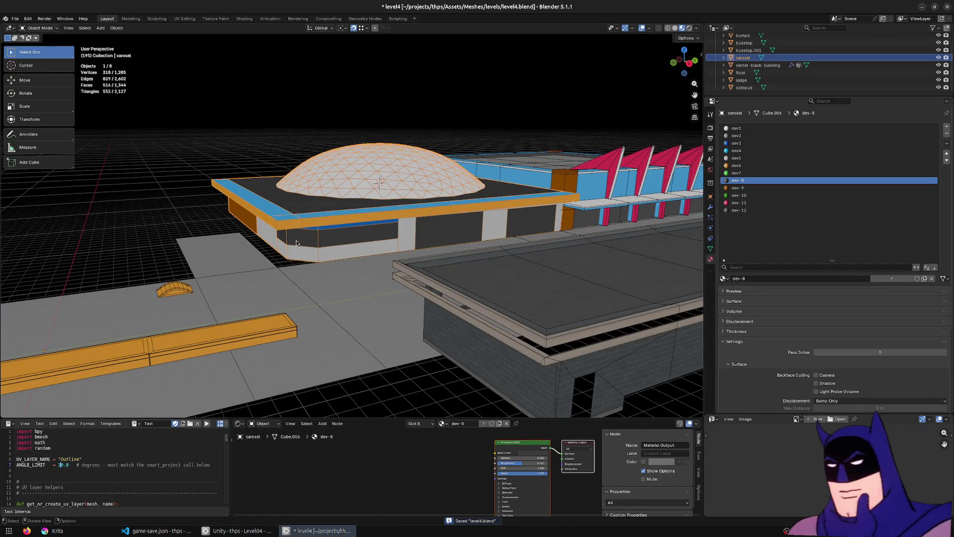
Step: Subdivide the floor edge beside the carousel's angled corner
scroll(223, 228, "up", 3)
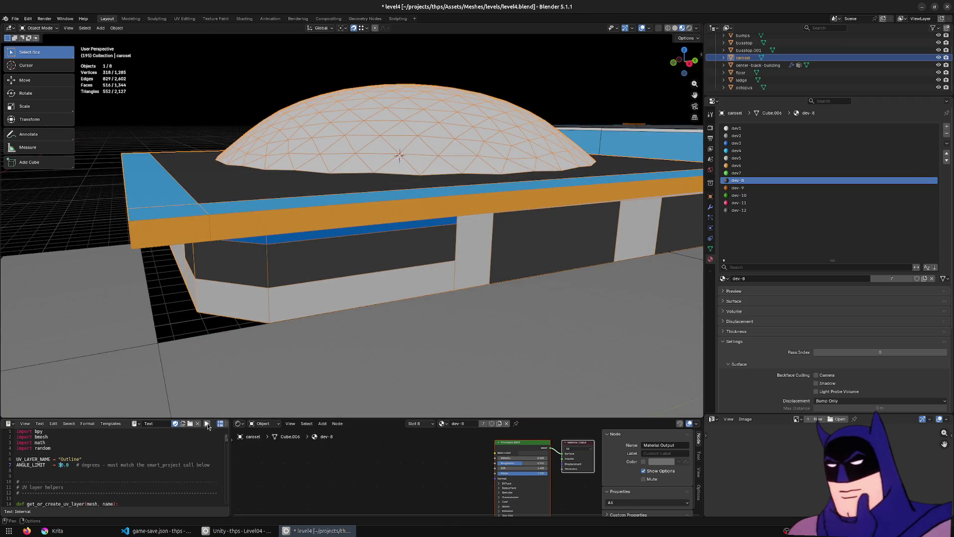
left_click(283, 323)
key("Tab")
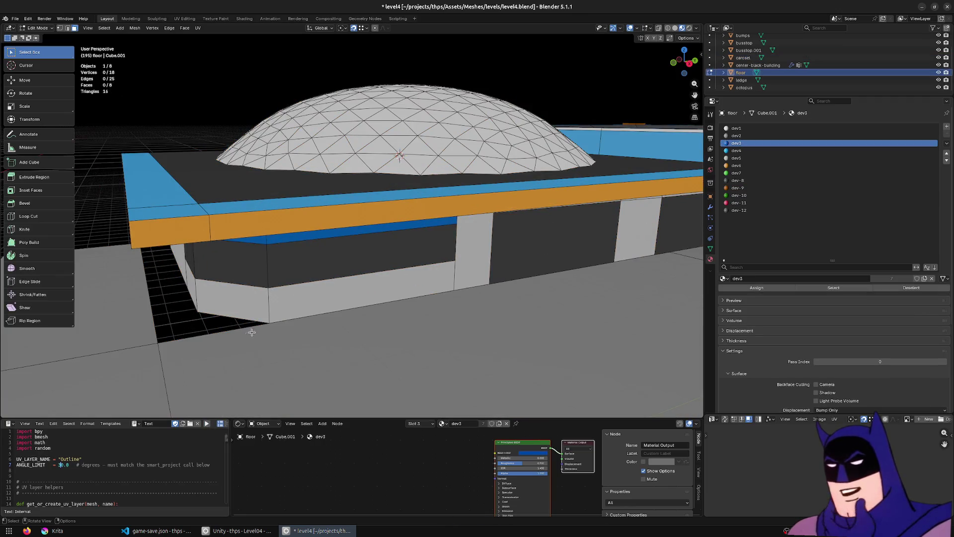
left_click(143, 342)
mouse_move(144, 343)
left_mouse_down()
mouse_move(390, 326)
mouse_move(398, 280)
left_mouse_up()
key("F3")
type("subdiv")
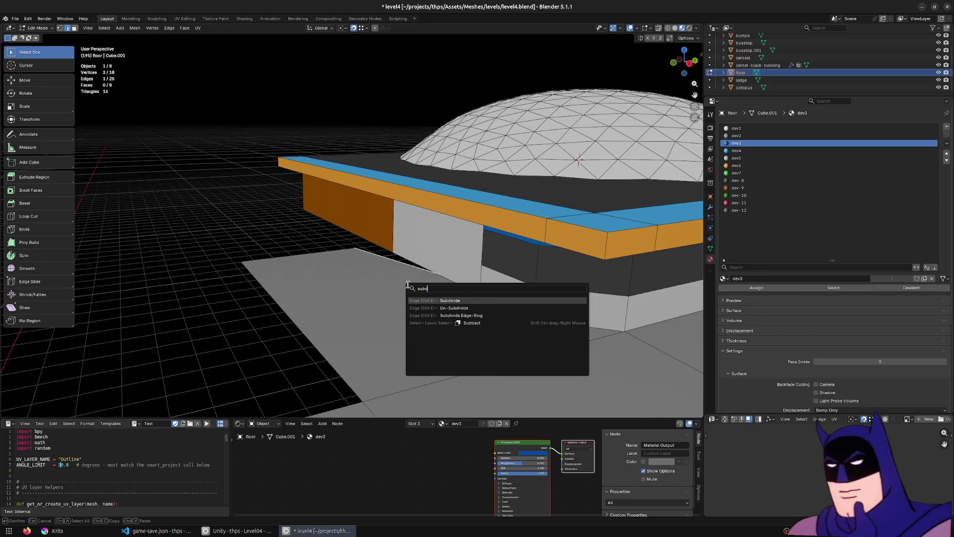
key("Return")
Step: Move the new midpoint vertex about 4.72 m along X to the building's corner
key("alt+a")
key("z")
left_click(430, 281)
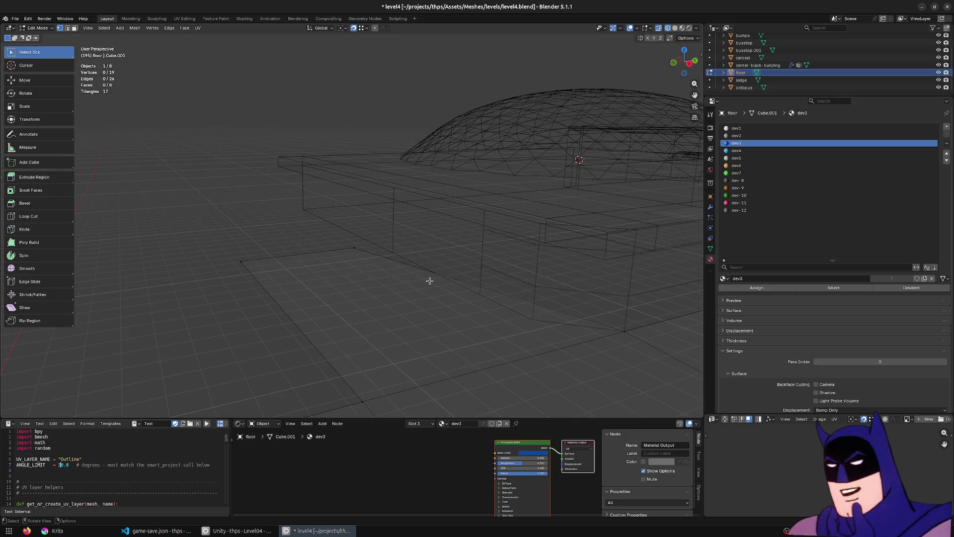
key("g")
left_click(533, 320)
key("shift+z")
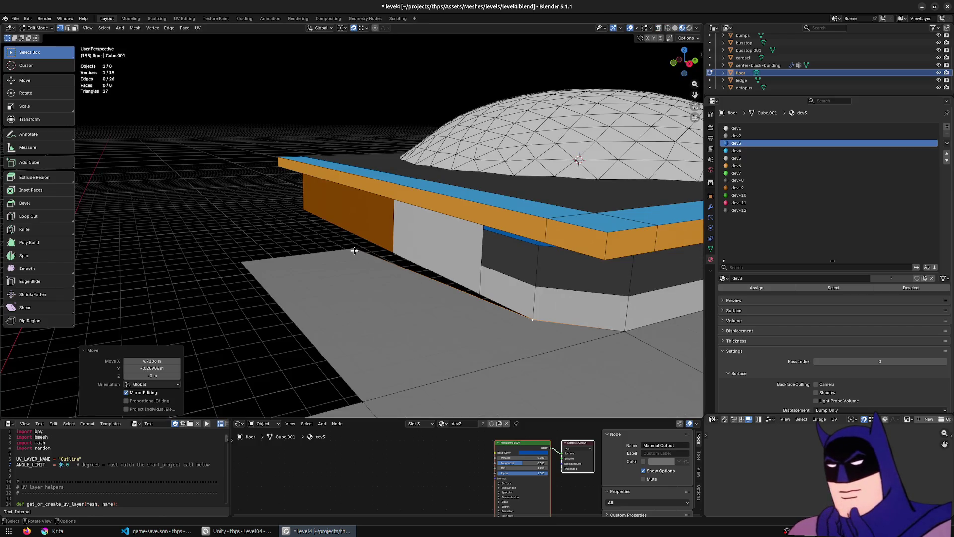
Step: Triangulate the reshaped floor face
key("3")
left_click(492, 395)
key("F3")
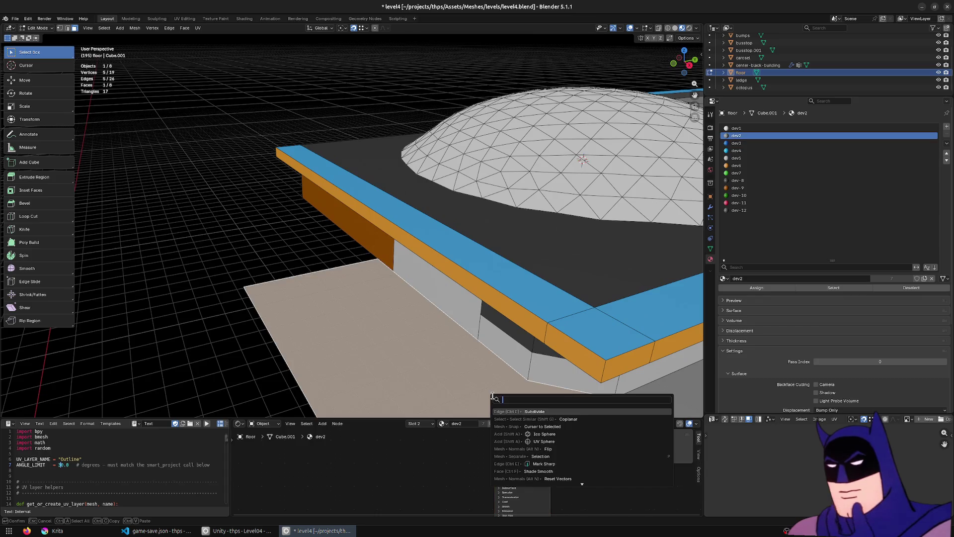
type("triangu")
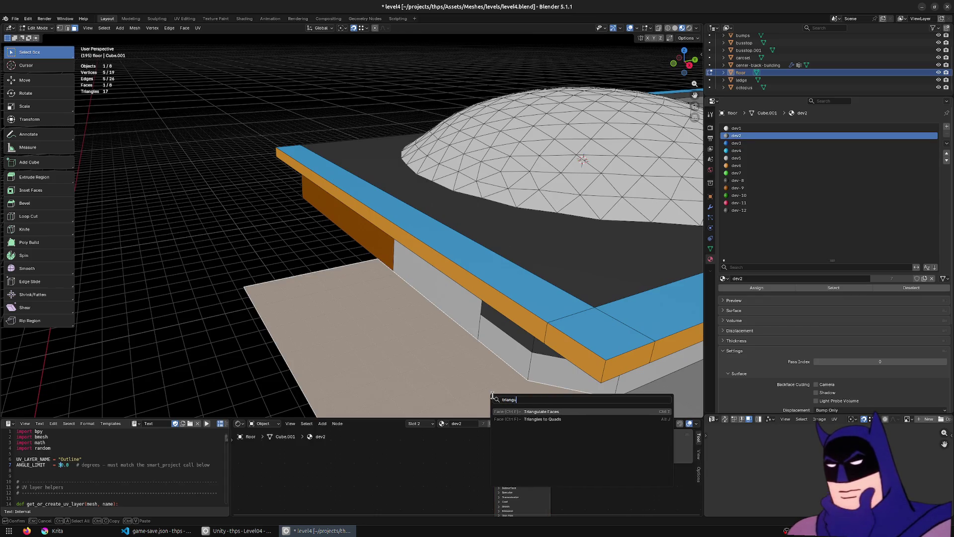
key("Return")
Step: Merge the floor mesh's vertices by distance, leave Edit mode and save level4.blend
key("2")
scroll(456, 312, "down", 4)
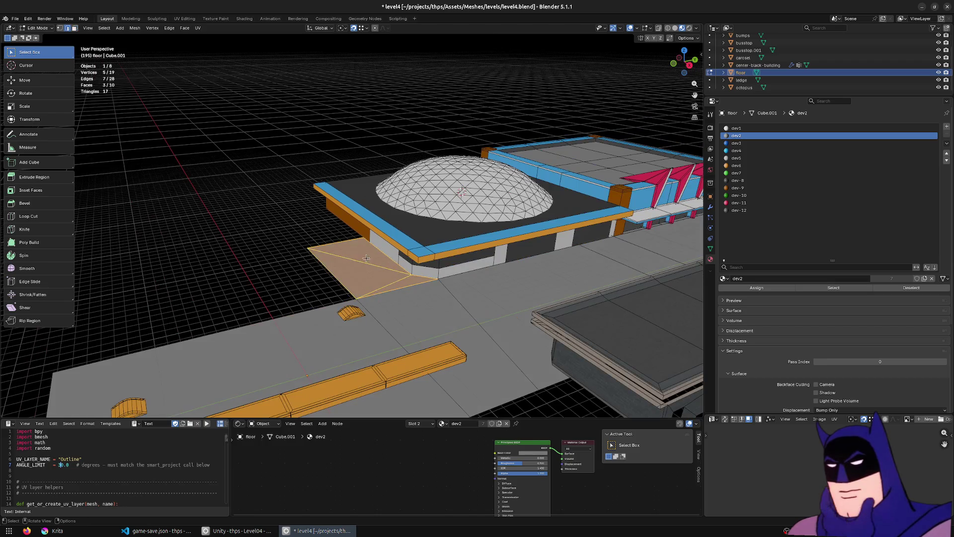
key("a")
key("n")
key("m")
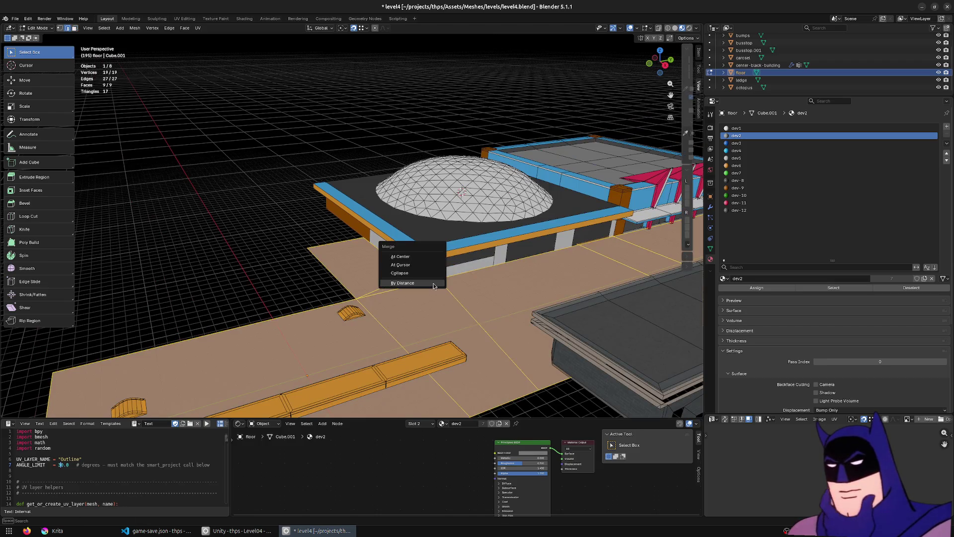
left_click(436, 283)
key("Tab")
key("ctrl+s")
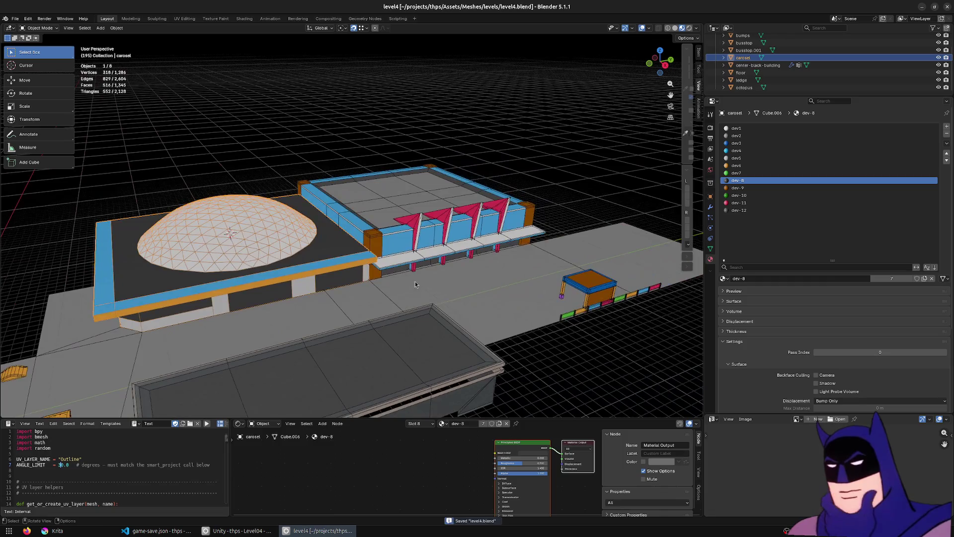
Step: Select the octopus object, then switch to Unity and start Play to reimport level4
scroll(296, 240, "up", 3)
left_click(291, 244, "shift")
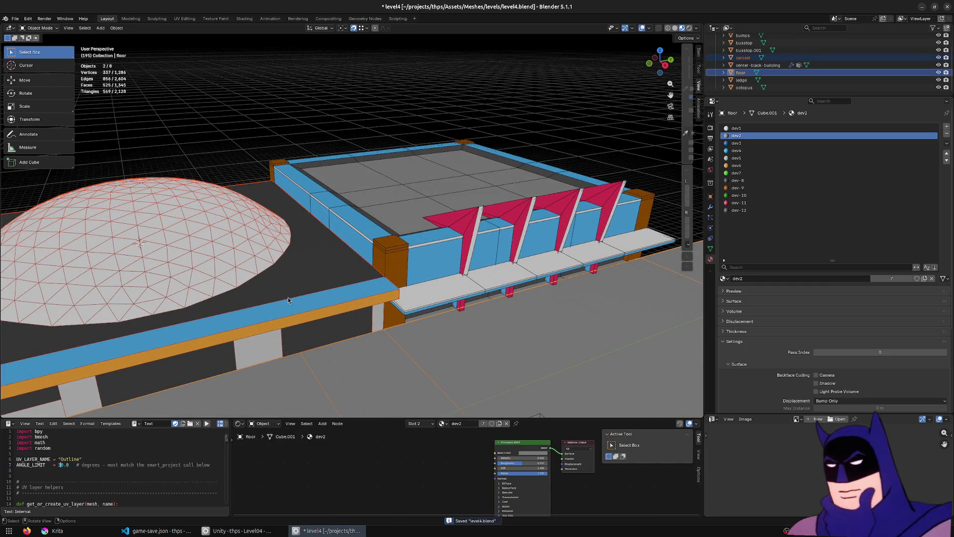
scroll(387, 263, "up", 2)
left_click_drag(387, 263, 275, 298)
left_click(496, 239)
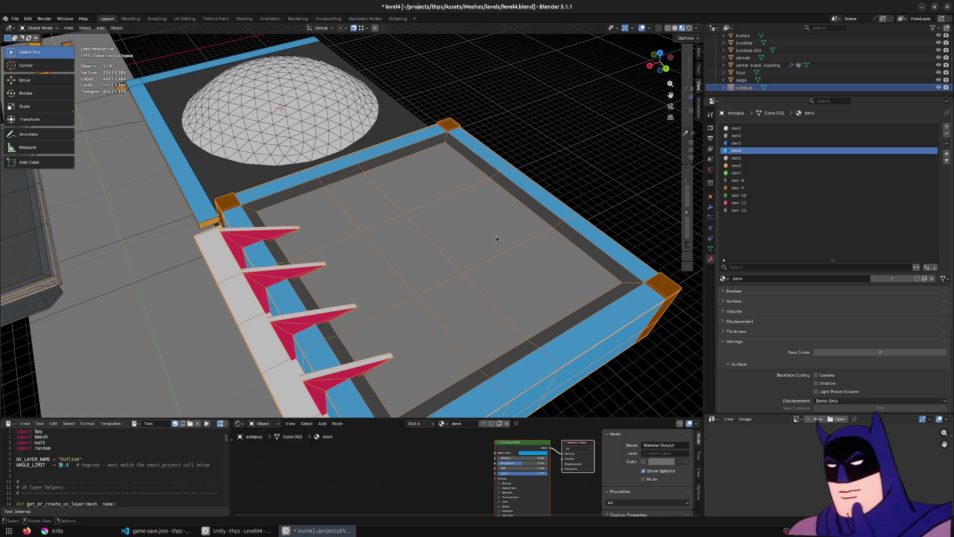
left_click(239, 530)
left_click(470, 34)
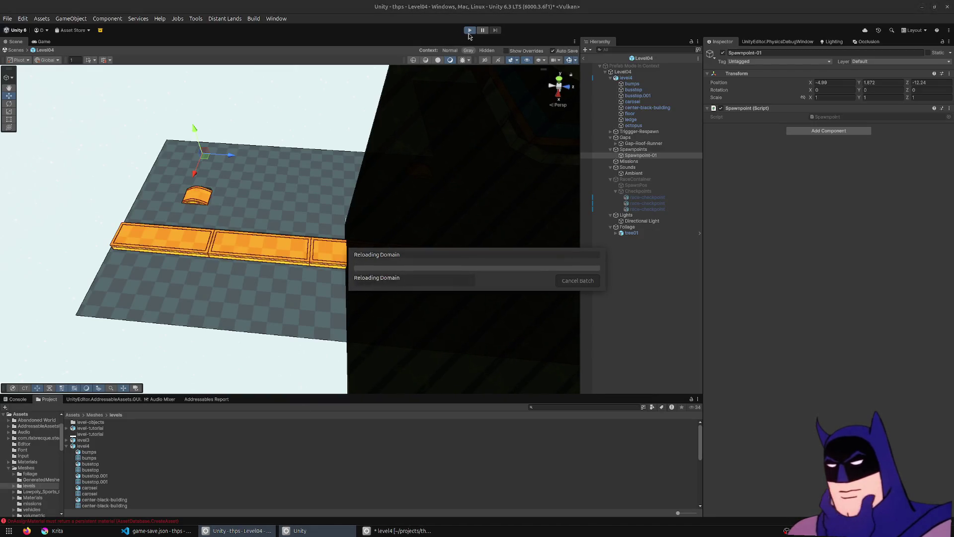
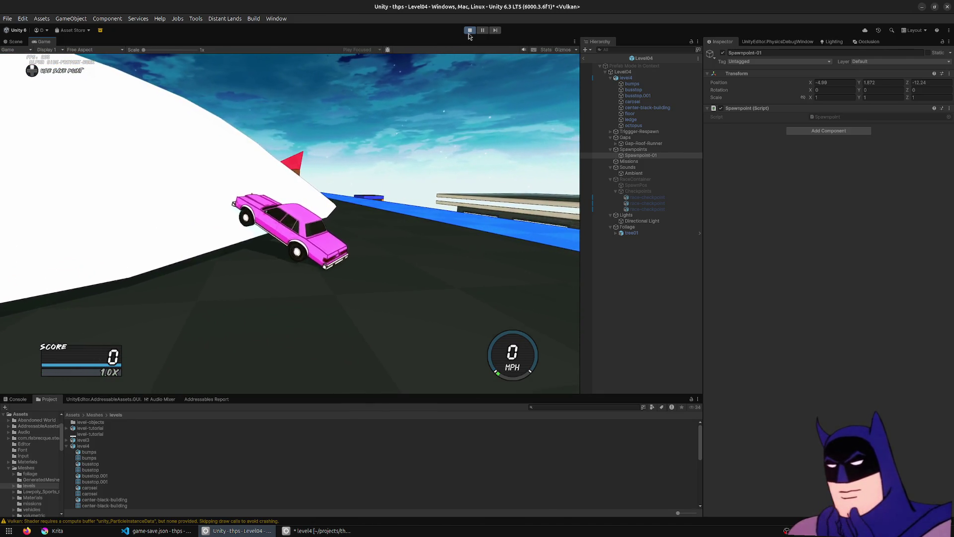
Step: Stop the Unity play test, switch to level4.blend in Blender and select the carousel dome
left_click(469, 33)
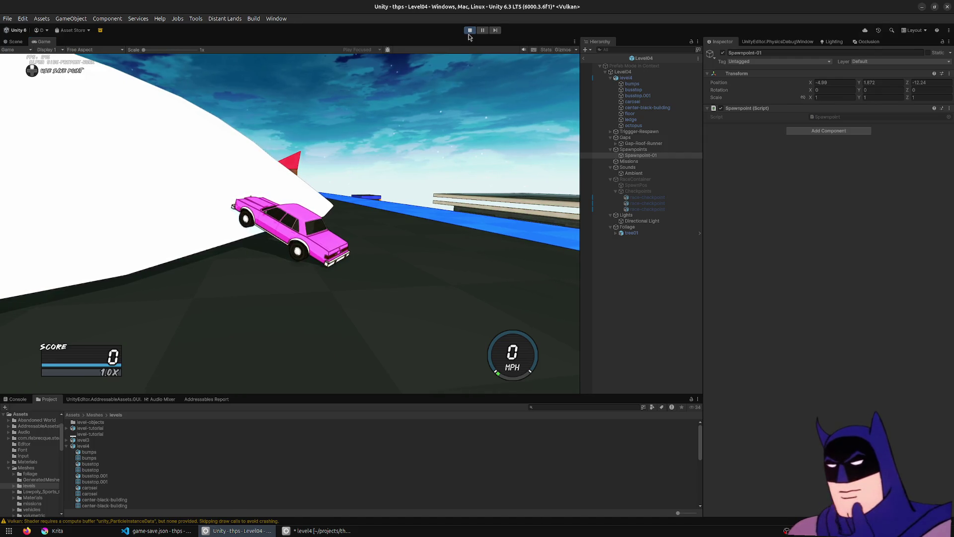
left_click(318, 530)
left_click(328, 104)
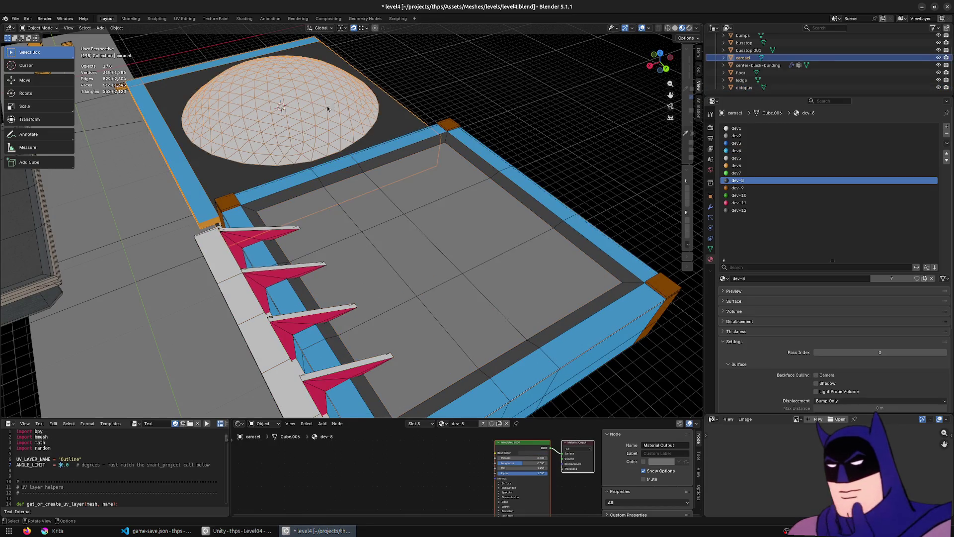
Step: Select the dome's base edge loop and flatten it to zero height in the front view
key("Tab")
left_click(268, 166, "alt")
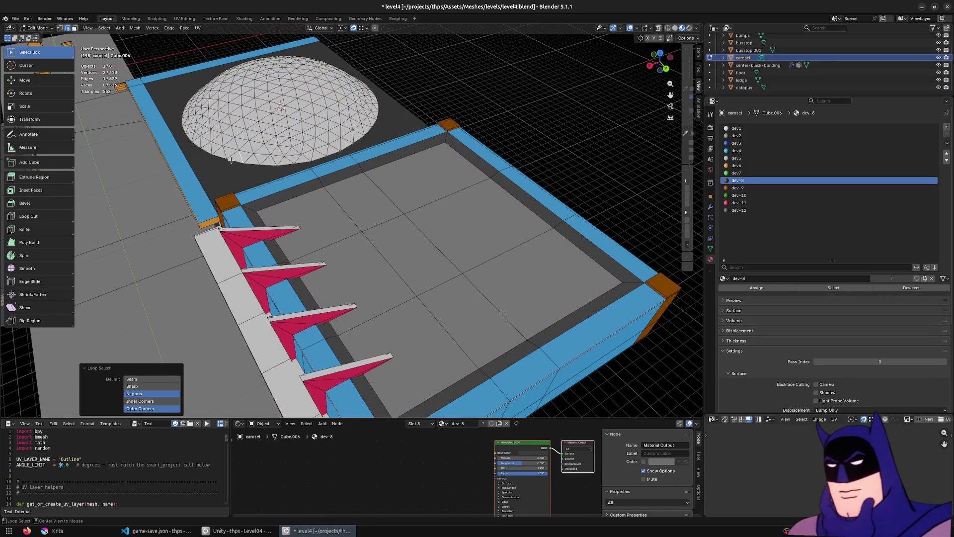
key("KP_1")
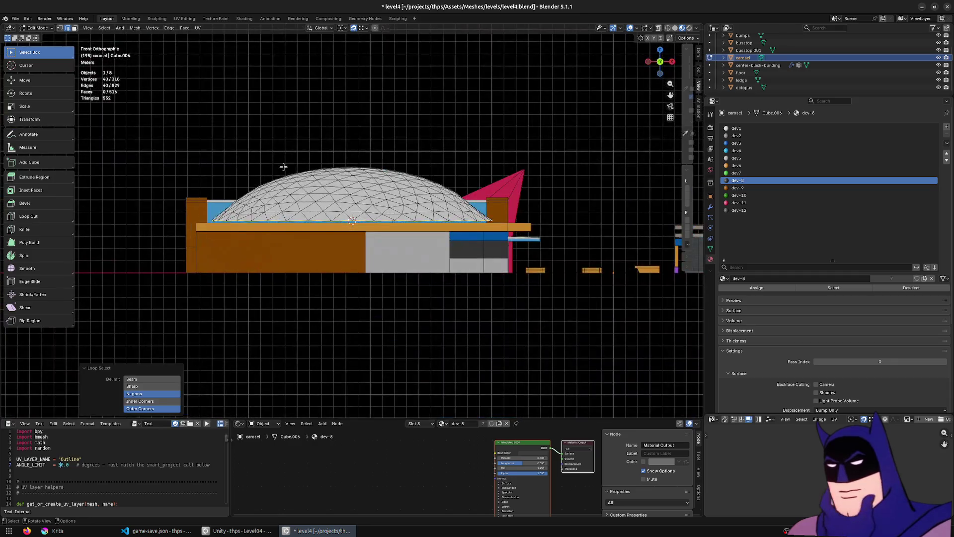
key("shift+z")
key("0")
key("Return")
scroll(383, 213, "up", 3)
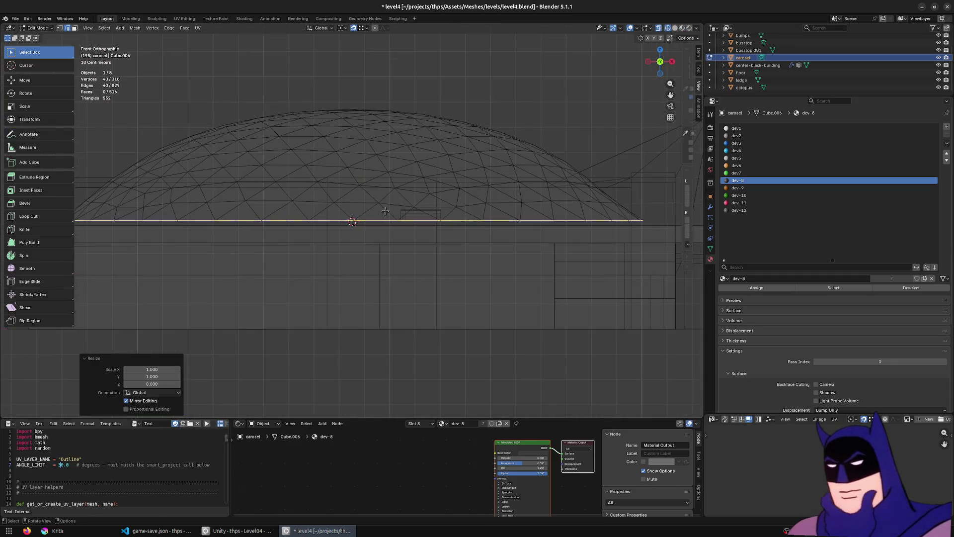
key("shift+z")
scroll(377, 271, "down", 5)
Step: Lower the base ring along Z, scale it to 1.016, save level4.blend and leave Edit Mode
key("g")
key("z")
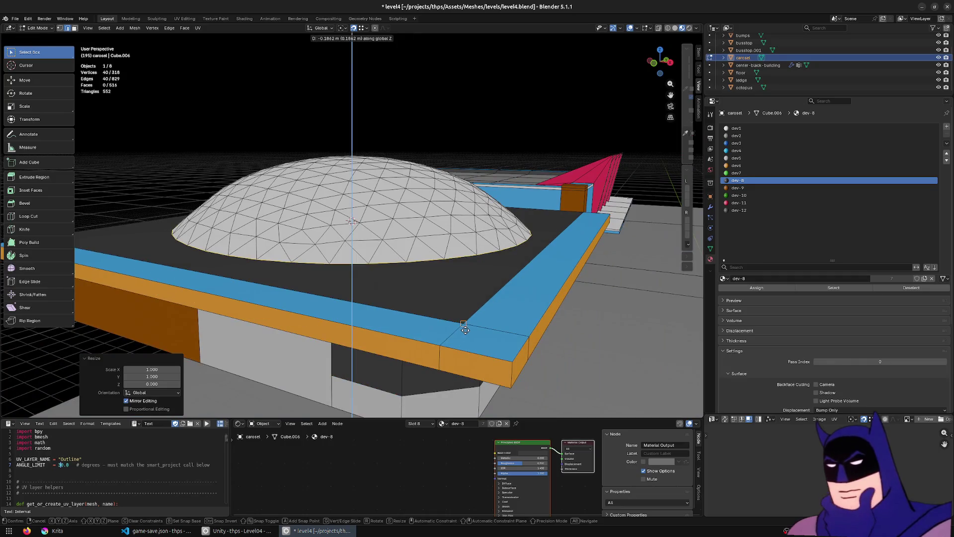
left_click(497, 330)
key("s")
left_click(559, 302)
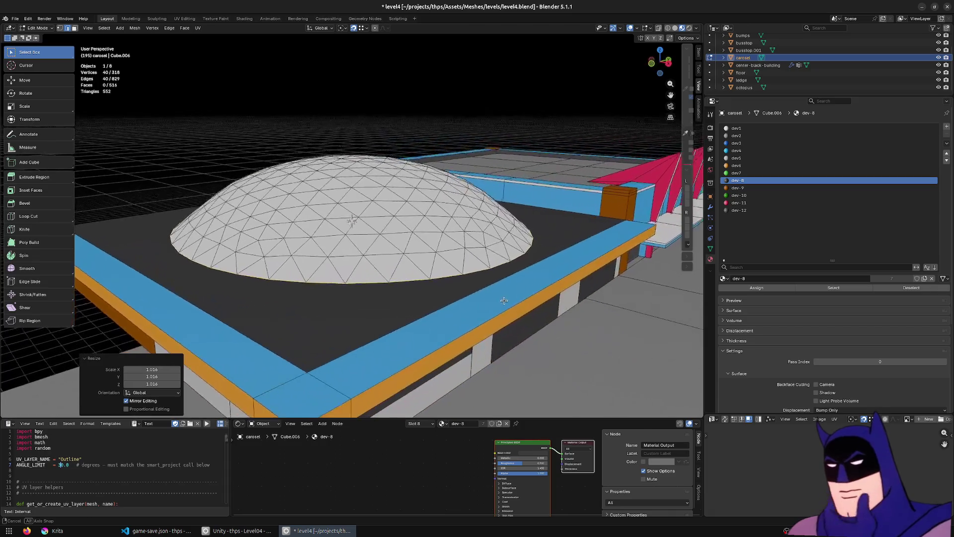
key("ctrl+s")
key("Tab")
mouse_move(493, 238)
left_mouse_down()
mouse_move(397, 297)
mouse_move(366, 270)
mouse_move(366, 230)
mouse_move(303, 187)
mouse_move(271, 185)
mouse_move(350, 211)
mouse_move(315, 239)
mouse_move(364, 239)
left_mouse_up()
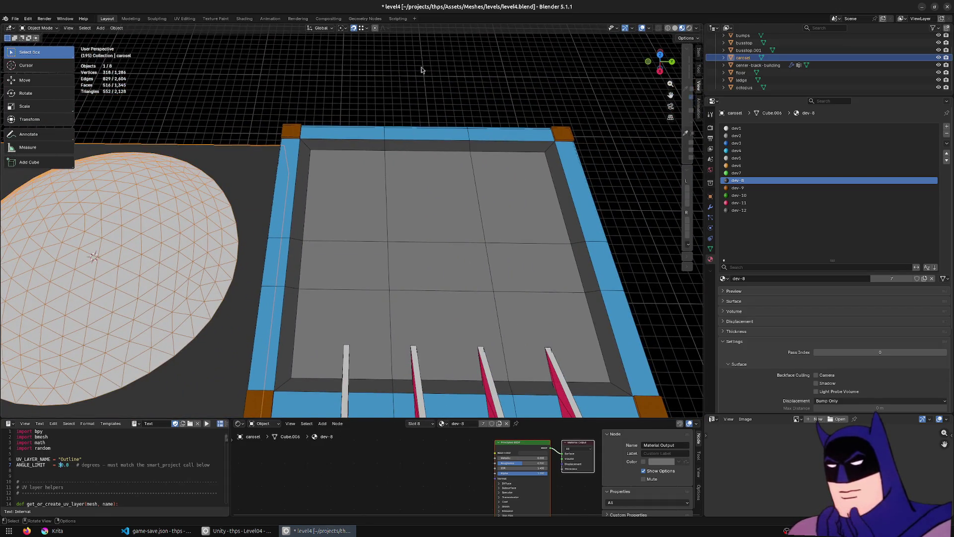
Step: Maximize the pier reference board in PureRef and zoom in on the building roof
key("ctrl+f")
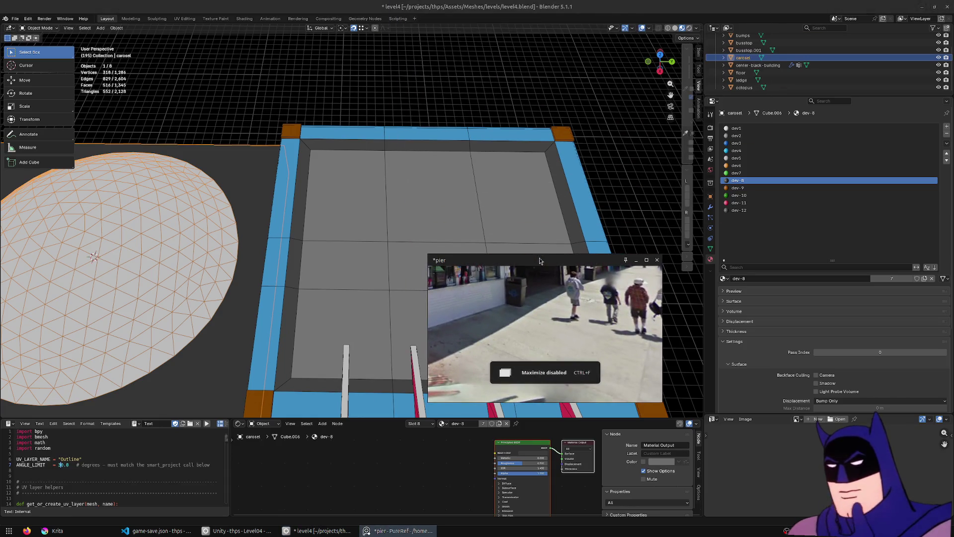
scroll(594, 145, "down", 5)
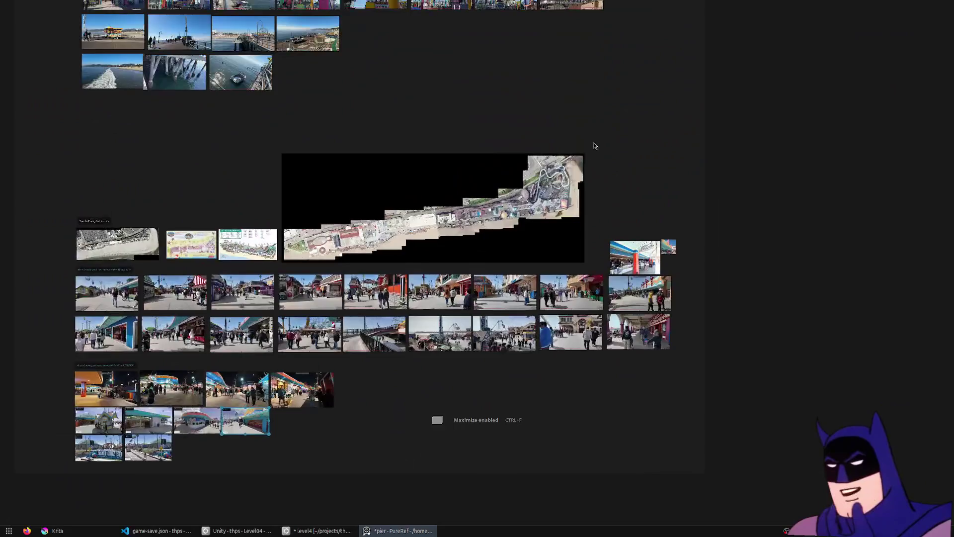
scroll(595, 145, "up", 6)
left_click_drag(762, 136, 642, 191)
scroll(657, 151, "up", 5)
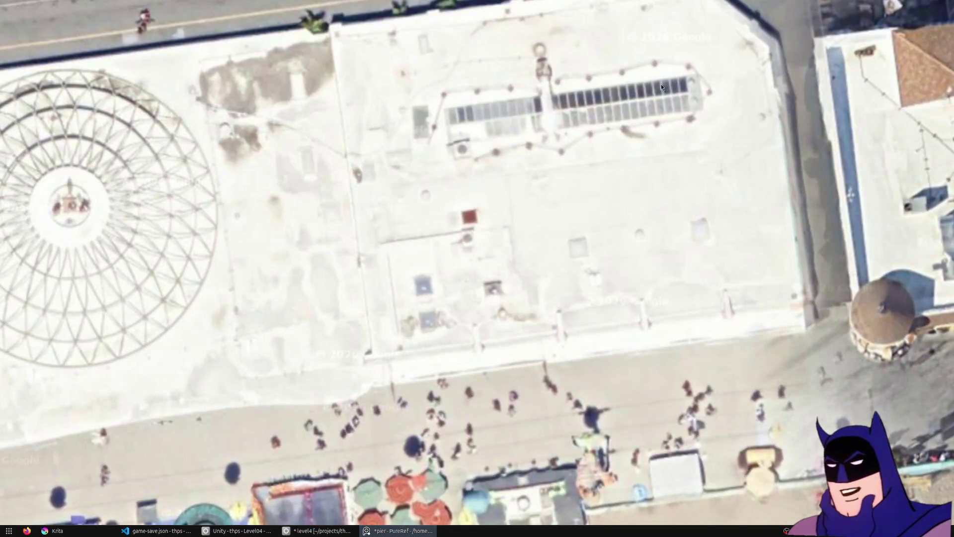
scroll(448, 282, "down", 3)
scroll(487, 356, "up", 3)
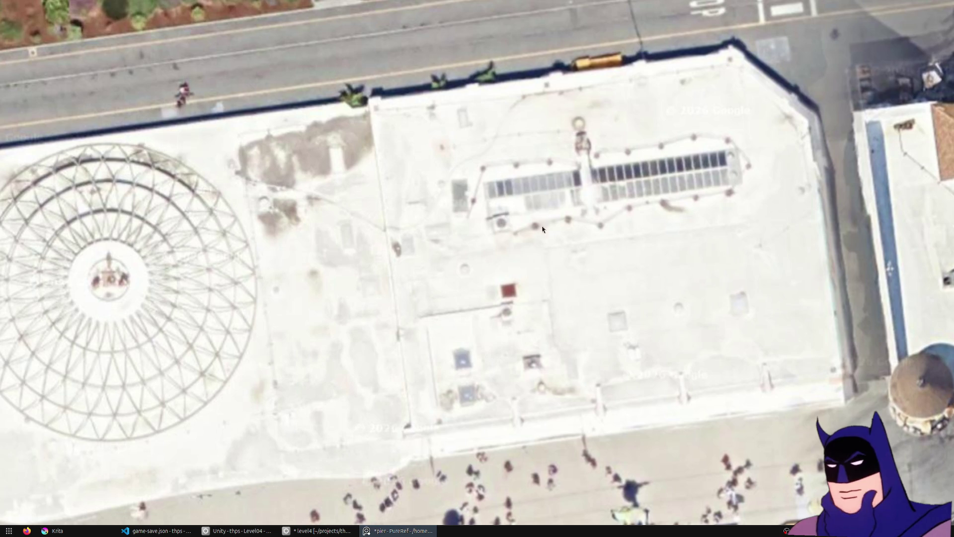
scroll(542, 229, "down", 3)
scroll(553, 301, "up", 3)
Step: Pan across the neighbouring buildings near the Ferris wheel, then close PureRef
mouse_move(417, 312)
left_mouse_down()
mouse_move(317, 305)
mouse_move(304, 286)
mouse_move(305, 249)
mouse_move(378, 275)
mouse_move(433, 328)
left_mouse_up()
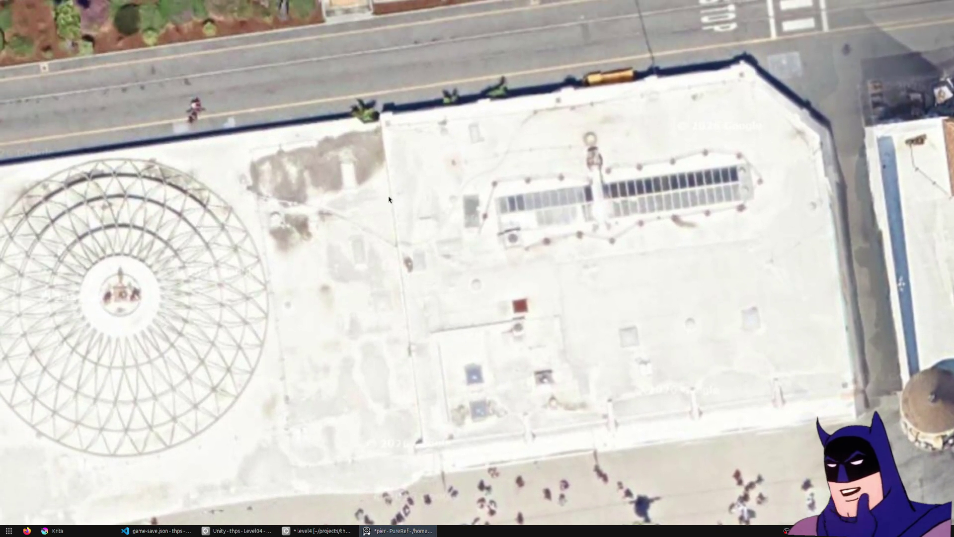
left_click_drag(389, 200, 622, 178)
mouse_move(651, 231)
left_mouse_down()
mouse_move(368, 237)
mouse_move(316, 213)
left_mouse_up()
scroll(525, 254, "up", 3)
mouse_move(526, 256)
left_mouse_down()
mouse_move(293, 295)
mouse_move(313, 304)
mouse_move(166, 340)
mouse_move(132, 367)
mouse_move(383, 321)
left_mouse_up()
mouse_move(114, 268)
left_mouse_down()
mouse_move(328, 262)
mouse_move(559, 227)
left_mouse_up()
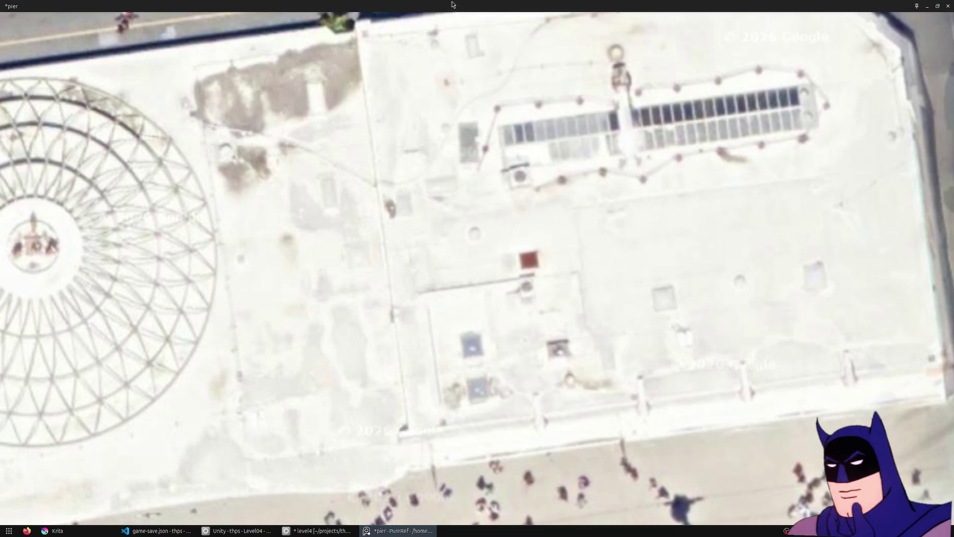
key("alt+F4")
mouse_move(437, 358)
left_mouse_down()
mouse_move(490, 323)
mouse_move(411, 233)
left_mouse_up()
Step: Edit the octopus building's mesh and select and reposition a floor face near the centre
left_click(490, 324)
key("Tab")
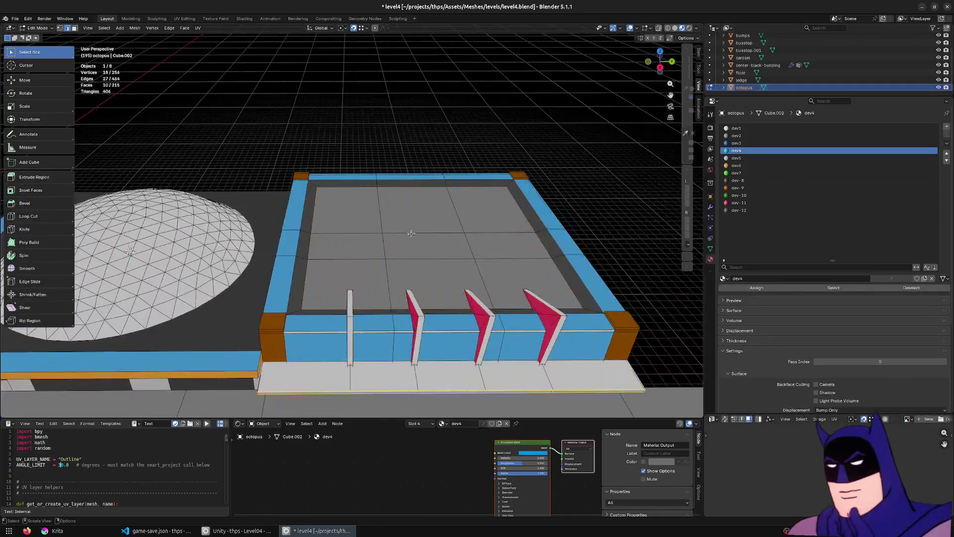
scroll(411, 233, "up", 3)
left_click(393, 193)
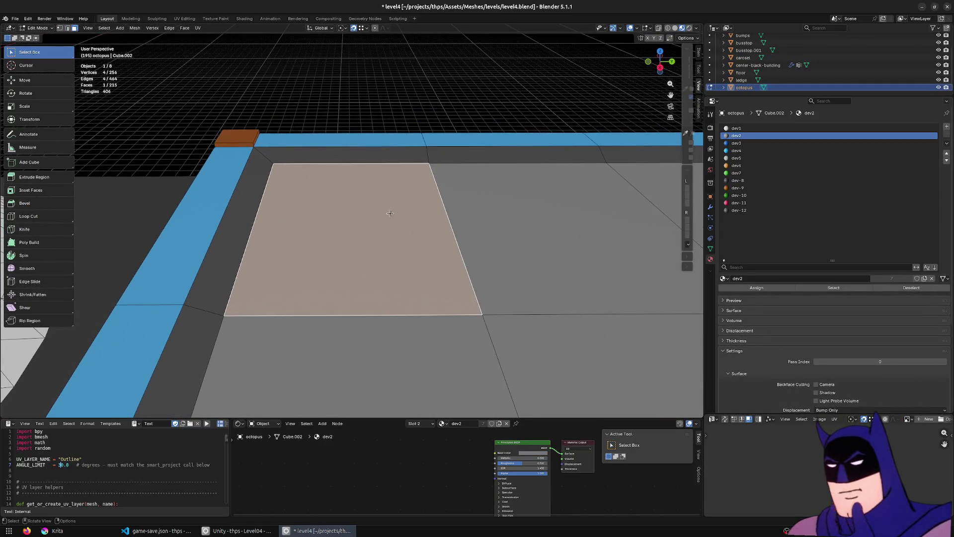
scroll(390, 213, "down", 5)
mouse_move(390, 214)
left_mouse_down()
mouse_move(373, 216)
mouse_move(388, 258)
left_mouse_up()
scroll(373, 216, "up", 2)
left_click(410, 196)
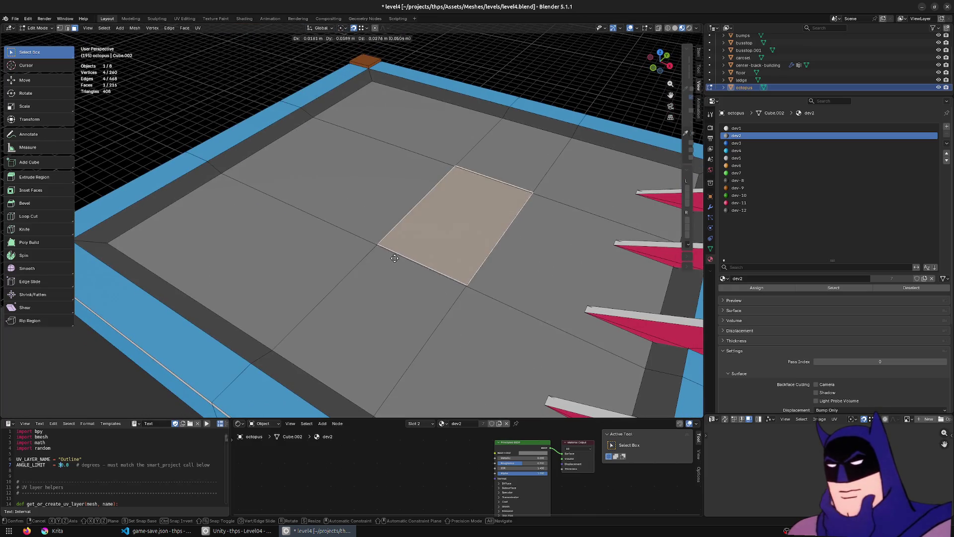
key("z")
left_click(397, 233)
Step: Move one edge to narrow the floor face into a long strip
key("2")
left_click(527, 244)
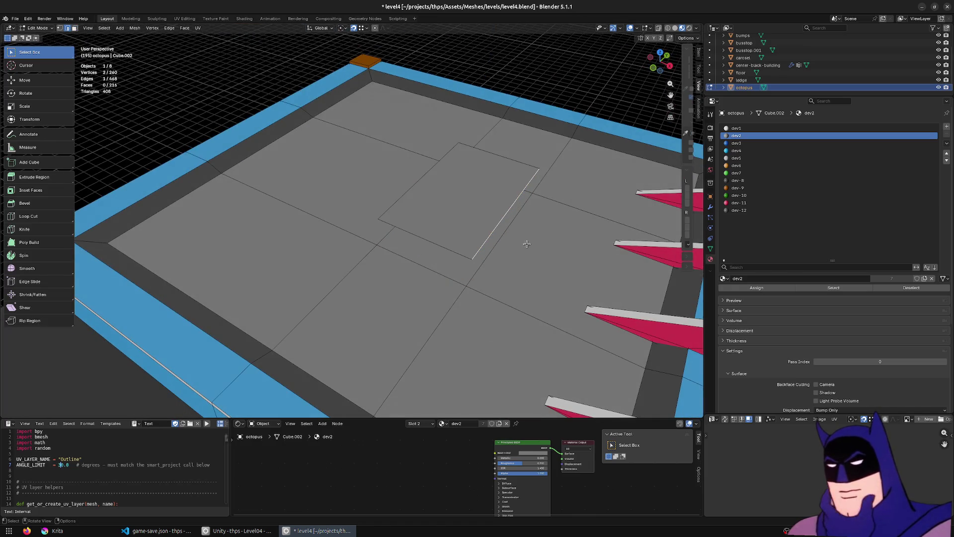
left_click(459, 235)
key("3")
left_click(436, 189)
left_click_drag(435, 190, 215, 253)
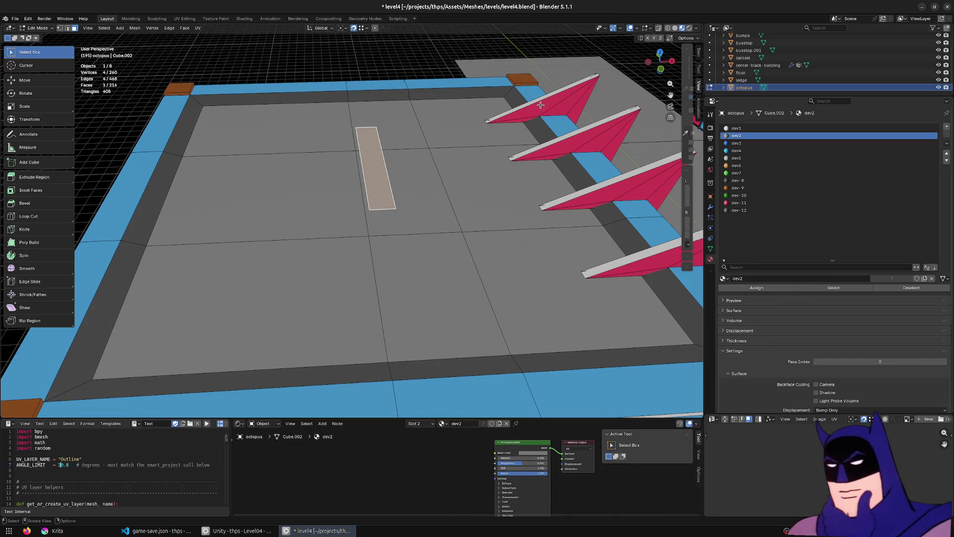
left_click_drag(472, 171, 459, 213)
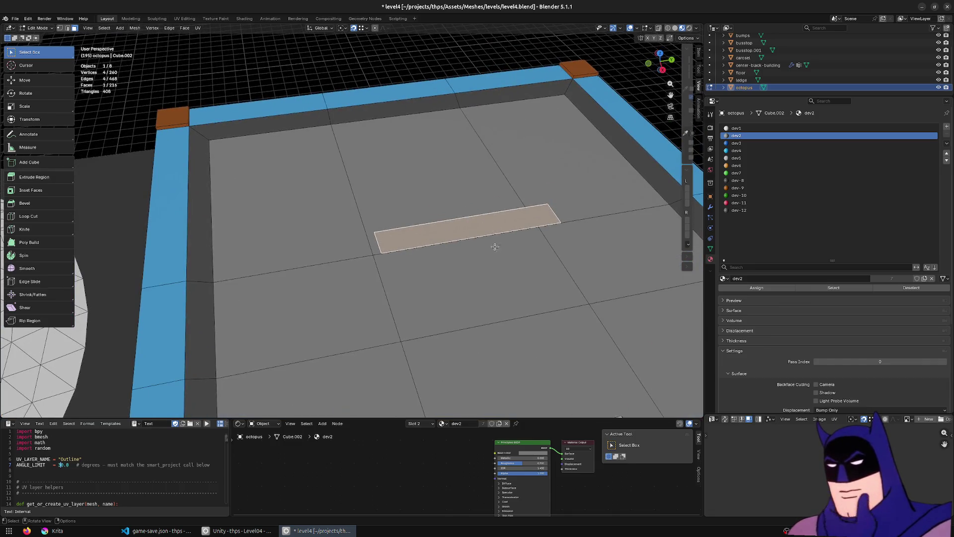
left_click_drag(495, 247, 502, 234)
Step: Shift the strip along Y and X, then raise it slightly along Z
key("g")
key("y")
left_click(512, 221)
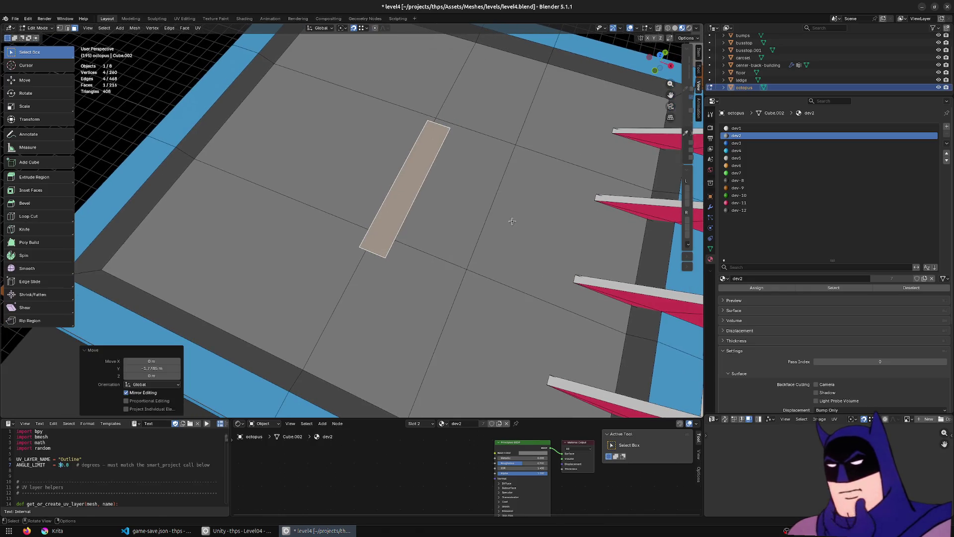
key("g")
key("x")
left_click(363, 213)
left_click_drag(362, 213, 375, 189)
key("g")
key("z")
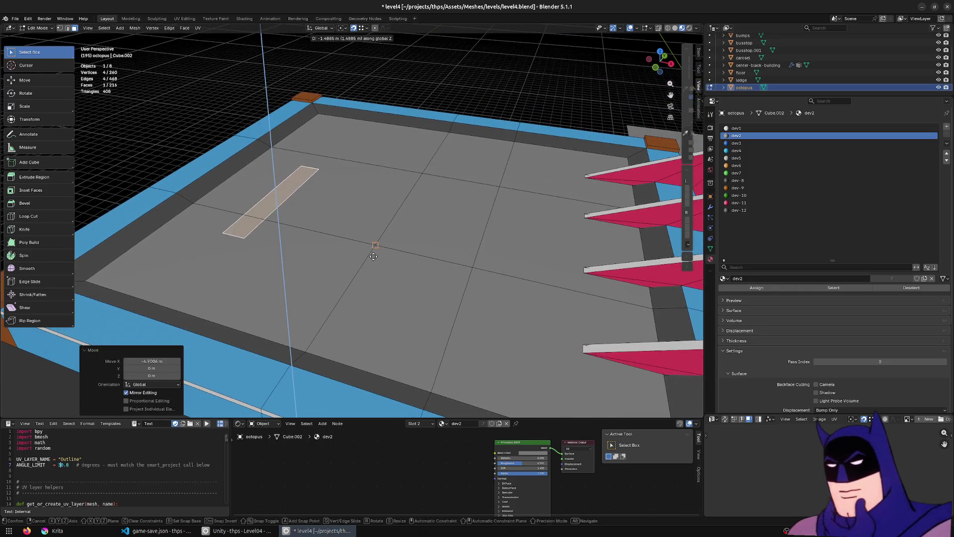
left_click(378, 248)
Step: Extrude the strip upward into a ledge box and assign it the white dev1 material
key("e")
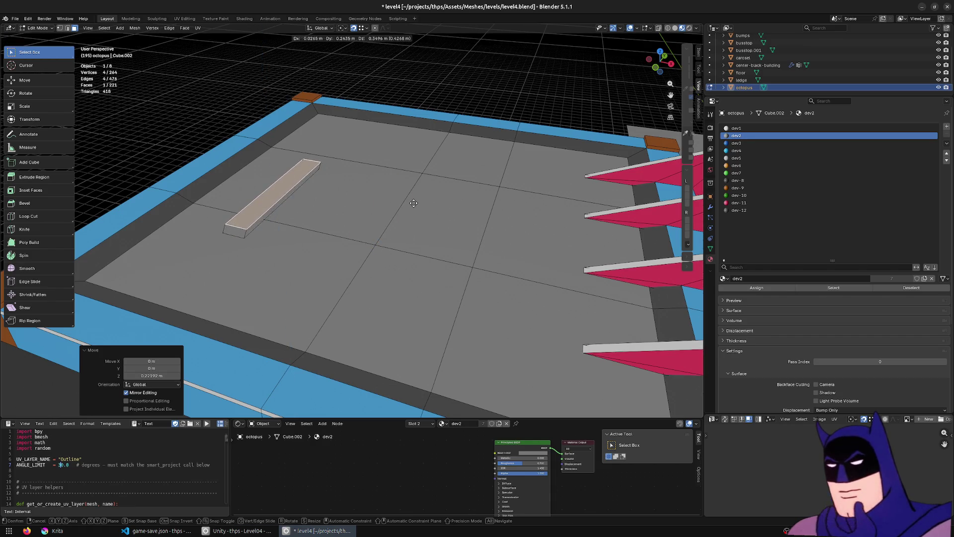
right_click(412, 192)
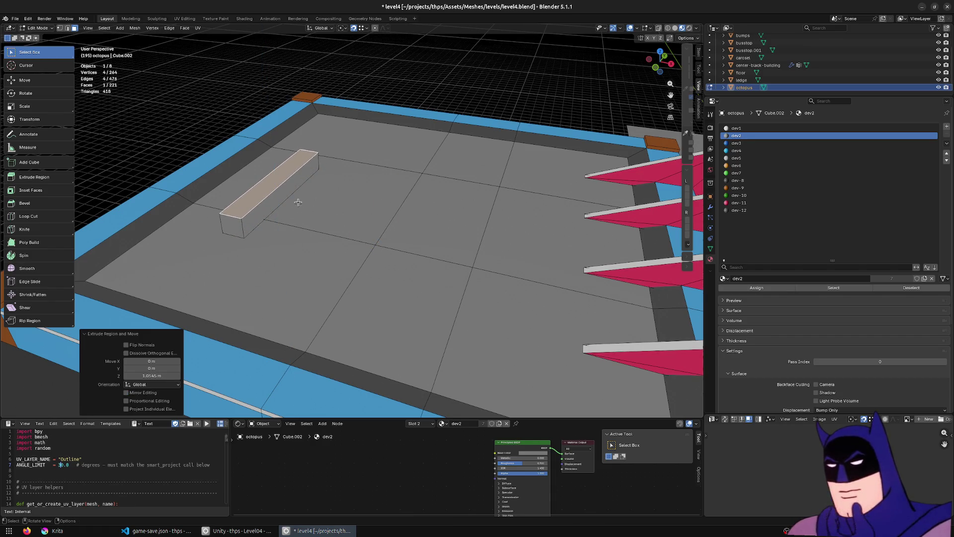
left_click(266, 202)
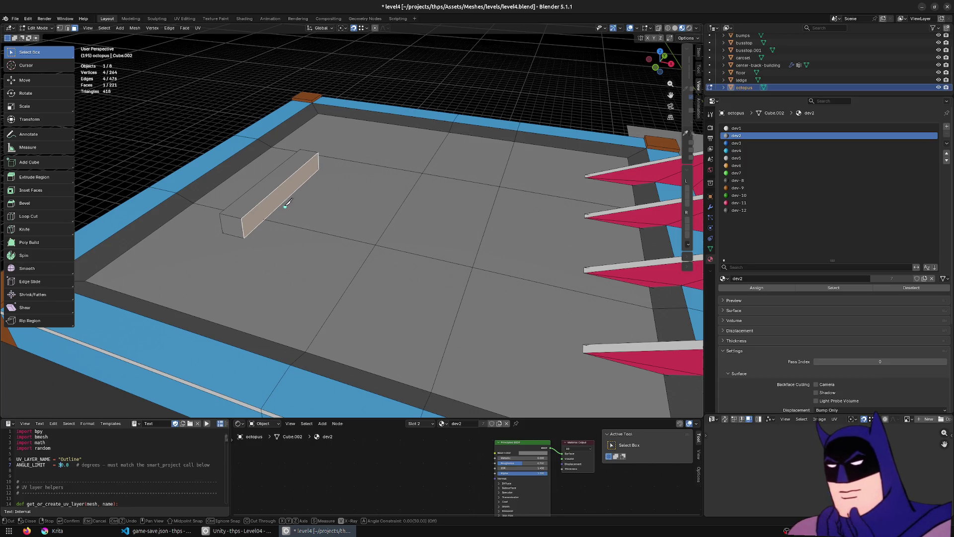
key("l")
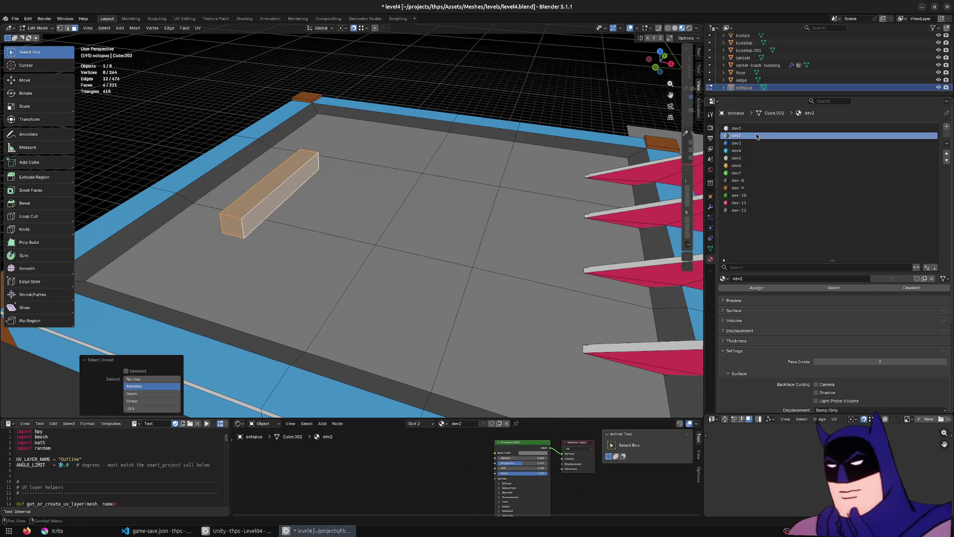
left_click(736, 128)
left_click(755, 289)
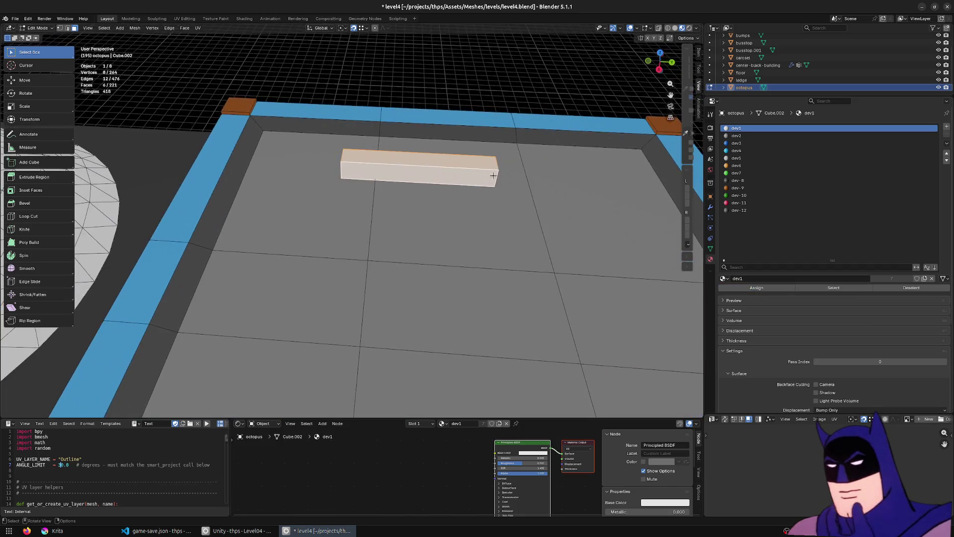